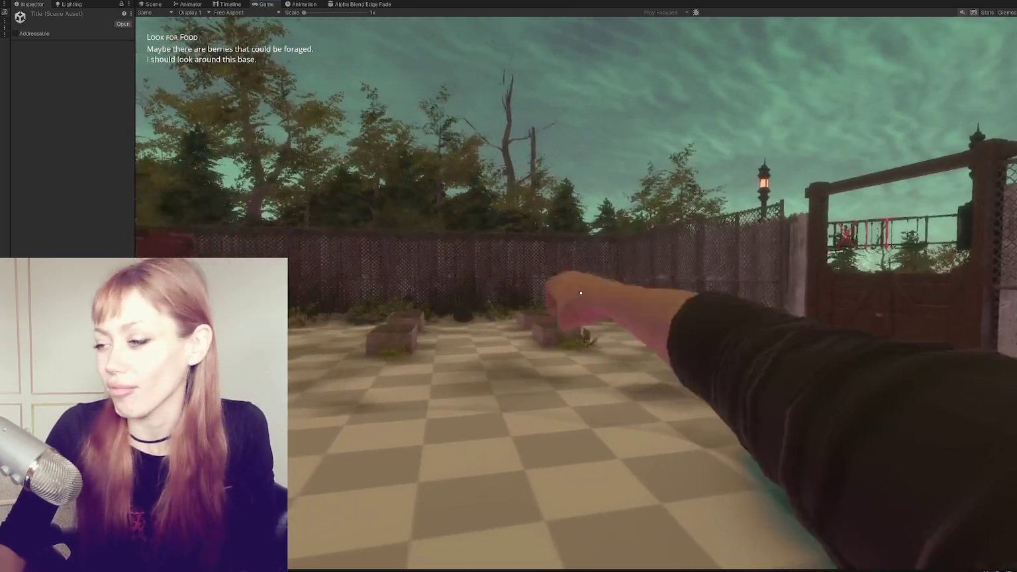
# - Walk the player up to the red door and go through it into the city level
pyautogui.press('w')
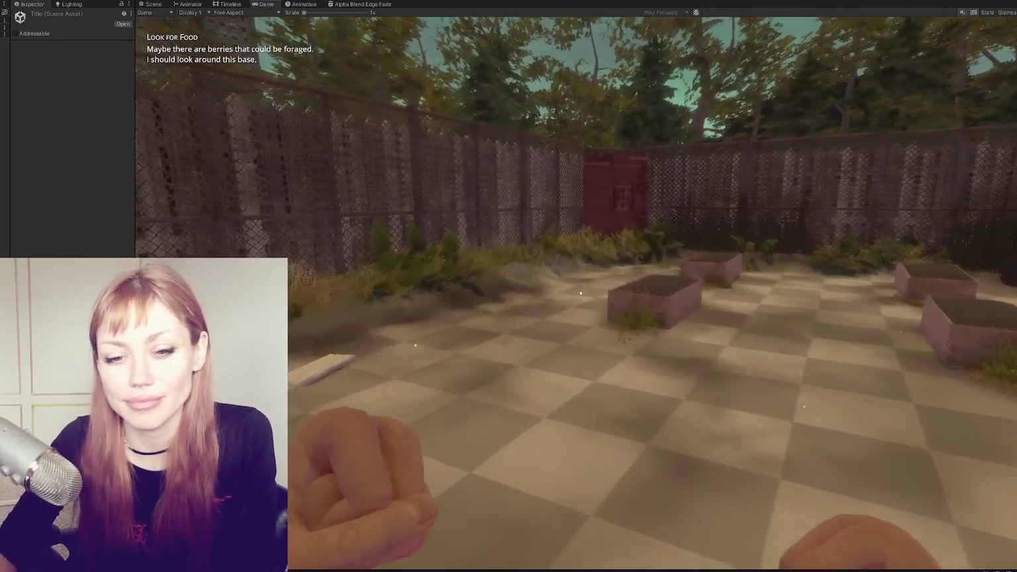
pyautogui.press('w')
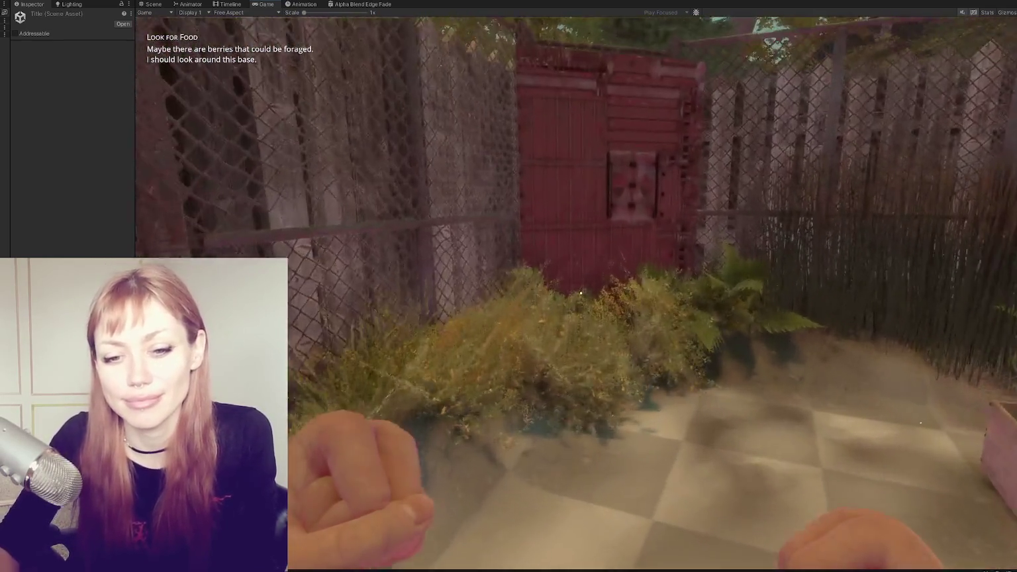
pyautogui.press('e')
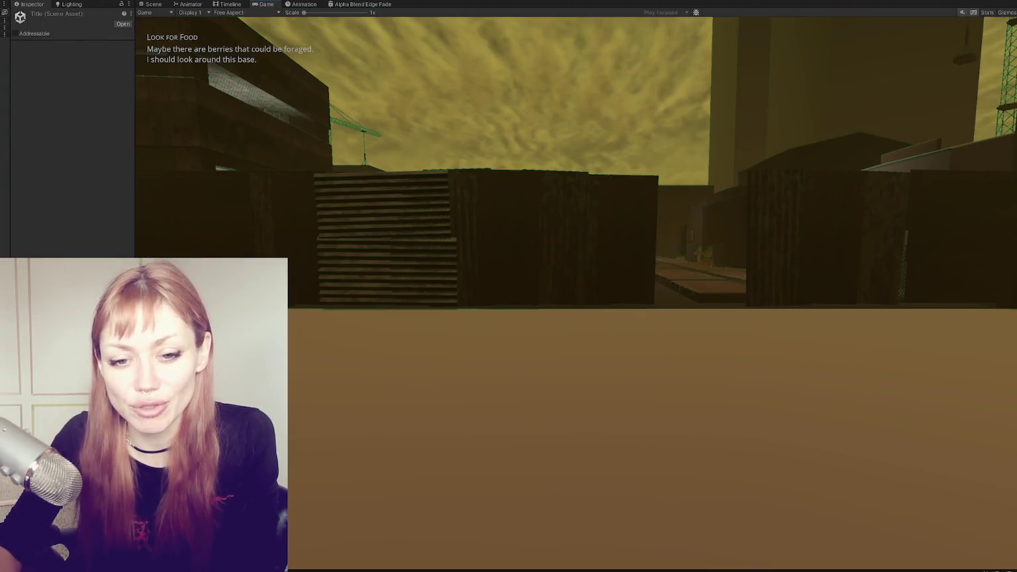
# - Walk between the containers out onto the street, then pause to show the Look for Food task
pyautogui.press('w')
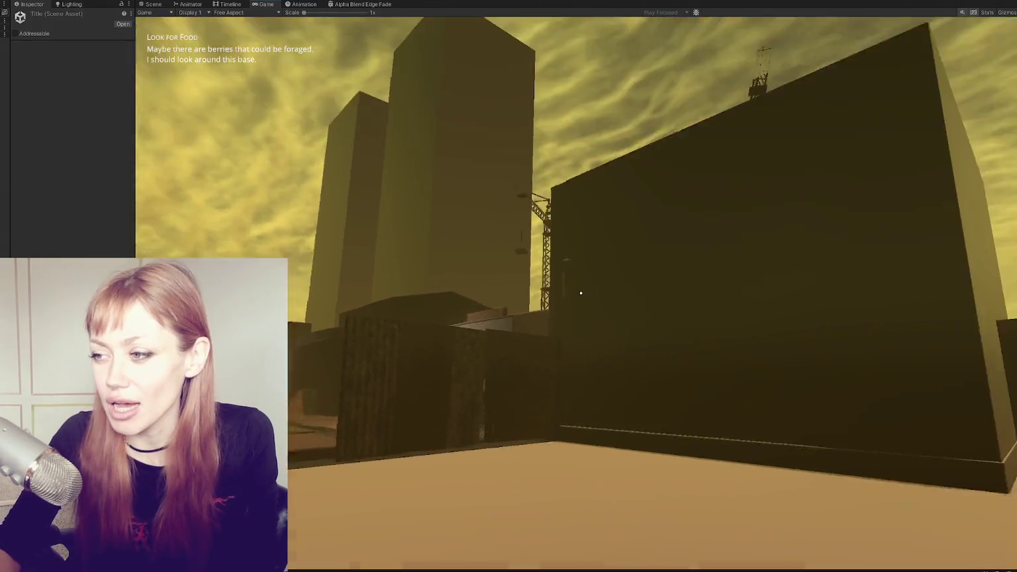
pyautogui.press('w')
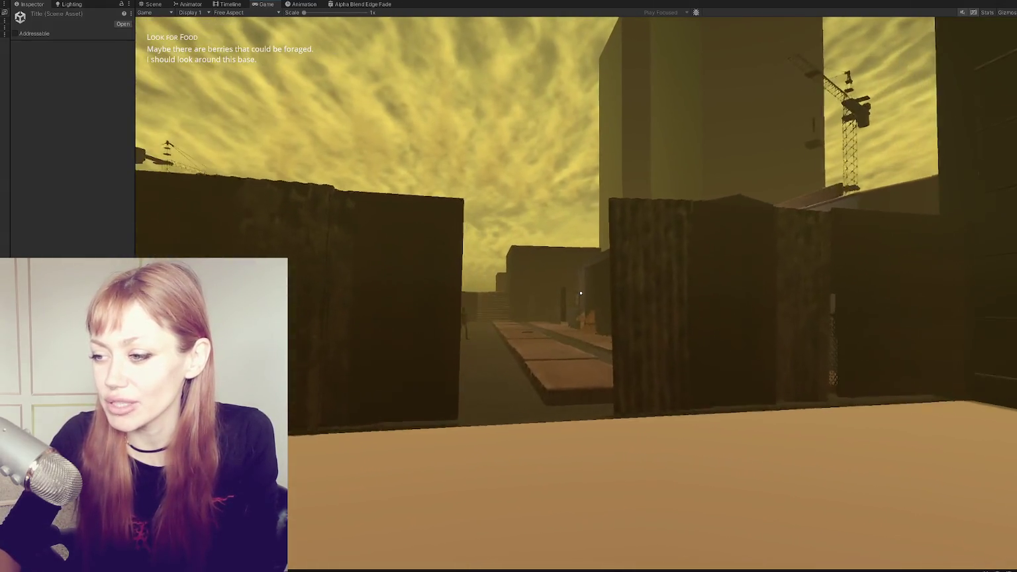
pyautogui.press('w')
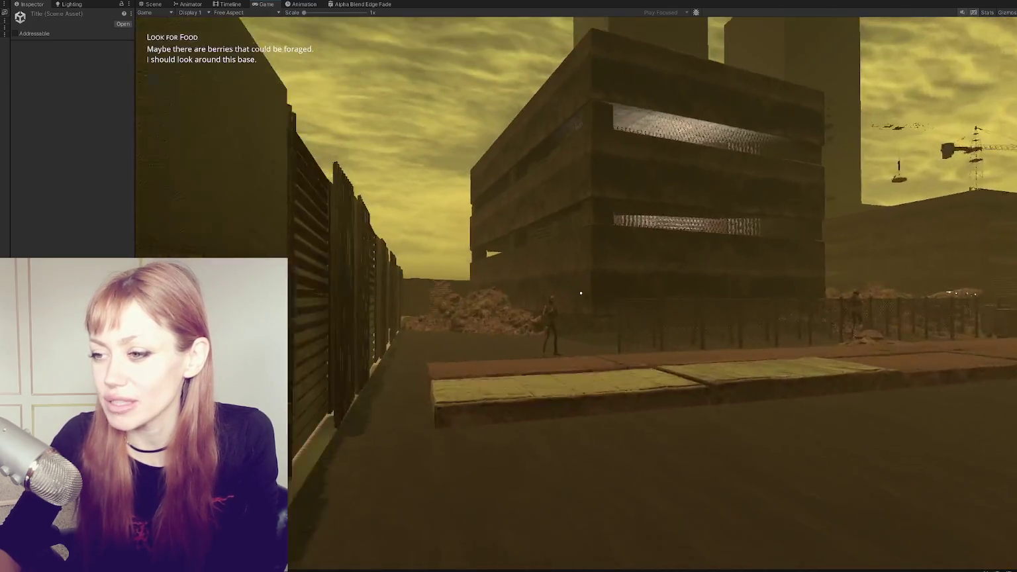
pyautogui.press('w')
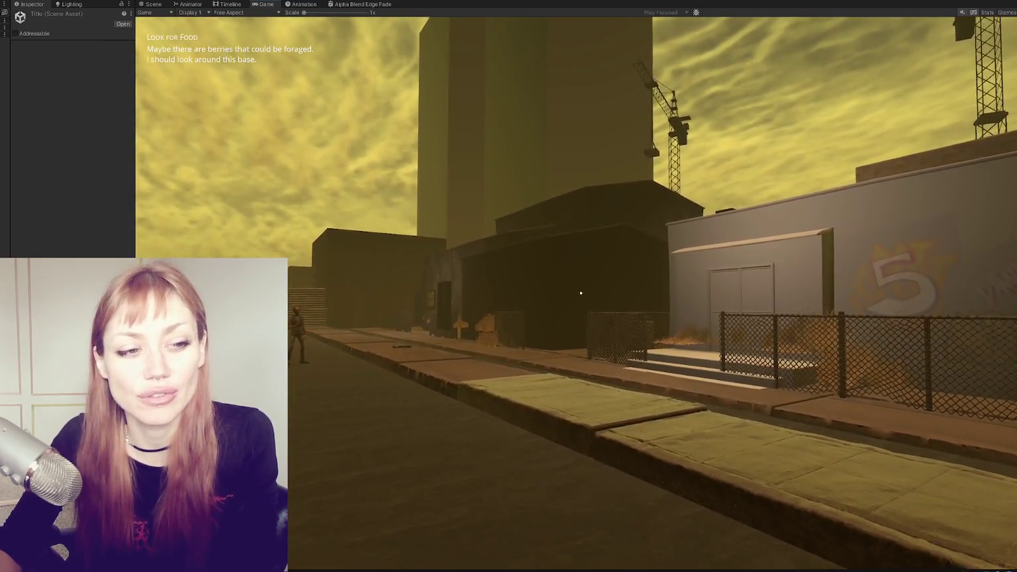
pyautogui.press('Escape')
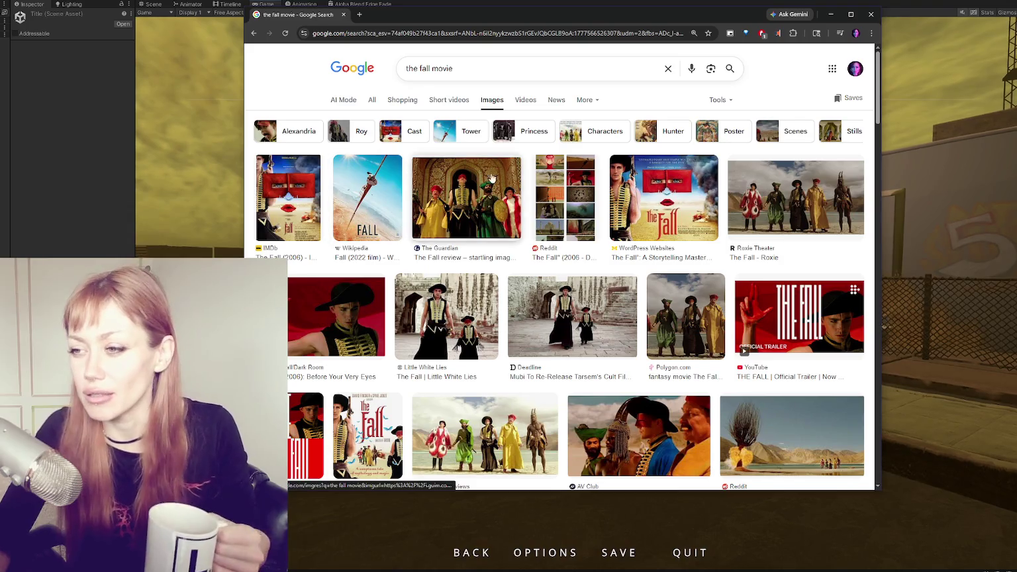
# - Preview The Fall stills from Reddit, AV Club, JoBlo, Linnet Moss and PureWow
pyautogui.click(565, 197)
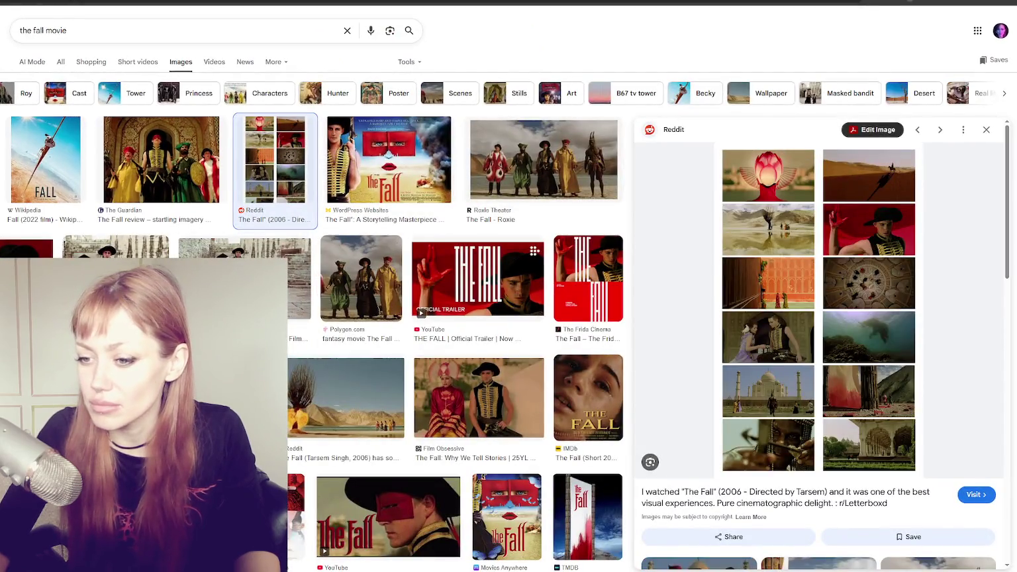
pyautogui.click(338, 311)
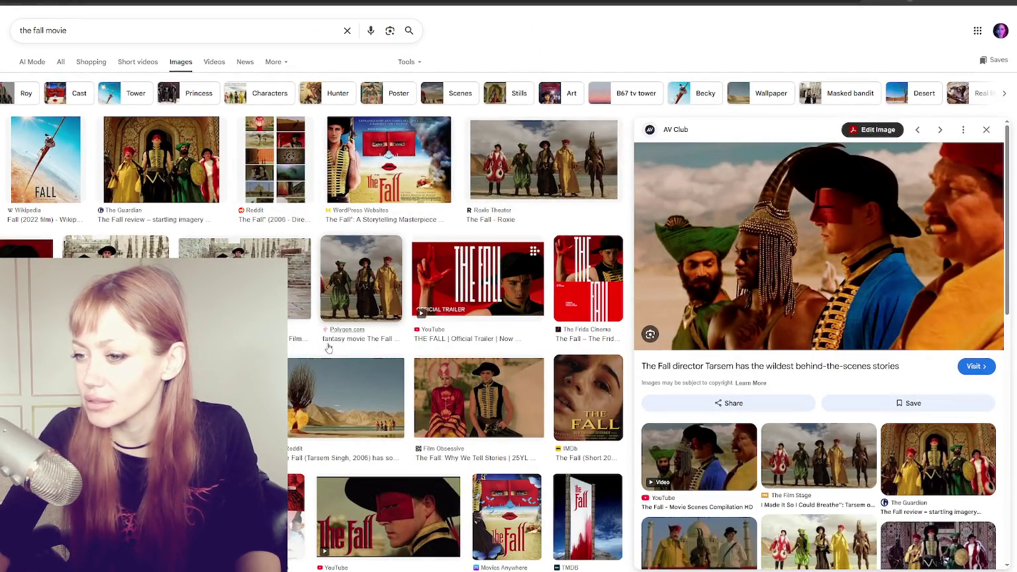
pyautogui.scroll(-3, 324, 340)
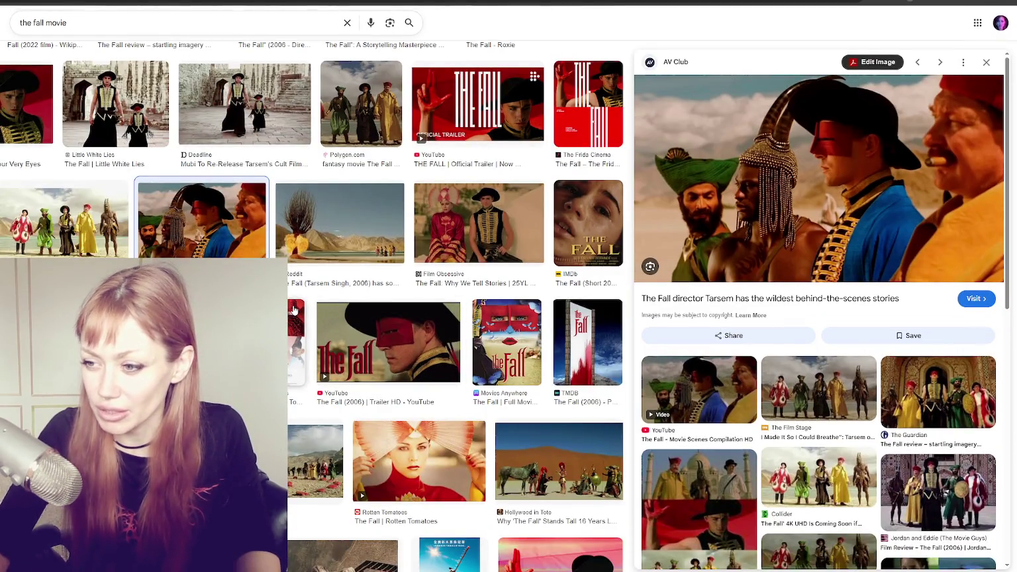
pyautogui.scroll(-3, 293, 309)
pyautogui.scroll(-3, 324, 302)
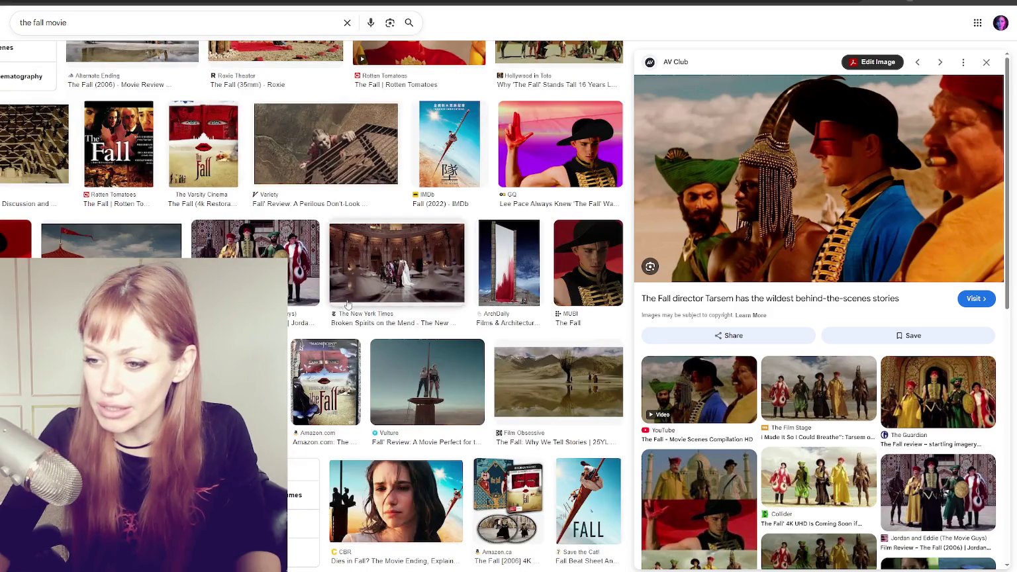
pyautogui.scroll(-3, 344, 318)
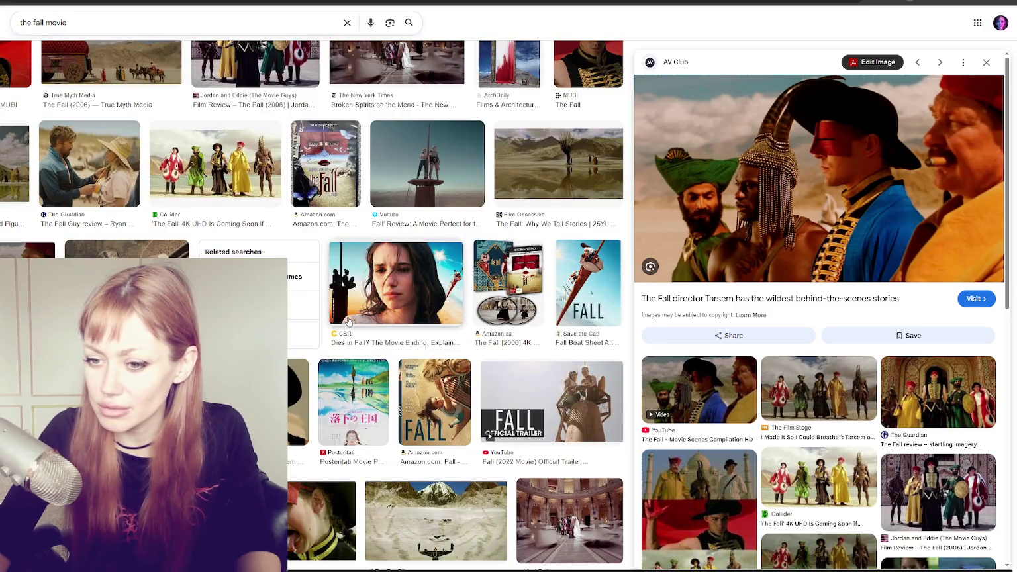
pyautogui.scroll(-3, 348, 322)
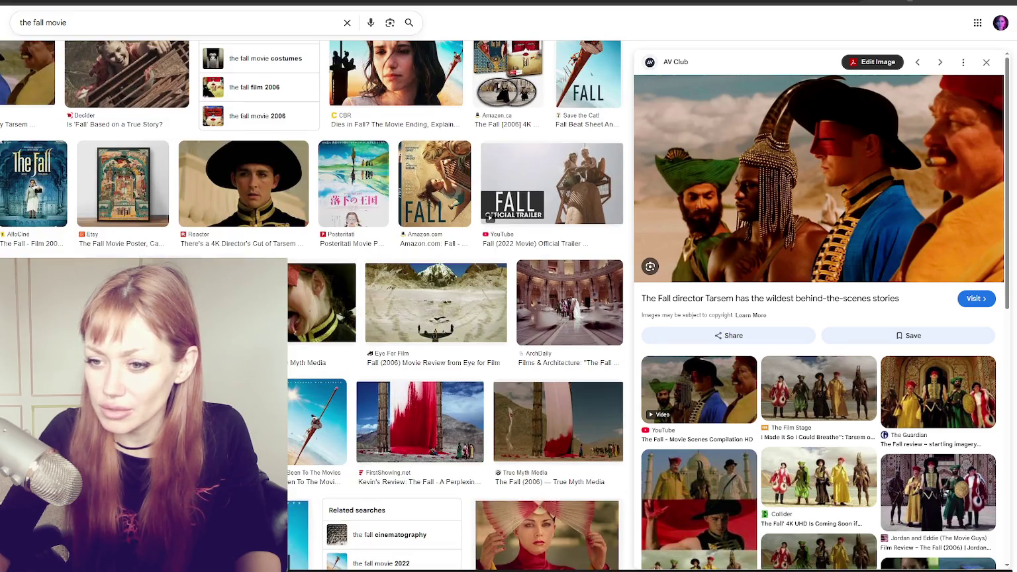
pyautogui.click(136, 304)
pyautogui.scroll(-4, 348, 322)
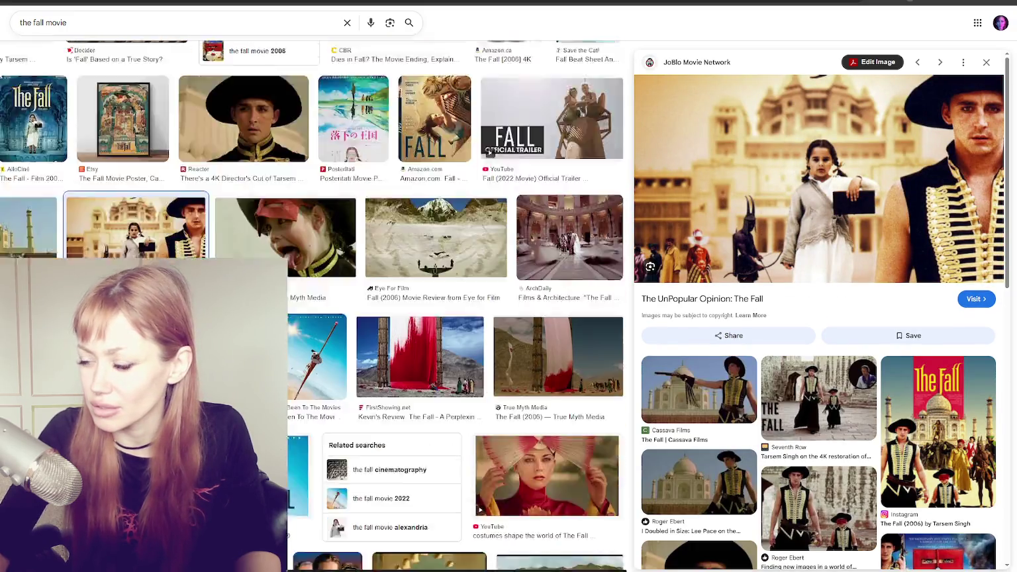
pyautogui.scroll(-4, 463, 298)
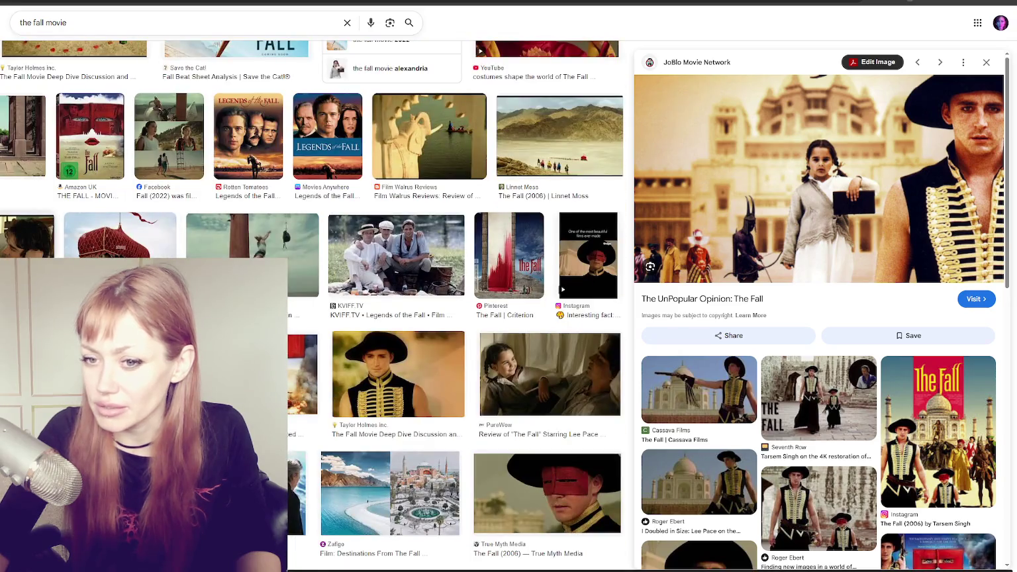
pyautogui.click(560, 136)
pyautogui.moveTo(818, 179)
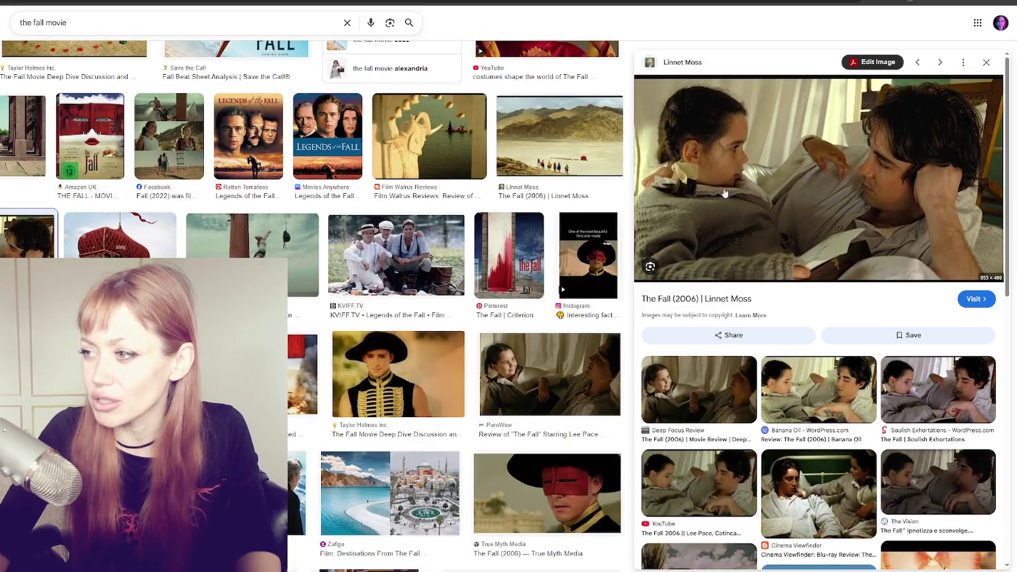
pyautogui.click(549, 374)
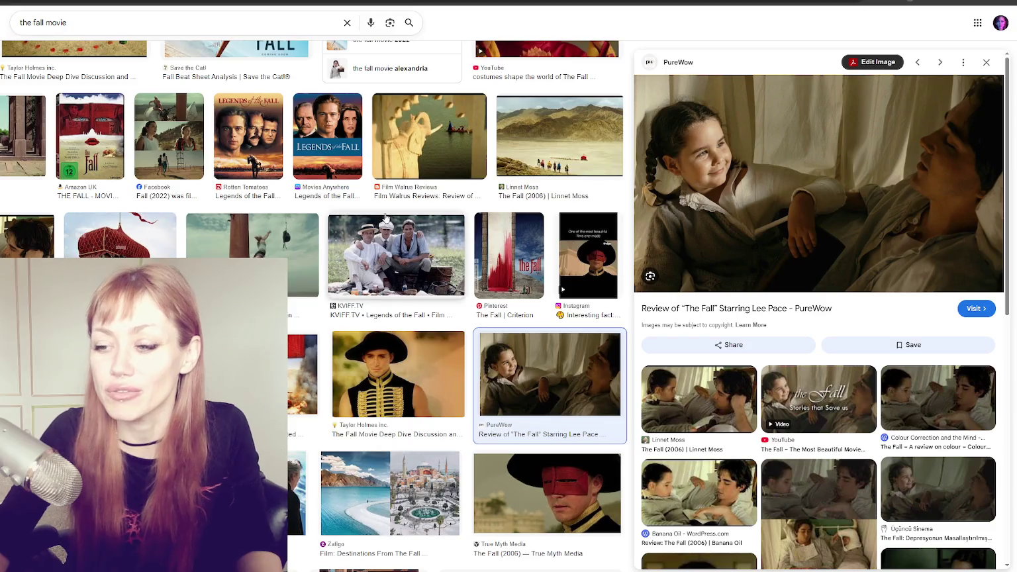
# - Preview the Collider, AV Club, Little White Lies, Bright Wall/Dark Room and Film Obsessive images
pyautogui.scroll(-3, 411, 285)
pyautogui.scroll(-3, 412, 284)
pyautogui.scroll(-3, 413, 284)
pyautogui.scroll(-3, 413, 283)
pyautogui.scroll(-3, 412, 283)
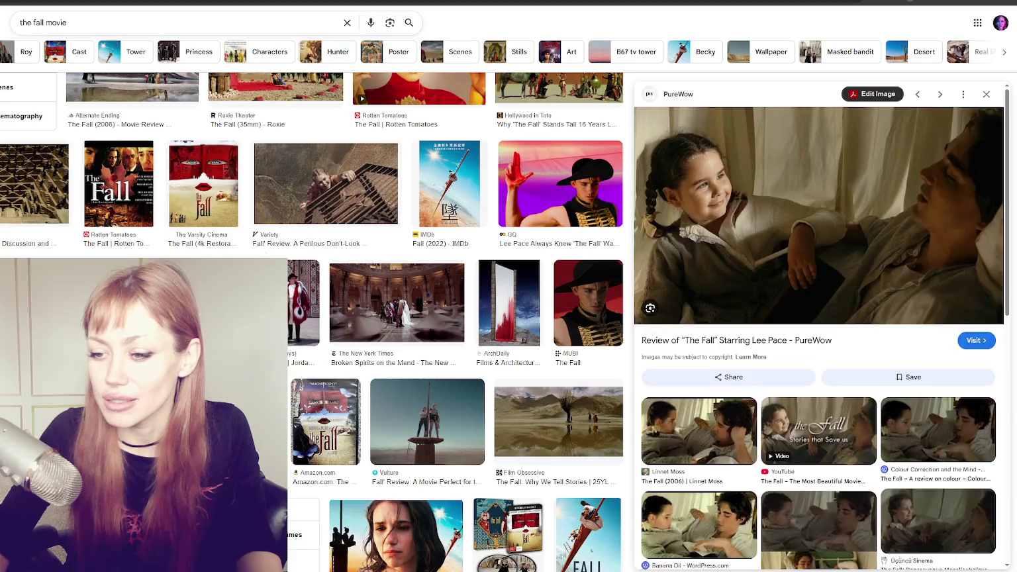
pyautogui.click(304, 291)
pyautogui.scroll(-3, 199, 238)
pyautogui.scroll(-2, 199, 238)
pyautogui.click(199, 238)
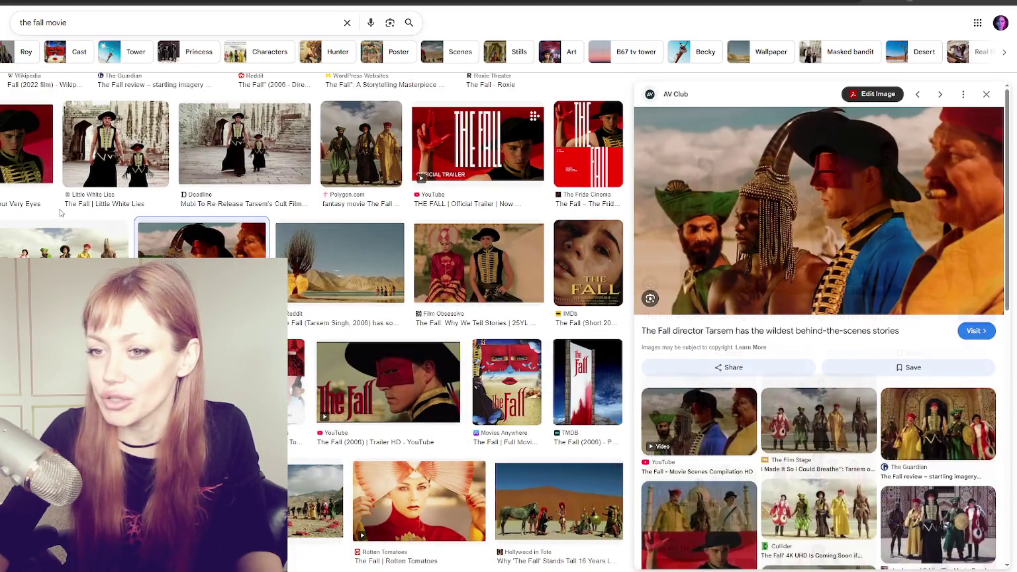
pyautogui.click(116, 144)
pyautogui.click(26, 144)
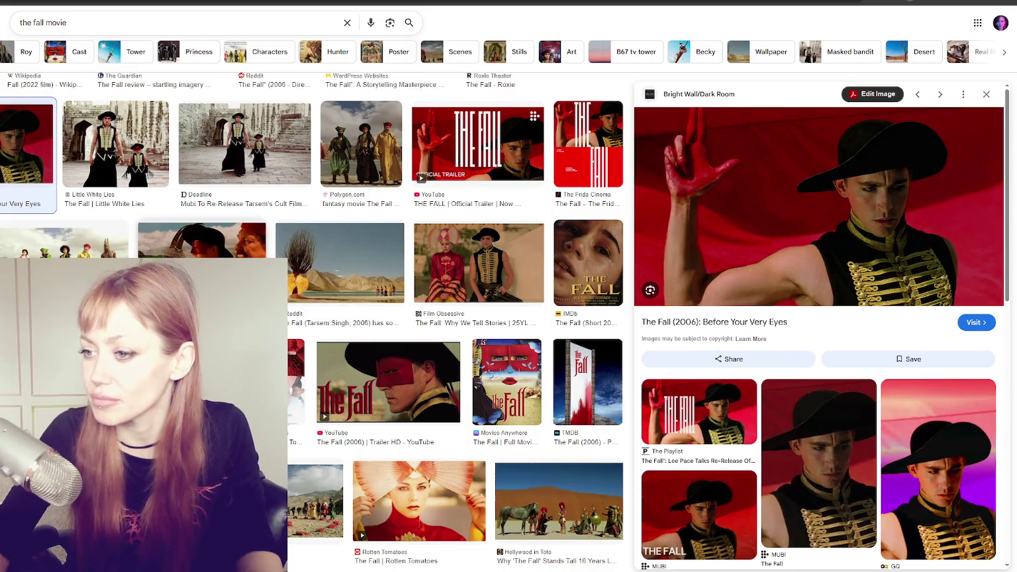
pyautogui.click(479, 263)
pyautogui.press('Left')
pyautogui.press('Left')
pyautogui.press('Left')
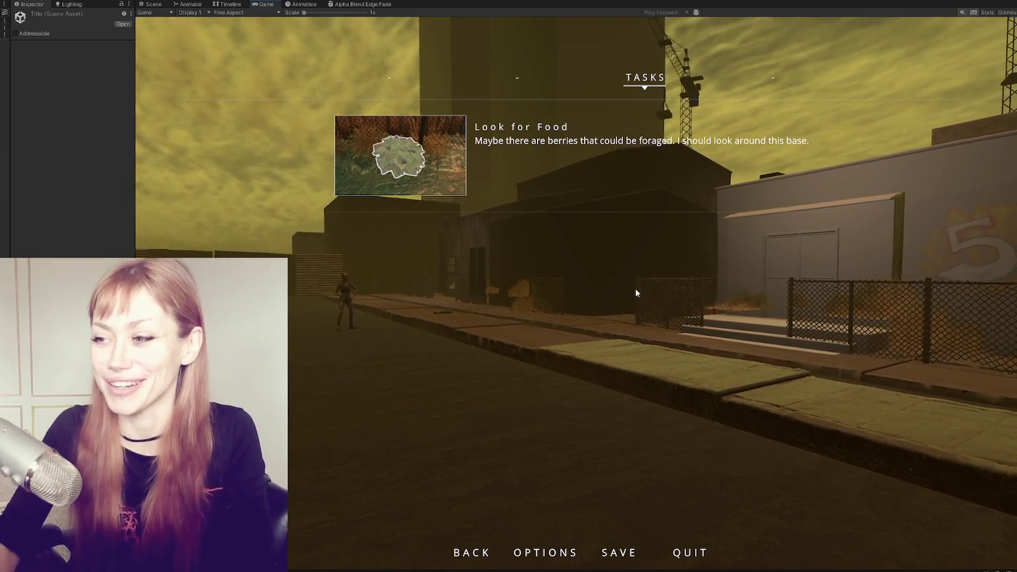
# - Resume play down the street, pause again, and bring up the Dreams by Akira Kurosawa image results
pyautogui.press('Escape')
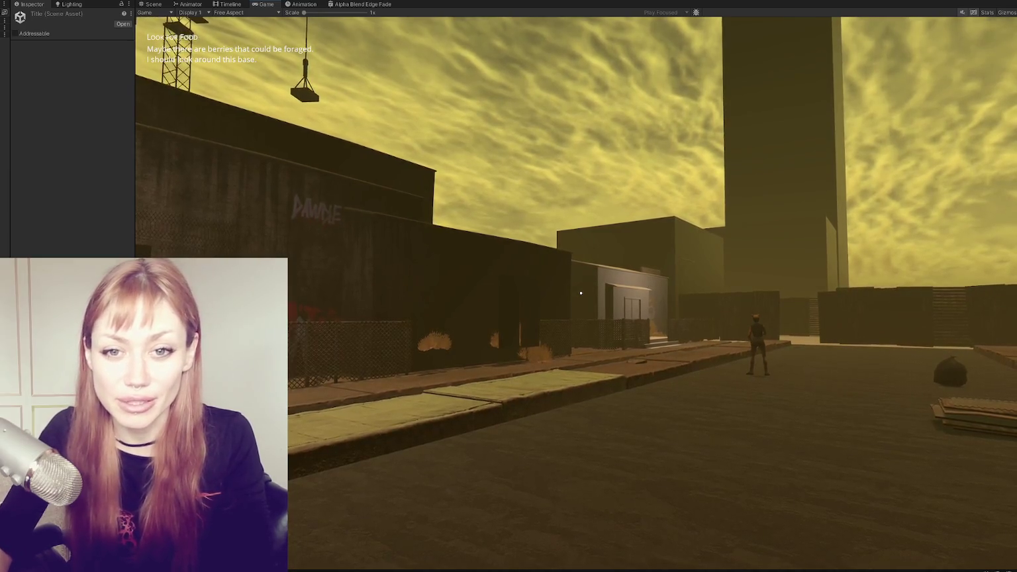
pyautogui.press('Escape')
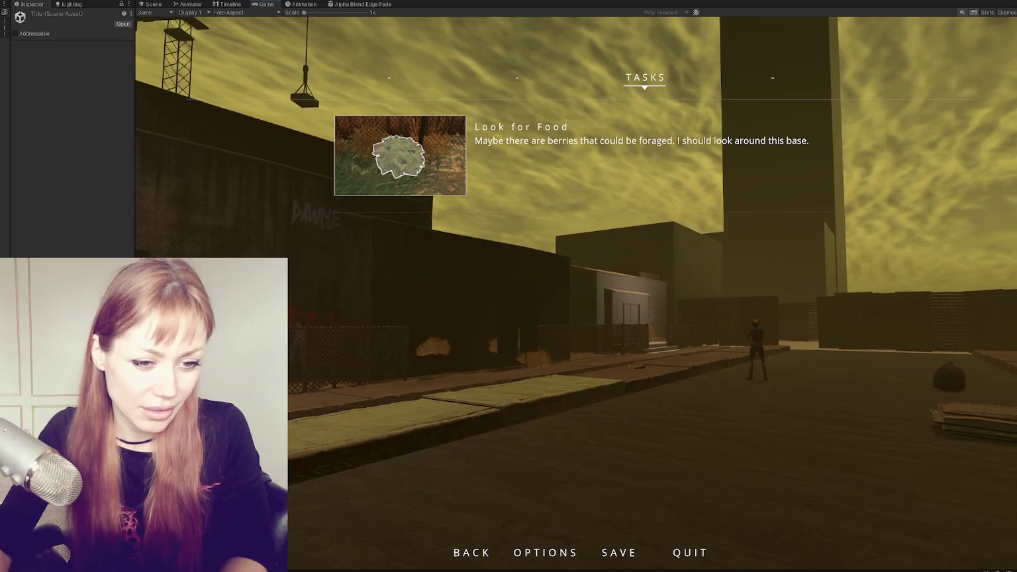
pyautogui.hotkey('alt', 'Tab')
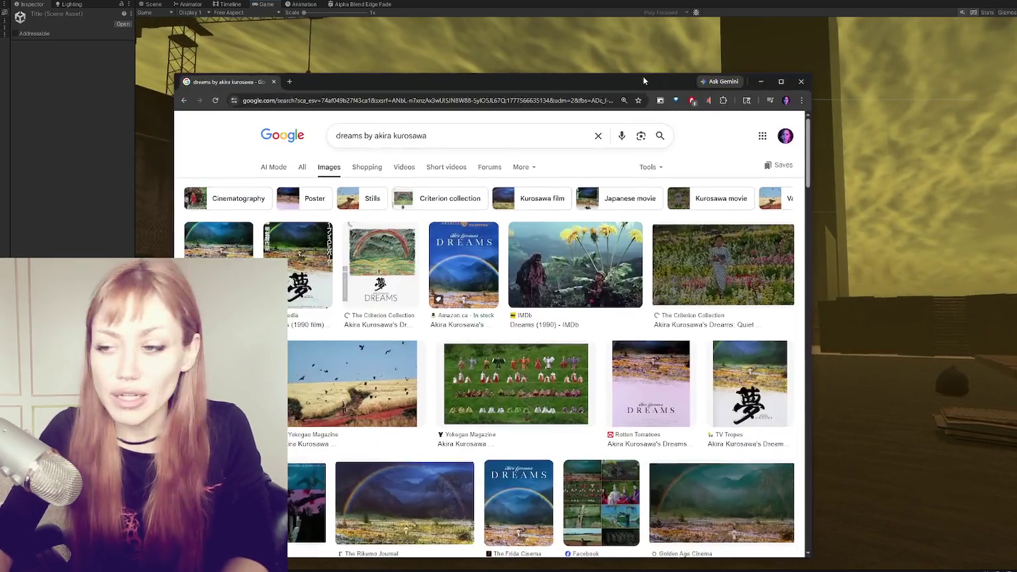
# - Preview the IMDb Dreams still, search 'dark city', and open the Empire 'Dark City Review' image
pyautogui.click(585, 282)
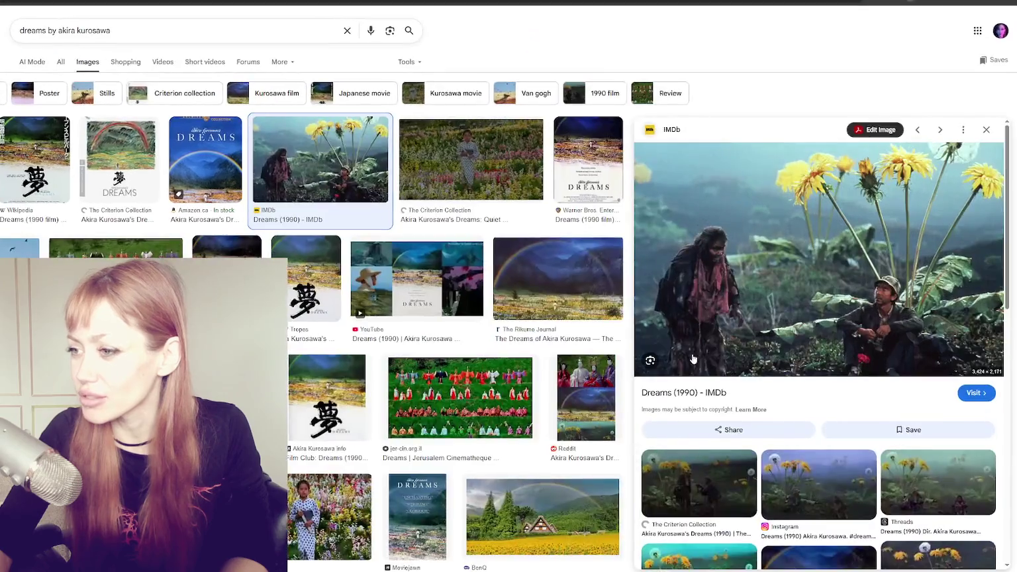
pyautogui.scroll(-1, 780, 337)
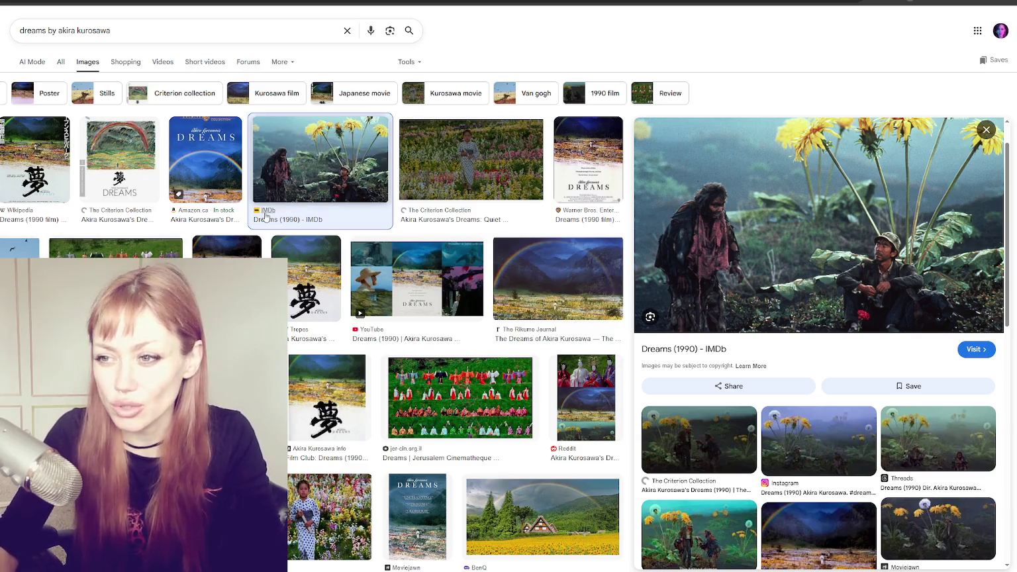
pyautogui.tripleClick(147, 30)
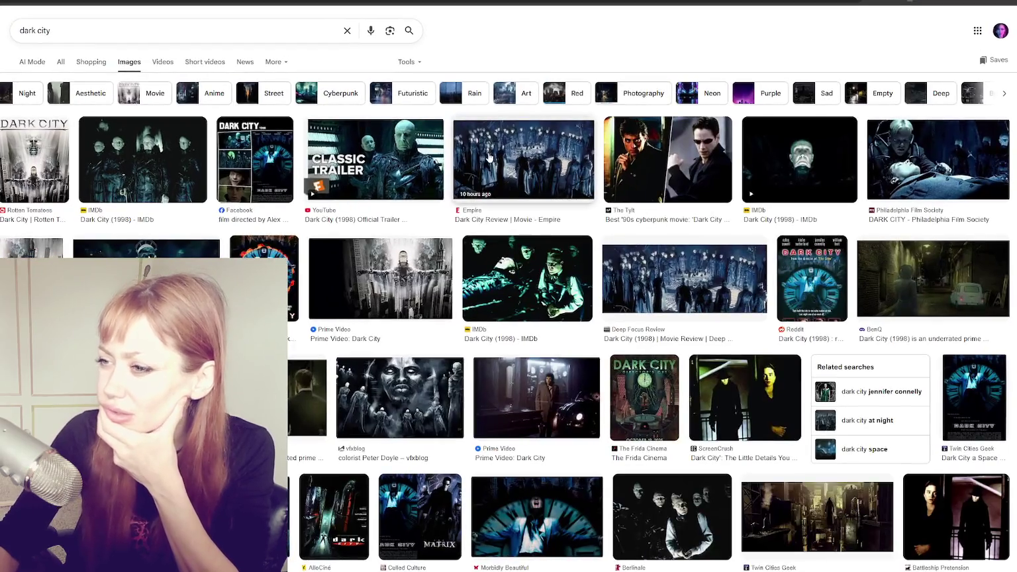
pyautogui.click(488, 158)
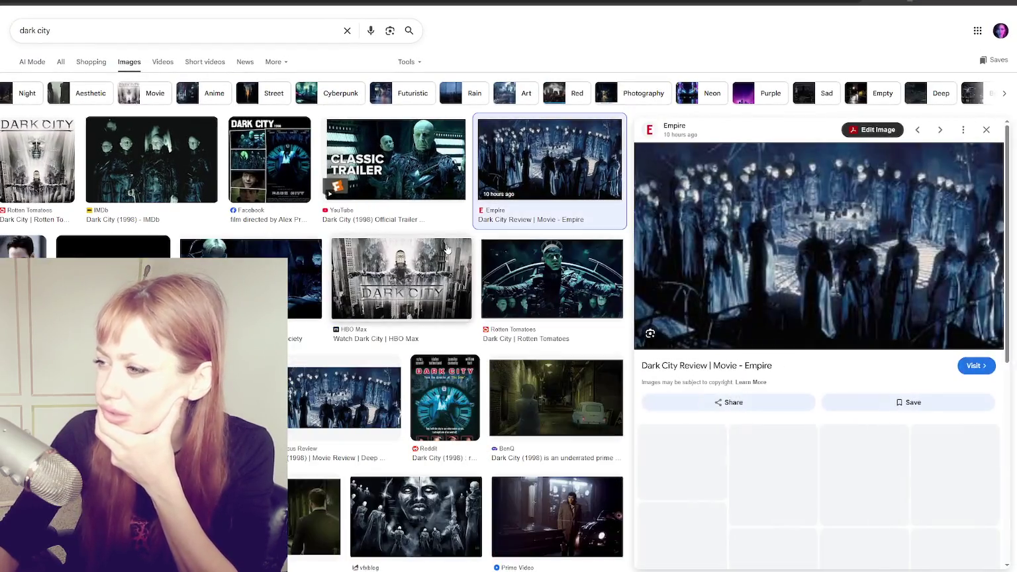
# - Cycle through Dark City previews, including the Deep Focus Review and Films From Beyond images
pyautogui.click(437, 265)
pyautogui.click(344, 397)
pyautogui.press('Right')
pyautogui.press('Right')
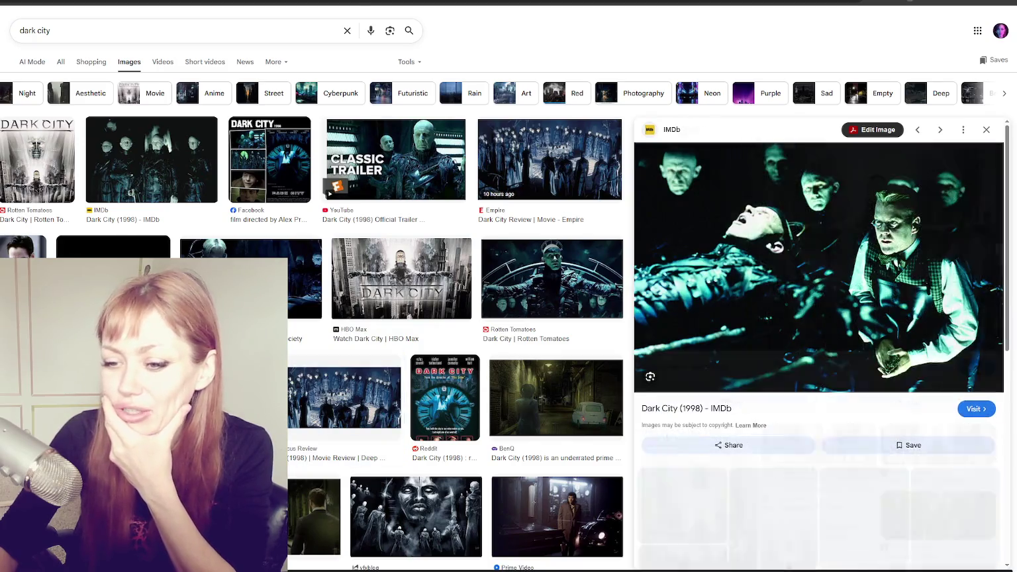
pyautogui.scroll(-2, 311, 331)
pyautogui.press('Right')
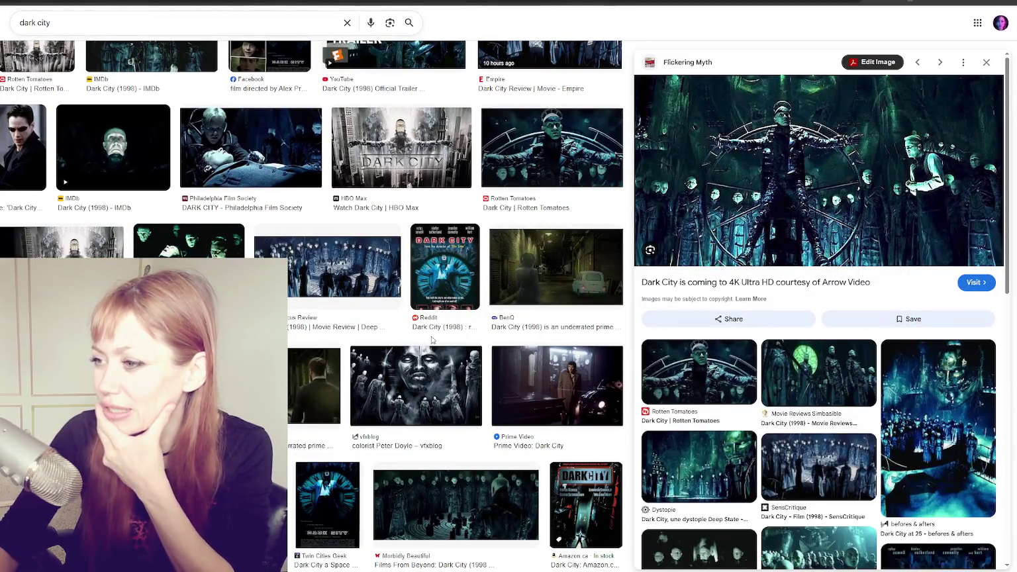
pyautogui.click(456, 467)
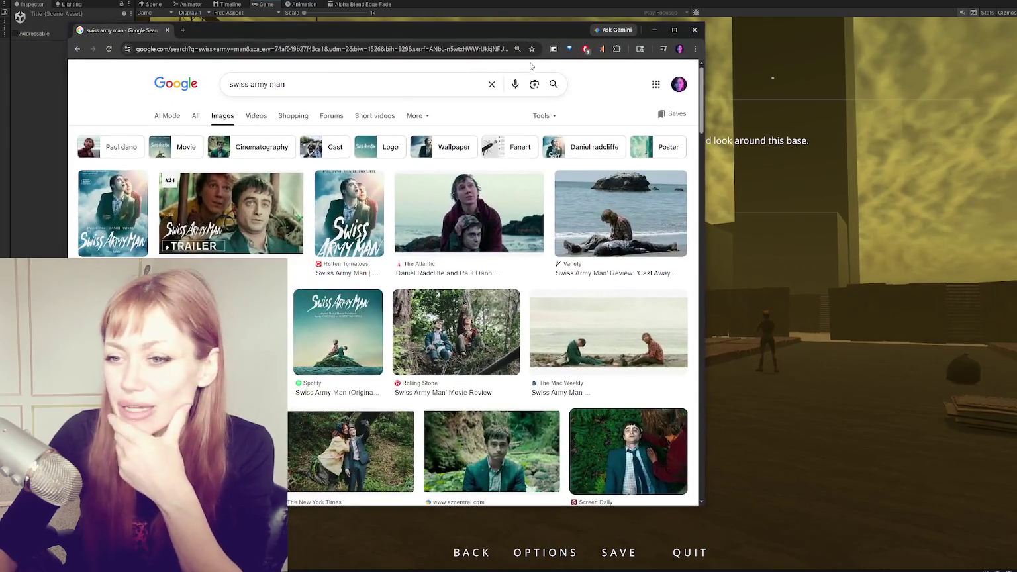
# - Maximize Chrome and preview the 'Swiss Army Man | Official Trailer HD | A24' YouTube still
pyautogui.click(674, 29)
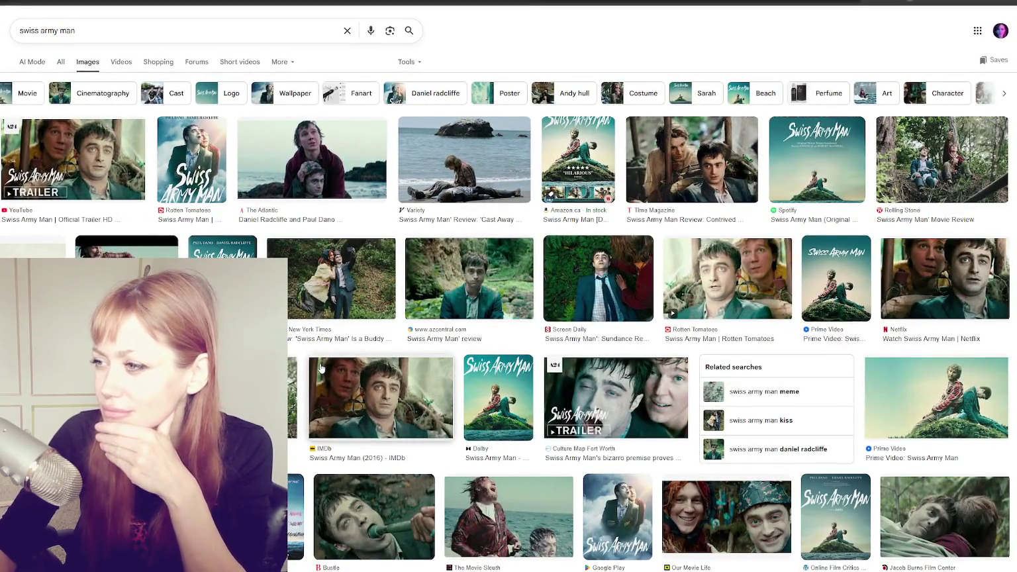
pyautogui.click(73, 158)
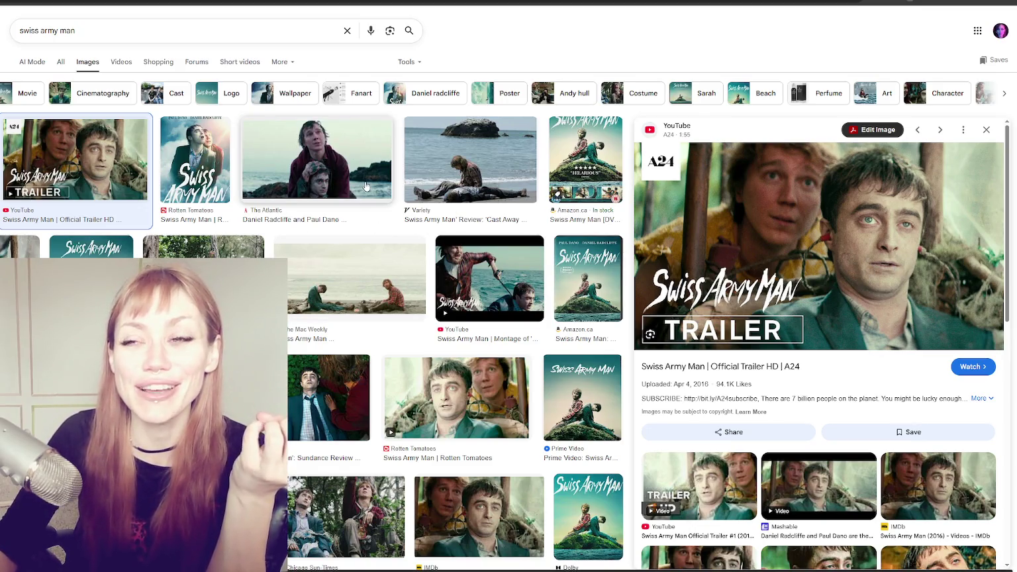
pyautogui.scroll(-4, 507, 153)
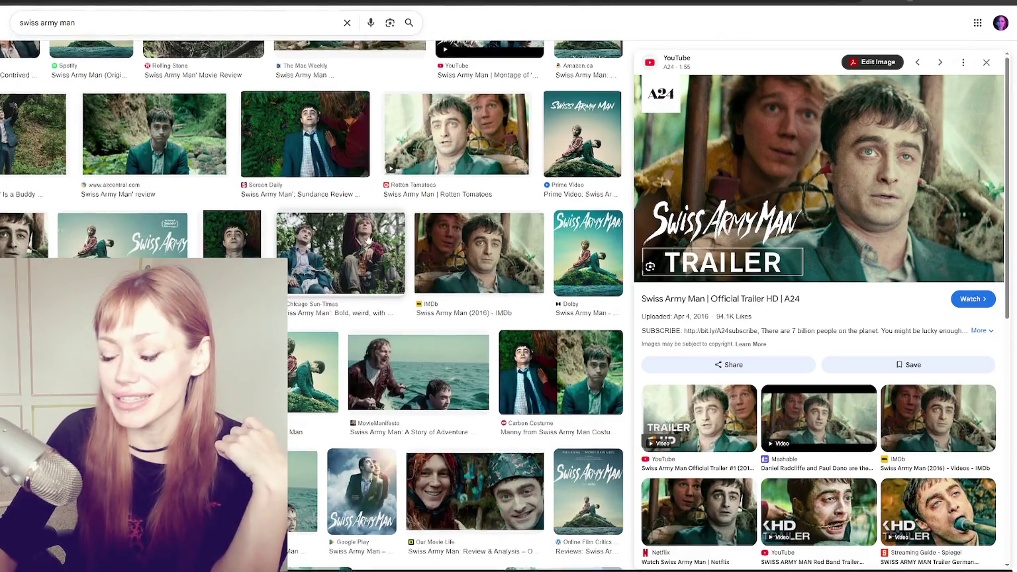
pyautogui.scroll(4, 404, 216)
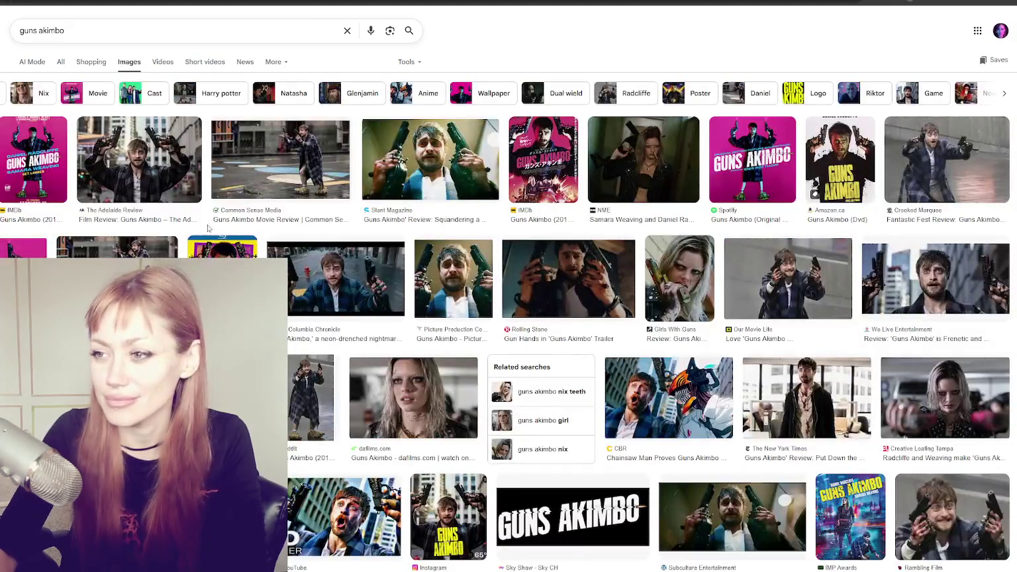
# - Preview The Adelaide Review's Guns Akimbo image
pyautogui.click(139, 159)
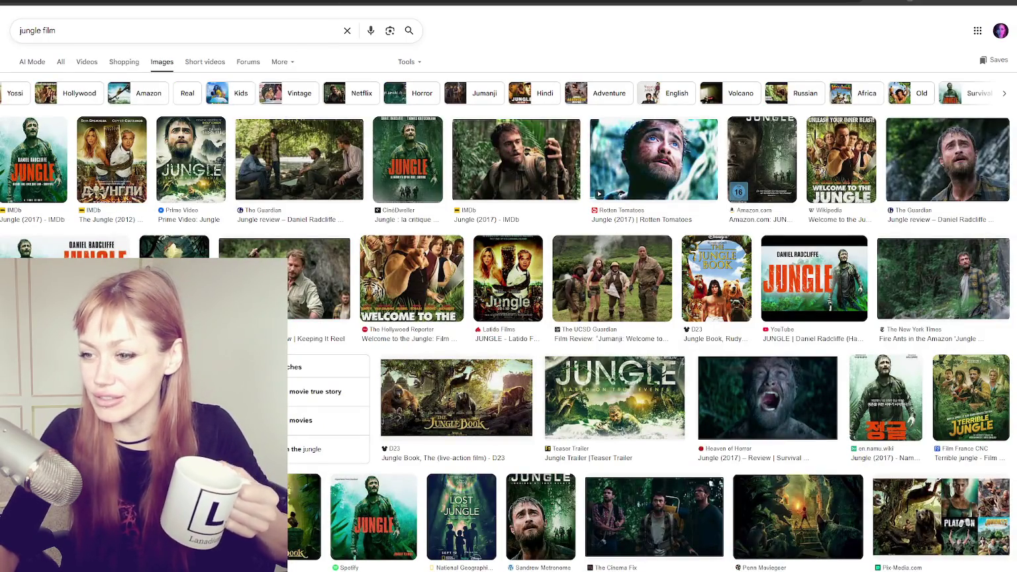
# - Preview The Guardian's 'Jungle review' image
pyautogui.click(947, 159)
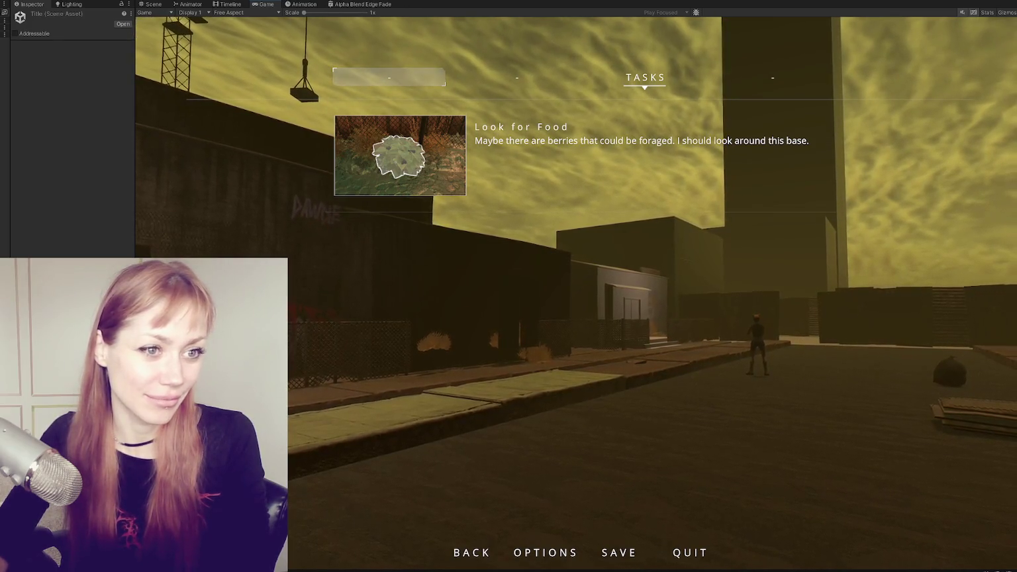
# - Switch back to Chrome showing the 'dust bunny film' image results
pyautogui.hotkey('alt', 'Tab')
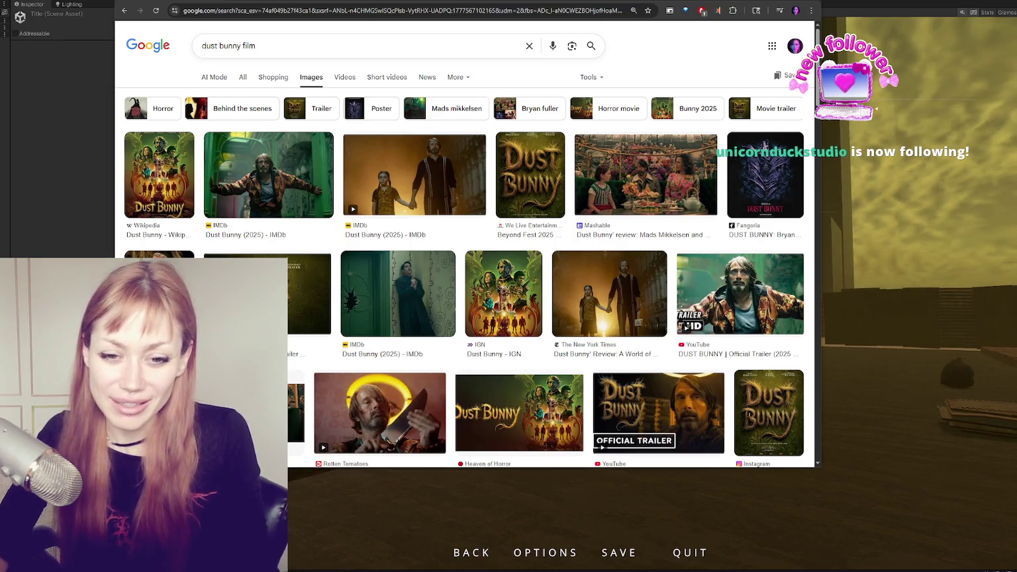
# - Scroll down and preview the 'CUFF PICK: DUST BUNNY' collage image
pyautogui.scroll(-2, 452, 234)
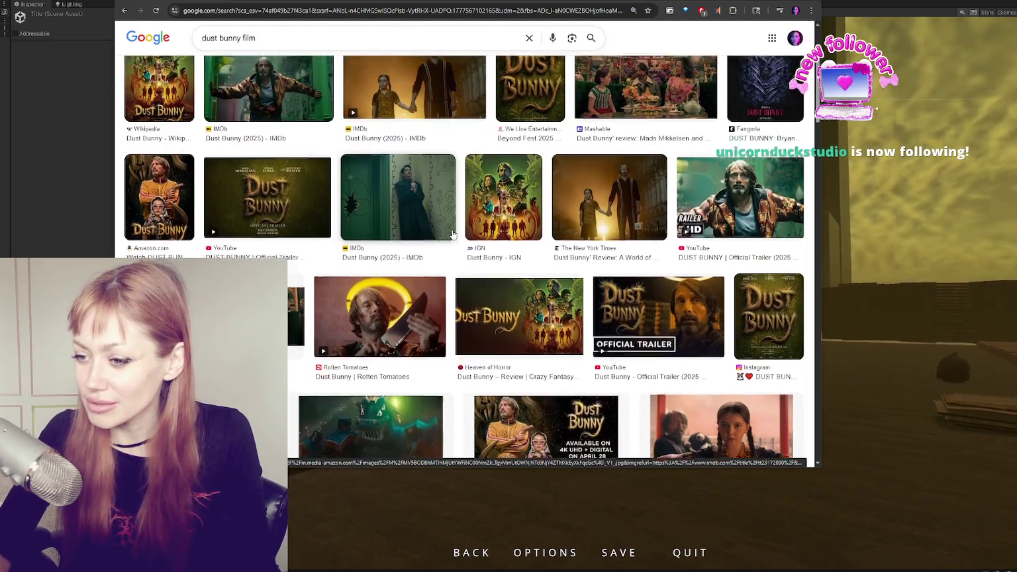
pyautogui.scroll(-2, 454, 234)
pyautogui.scroll(-4, 457, 233)
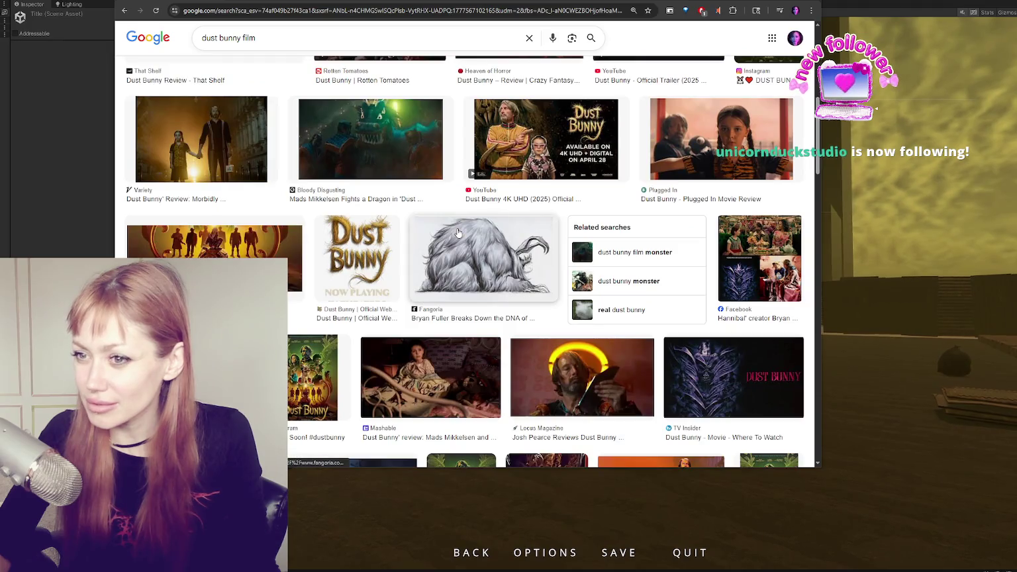
pyautogui.scroll(-3, 457, 233)
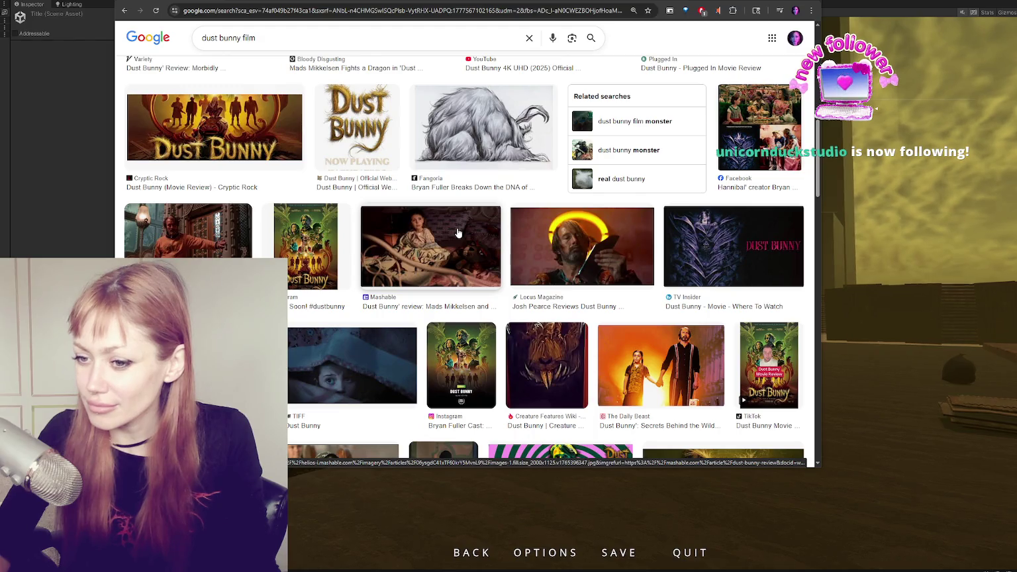
pyautogui.click(443, 450)
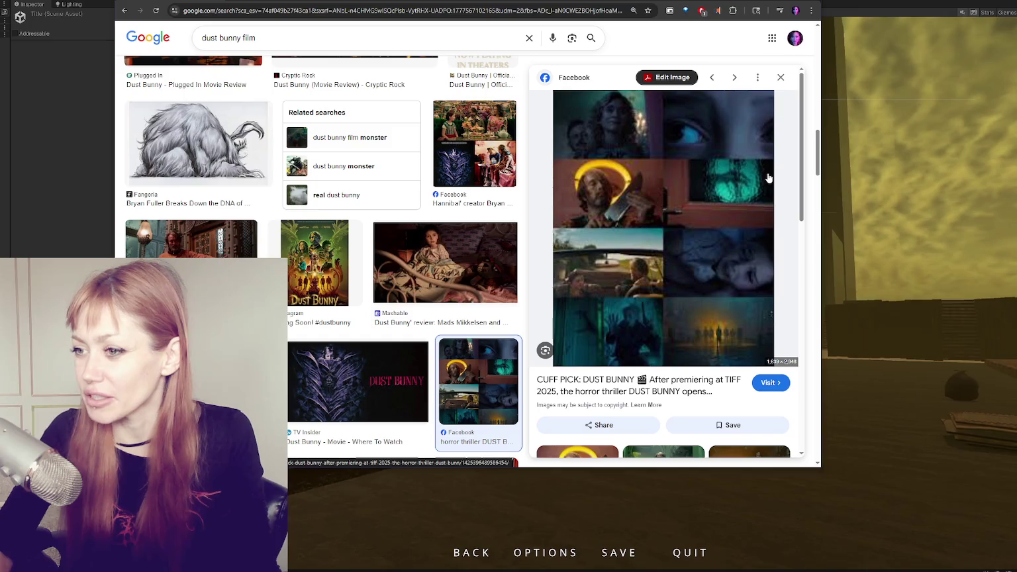
# - Preview the Mashable Dust Bunny review image, then the IMDb Dust Bunny (2025) still
pyautogui.scroll(5, 397, 251)
pyautogui.scroll(5, 365, 265)
pyautogui.scroll(5, 344, 268)
pyautogui.scroll(5, 338, 269)
pyautogui.scroll(2, 337, 269)
pyautogui.click(297, 289)
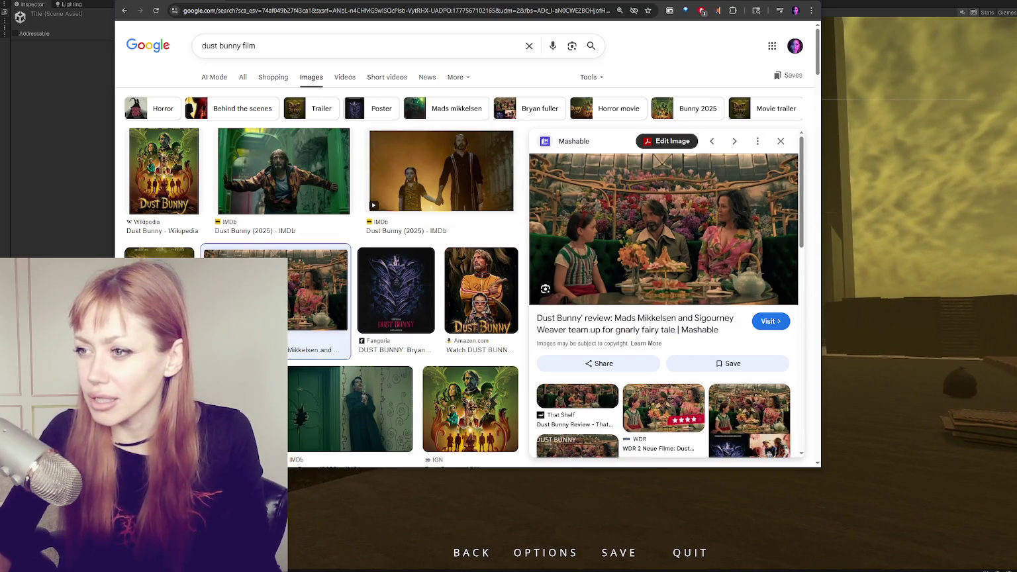
pyautogui.click(219, 228)
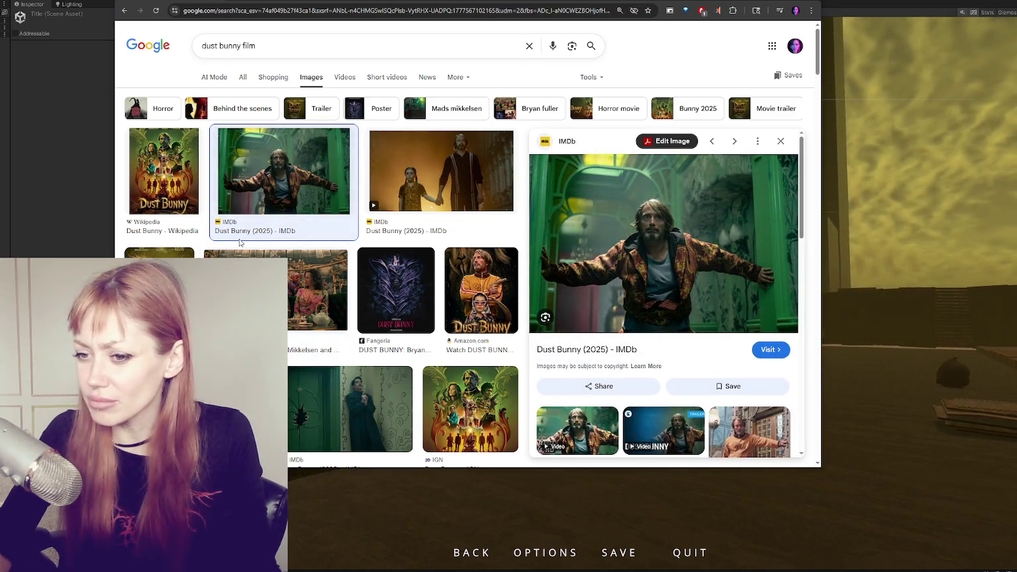
# - Switch to the general web results for 'dust bunny film'
pyautogui.scroll(-2, 239, 243)
pyautogui.scroll(-1, 240, 243)
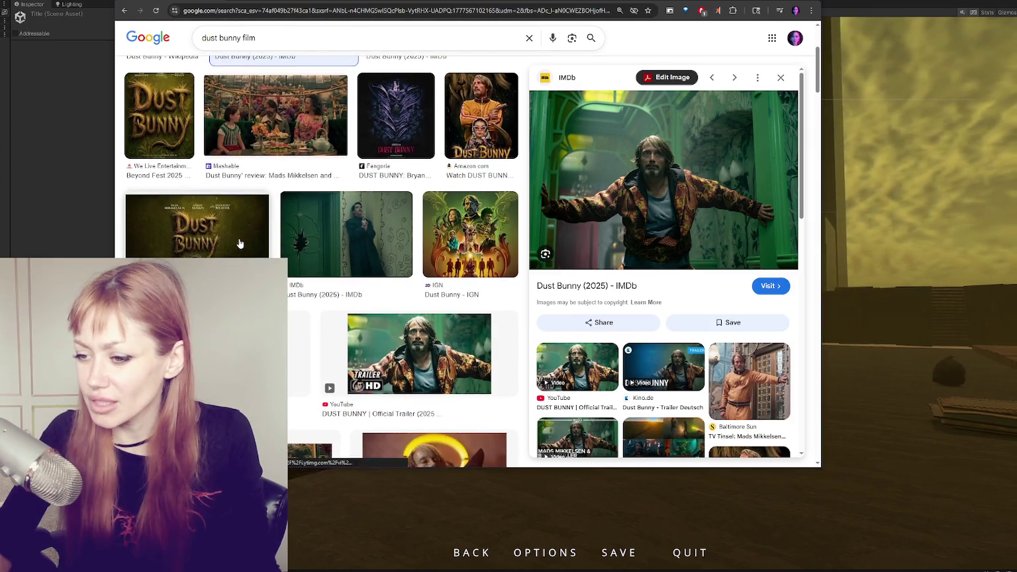
pyautogui.scroll(-2, 239, 244)
pyautogui.scroll(5, 237, 245)
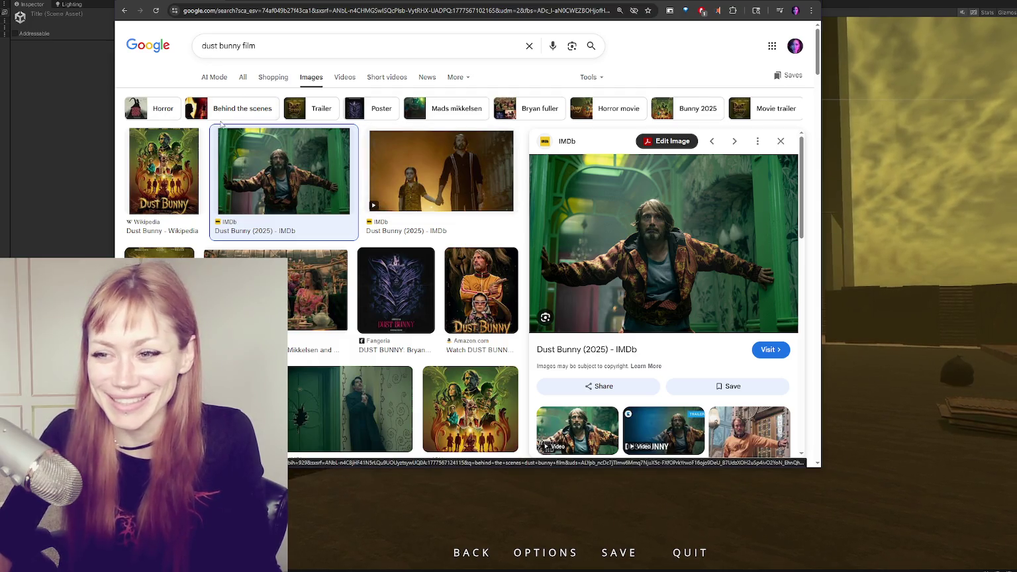
pyautogui.click(244, 78)
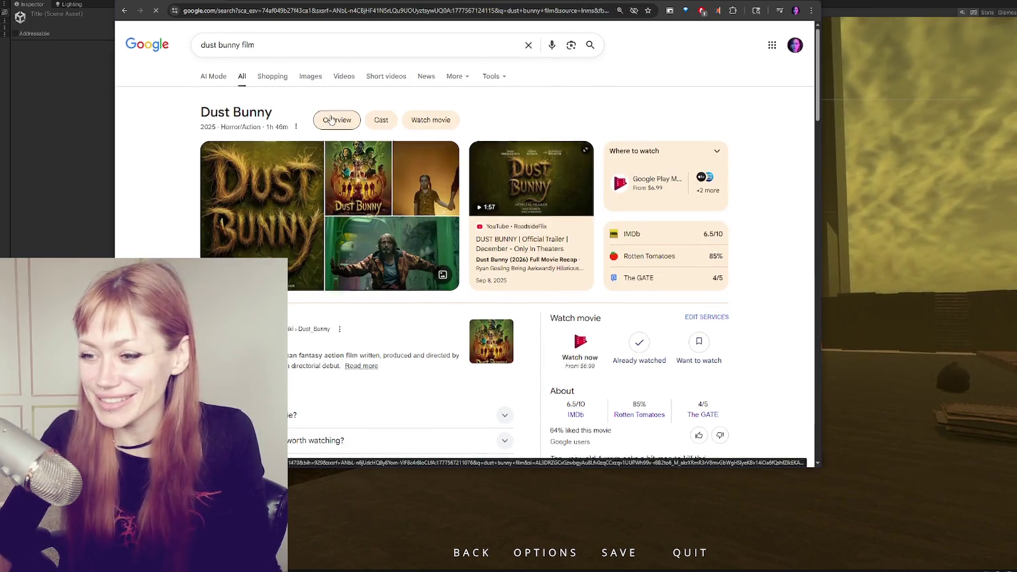
# - Leave the Dust Bunny search results and return to Unity's paused game on the Tasks screen
pyautogui.hotkey('alt', 'Tab')
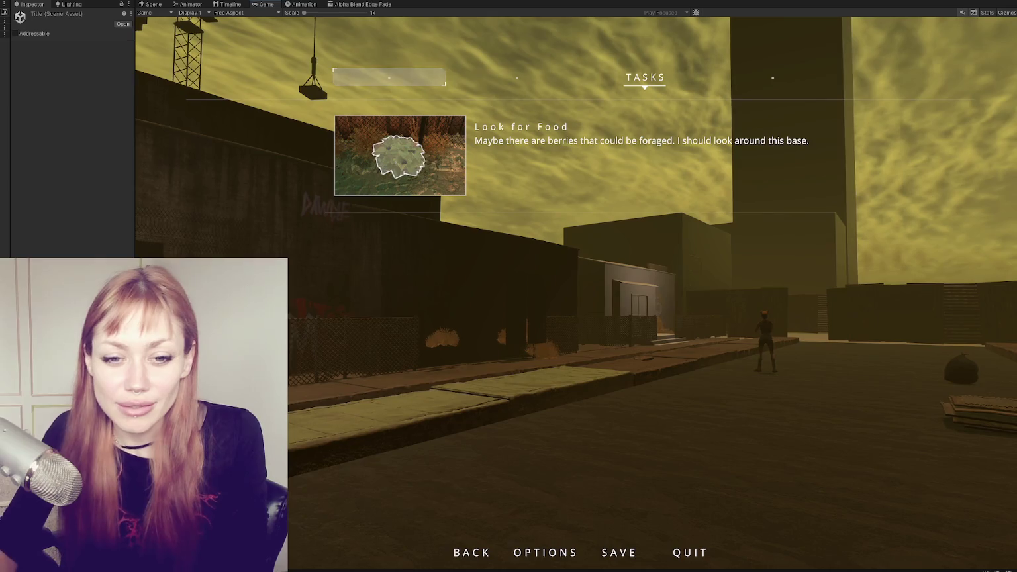
# - Resume play, look around the street toward the fenced building, and pause again on Look for Food
pyautogui.press('Escape')
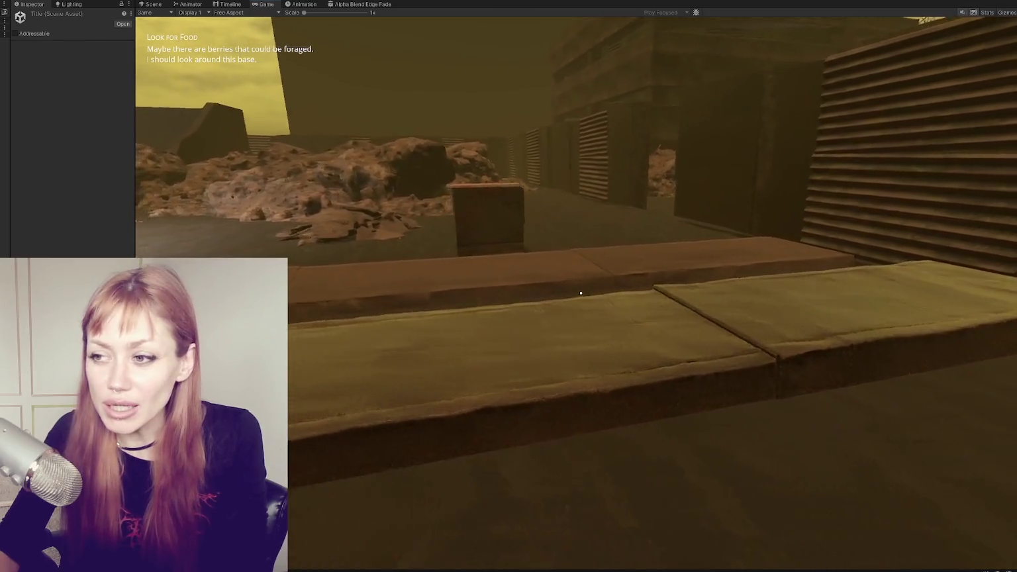
pyautogui.press('Escape')
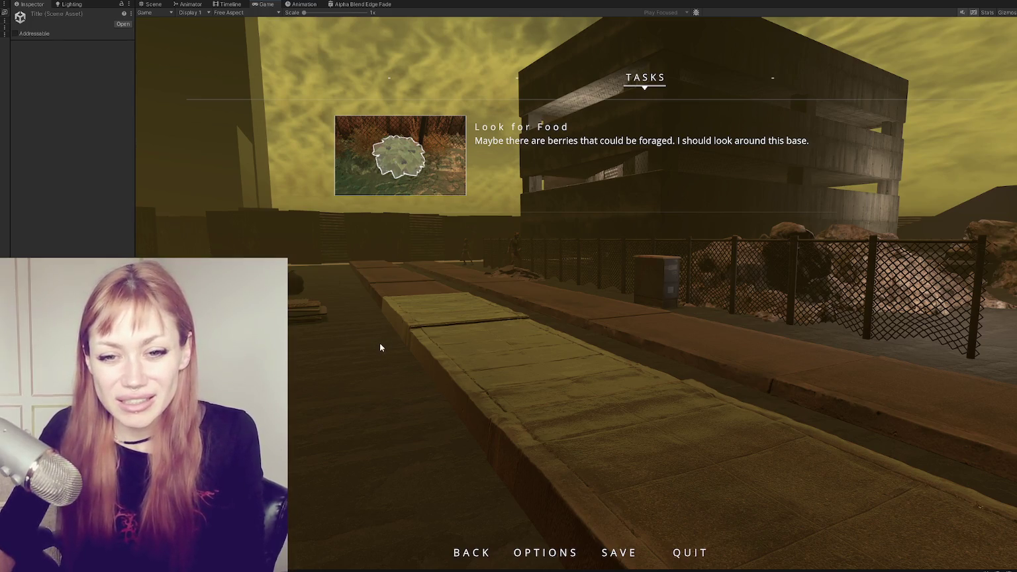
pyautogui.press('Tab')
pyautogui.press('Tab')
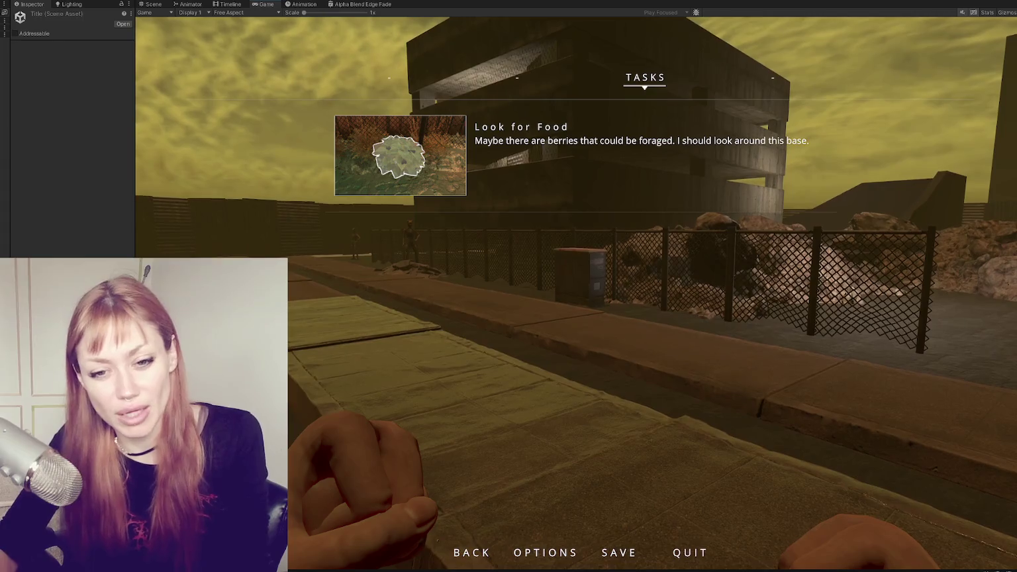
pyautogui.press('Escape')
pyautogui.press('Escape')
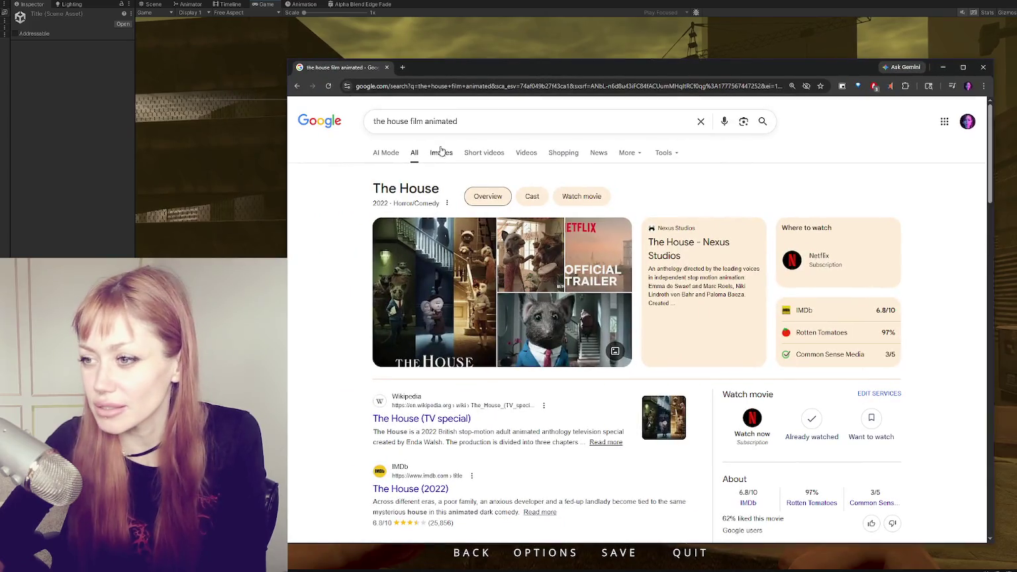
# - Switch the Google results for 'the house film animated' to Images
pyautogui.click(441, 152)
# - Maximize the browser and preview the IMDb, Nexus Studios and Hollywood Insider stills of The House
pyautogui.moveTo(583, 68); pyautogui.dragTo(343, 15)
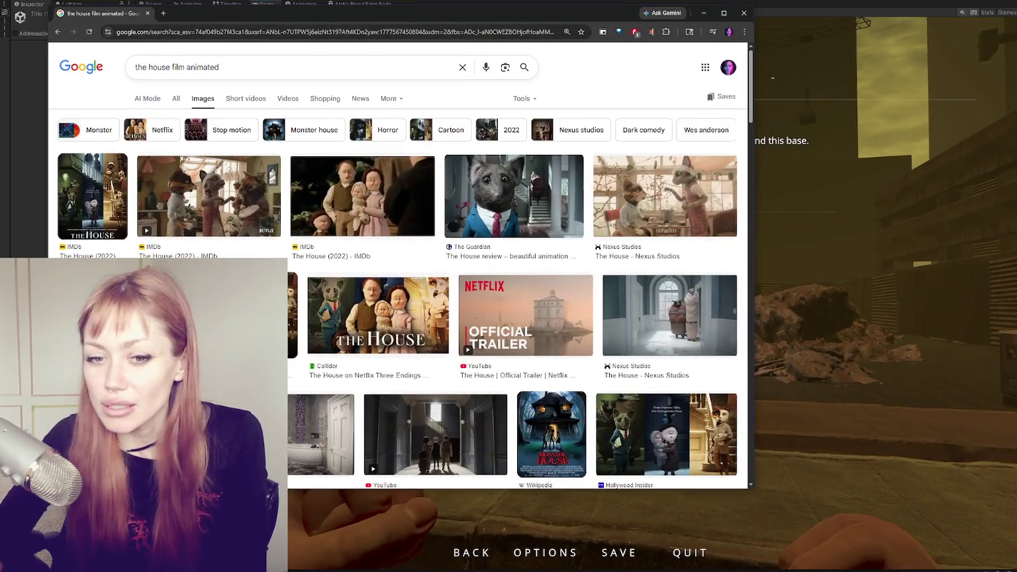
pyautogui.click(724, 12)
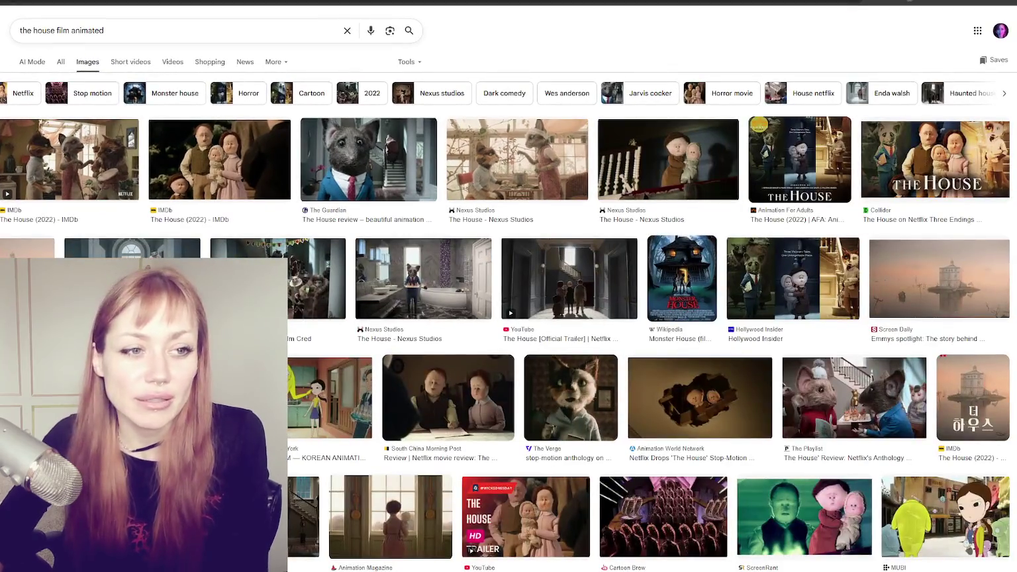
pyautogui.click(21, 133)
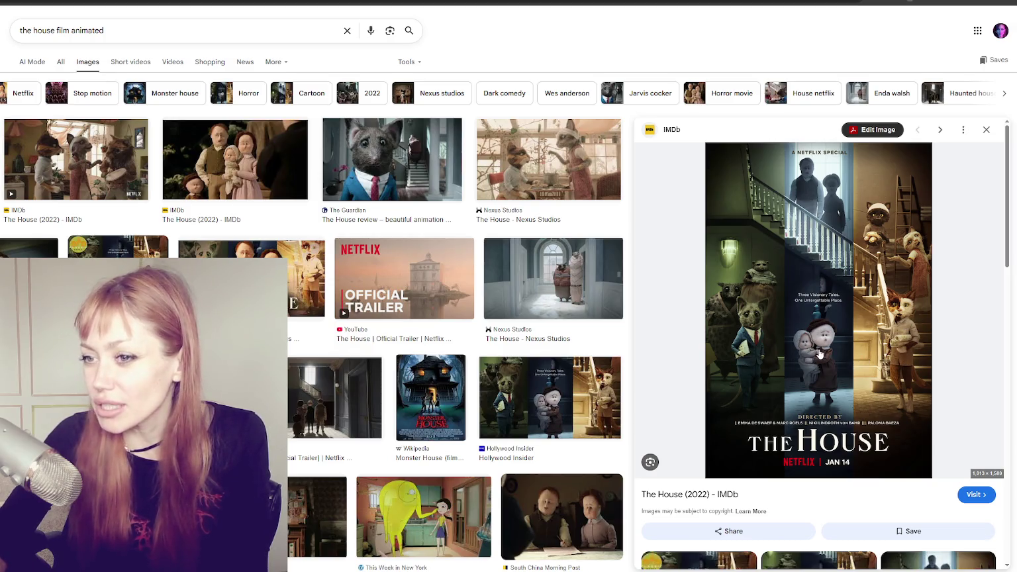
pyautogui.click(199, 162)
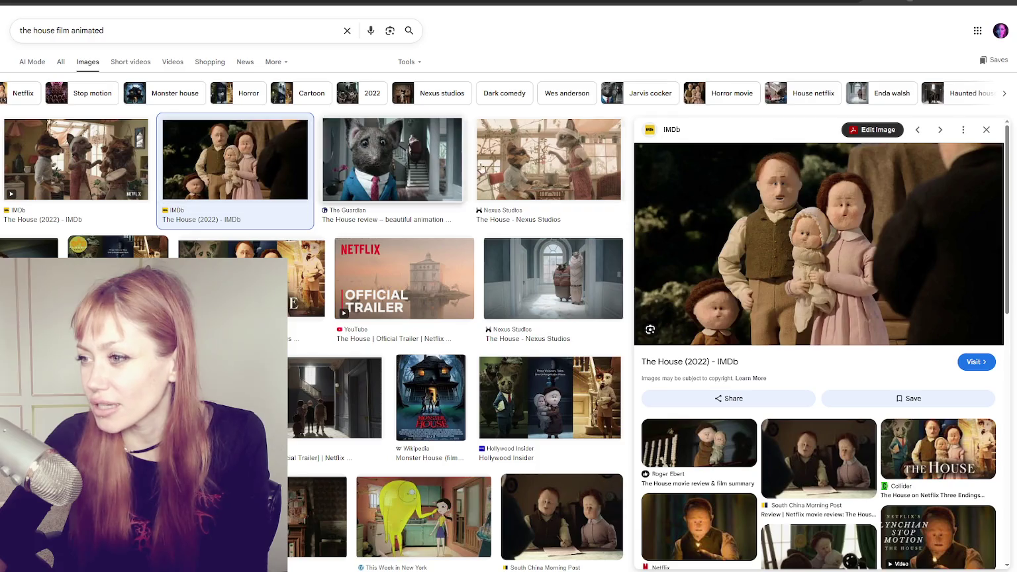
pyautogui.click(523, 166)
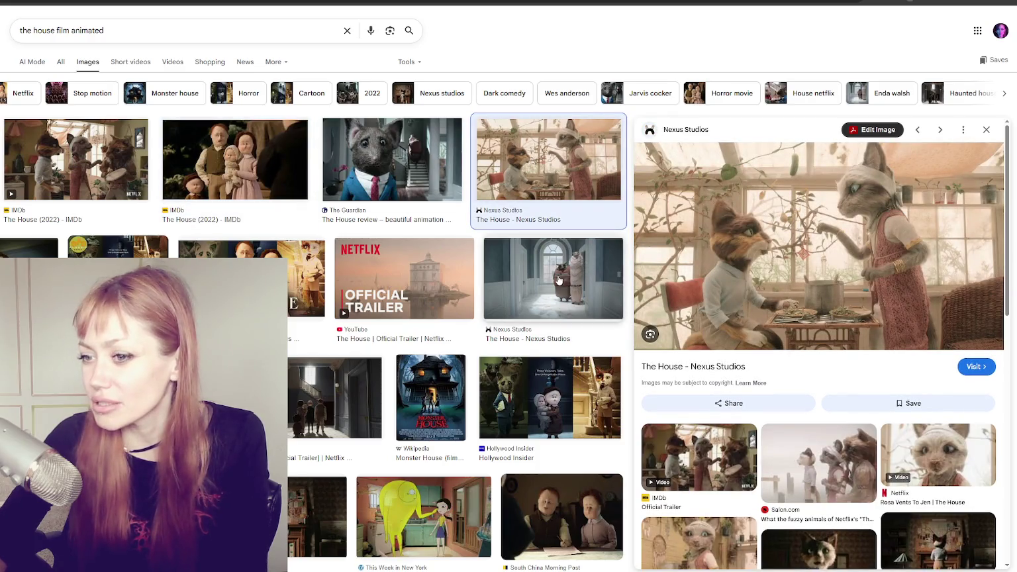
pyautogui.click(554, 283)
pyautogui.scroll(-2, 530, 272)
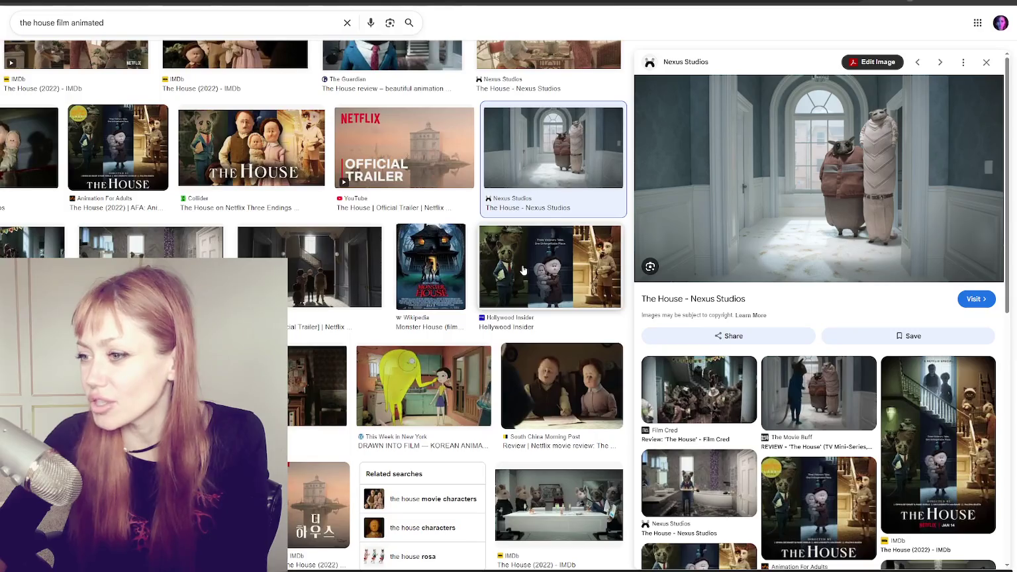
pyautogui.click(565, 271)
# - Step back and forth through the previews up to the South China Morning Post still
pyautogui.press('Left')
pyautogui.press('Left')
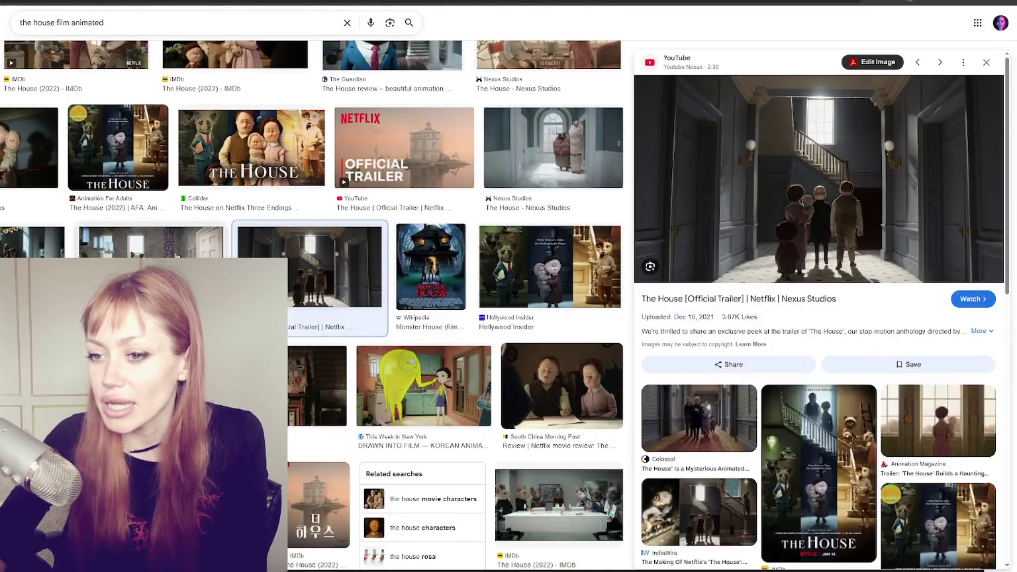
pyautogui.press('Left')
pyautogui.press('Left')
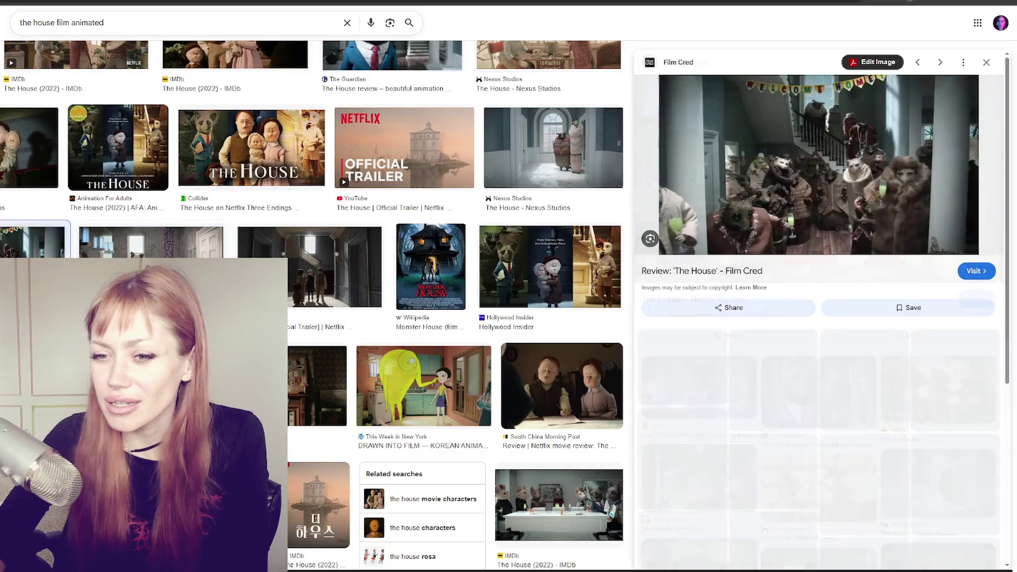
pyautogui.scroll(2, 142, 248)
pyautogui.scroll(-1, 142, 248)
pyautogui.scroll(-2, 142, 248)
pyautogui.press('Right')
pyautogui.press('Right')
pyautogui.press('Right')
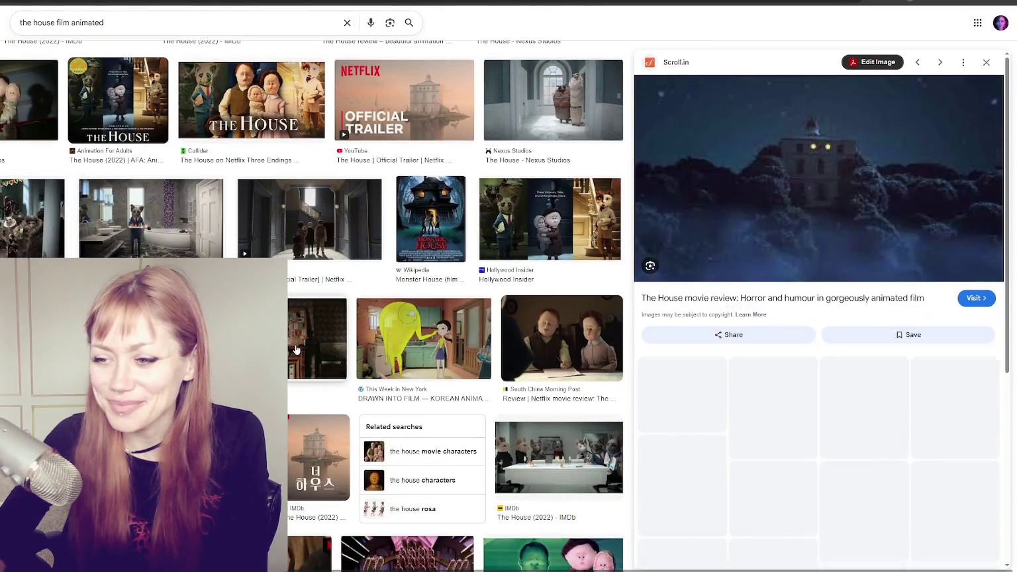
pyautogui.press('Right')
pyautogui.press('Right')
pyautogui.press('Right')
pyautogui.press('Right')
pyautogui.press('Right')
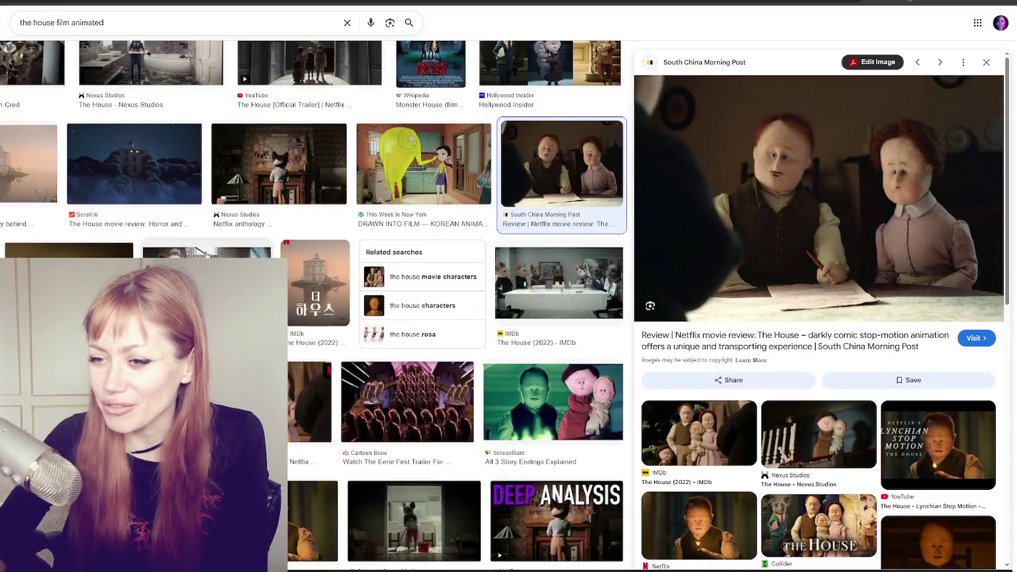
pyautogui.press('Right')
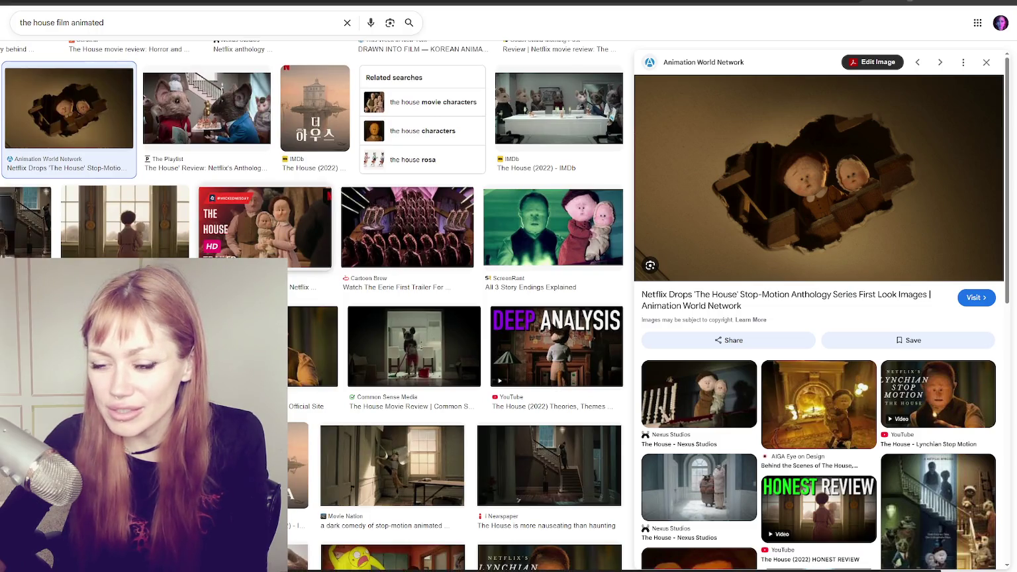
# - Revisit the Scroll.in, Nexus cats and IMDb stills, ending on The Guardian's suited rat
pyautogui.scroll(3, 311, 298)
pyautogui.scroll(2, 311, 297)
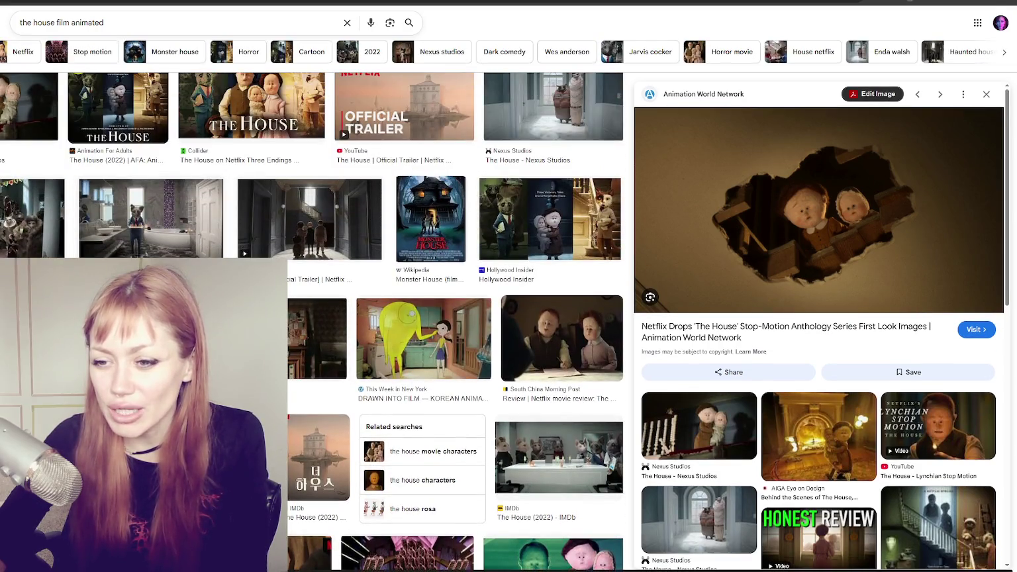
pyautogui.press('Left')
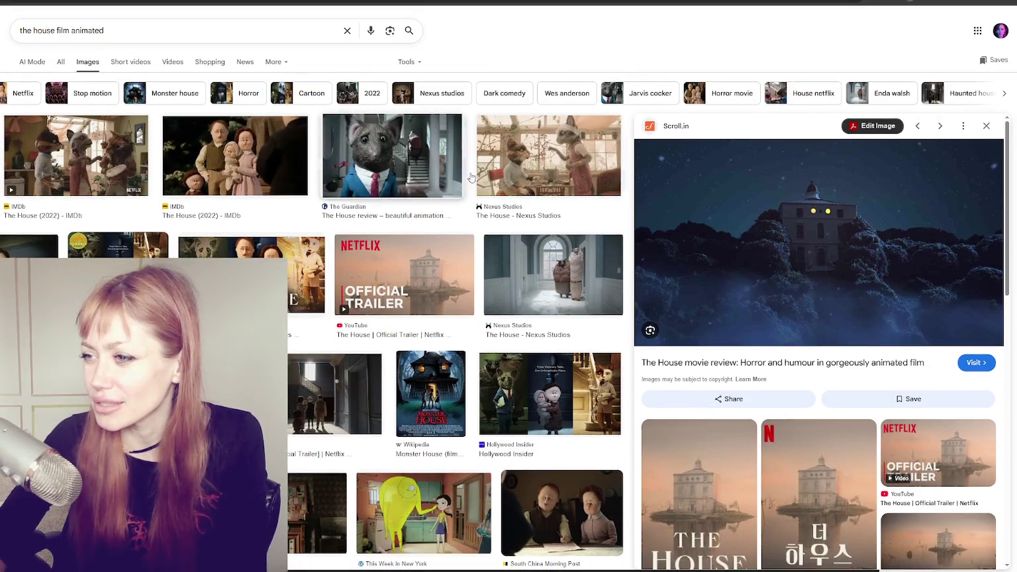
pyautogui.press('Right')
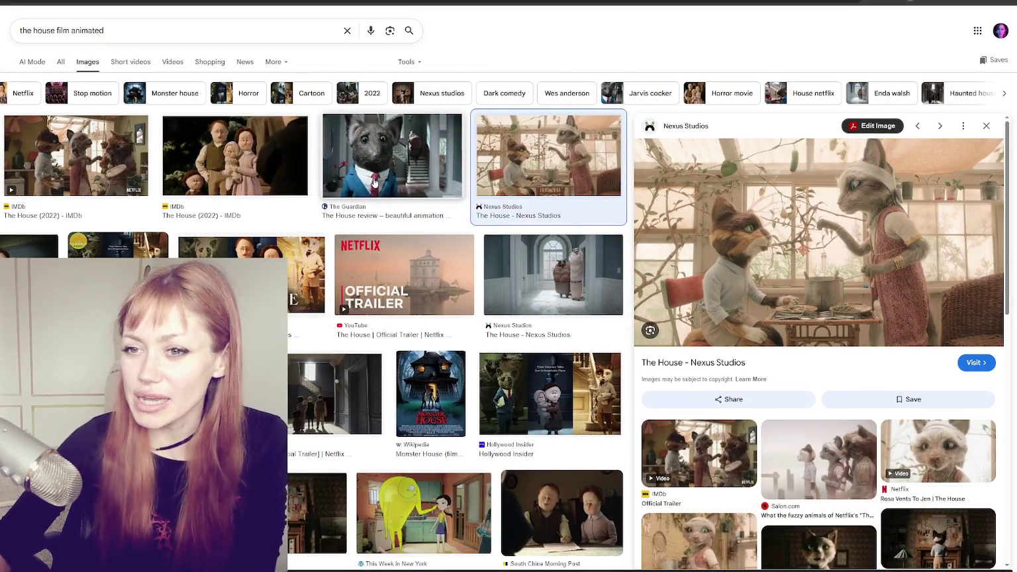
pyautogui.click(249, 157)
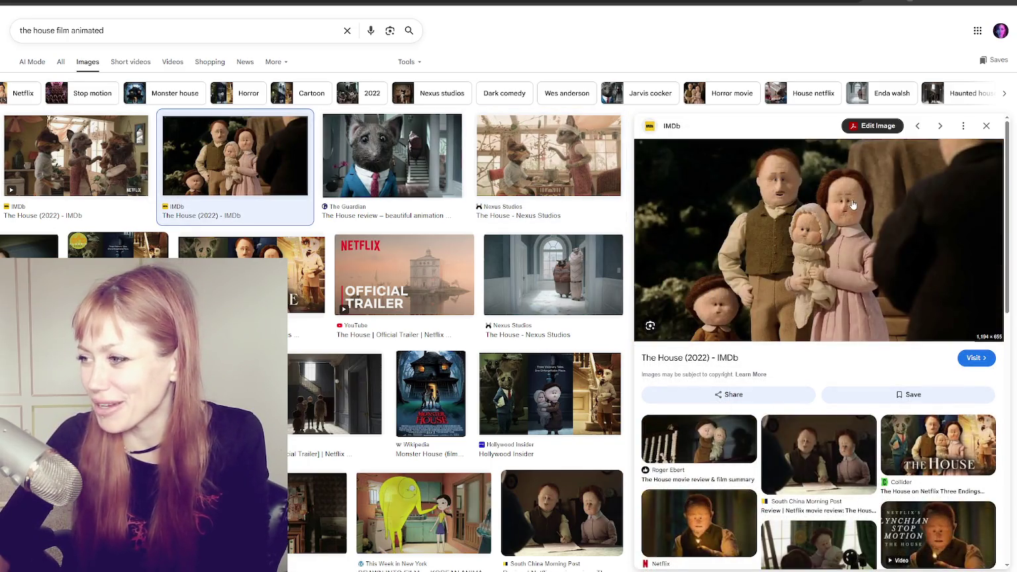
pyautogui.click(398, 185)
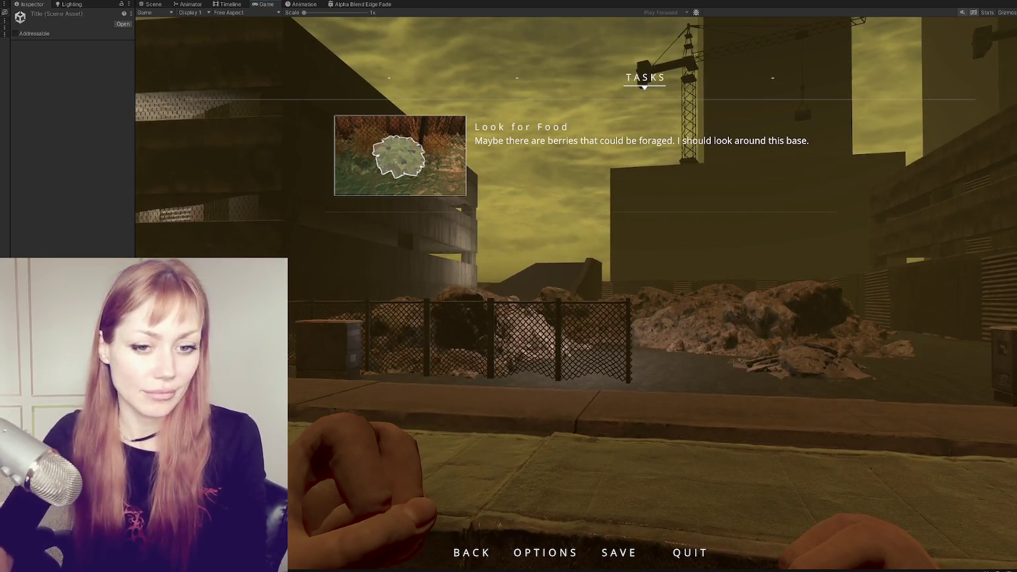
# - Close the Tasks pause menu so the game resumes with Look for Food shown
pyautogui.press('Escape')
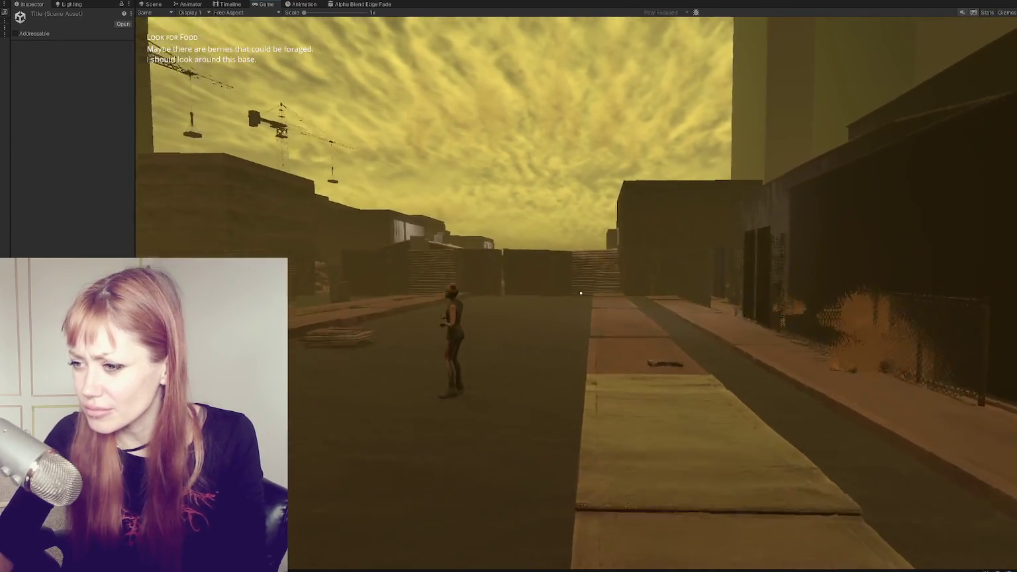
# - Walk down the street past the fence and into the alley between the buildings
pyautogui.hotkey('shift', 'w')
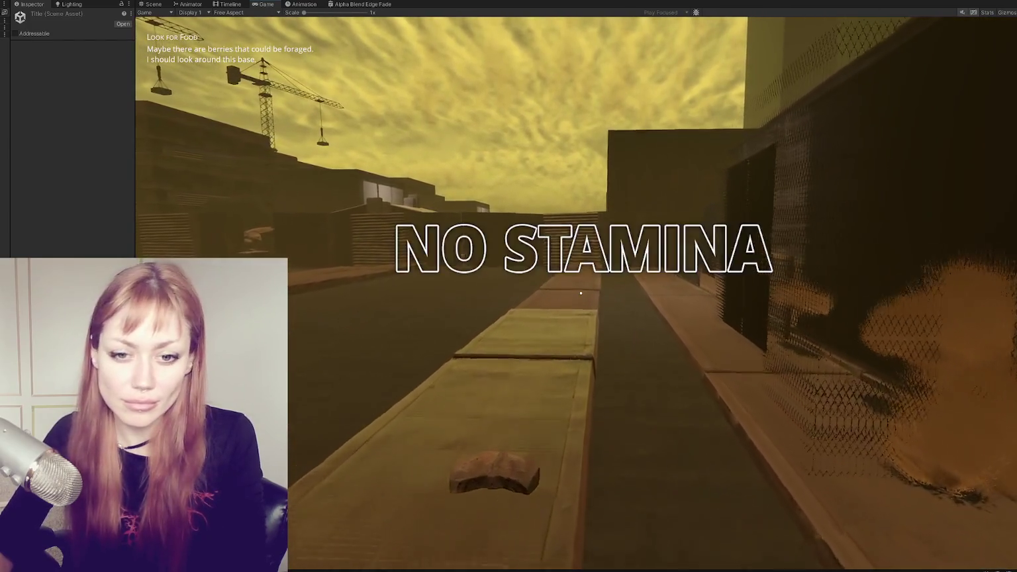
pyautogui.press('w')
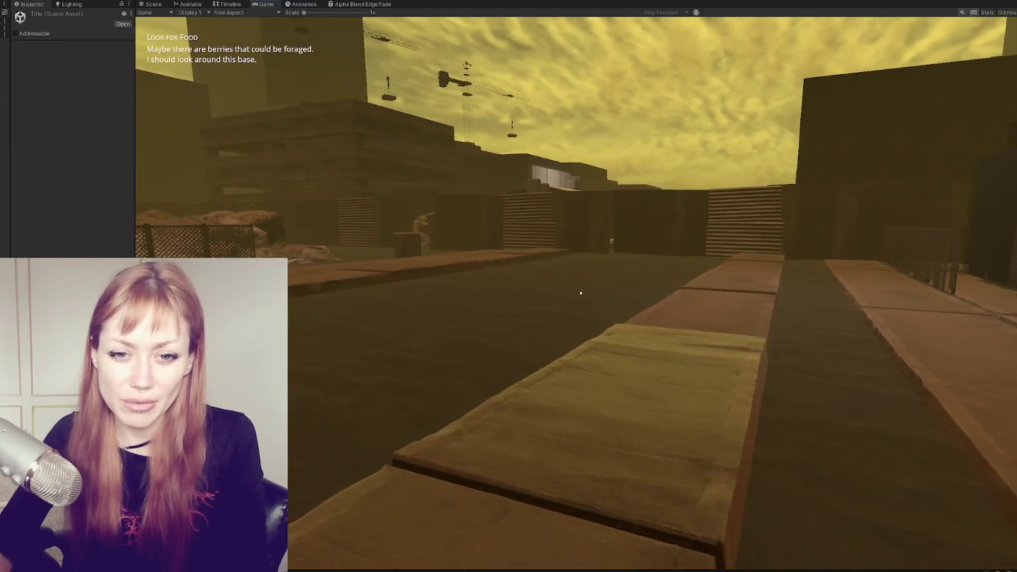
pyautogui.press('w')
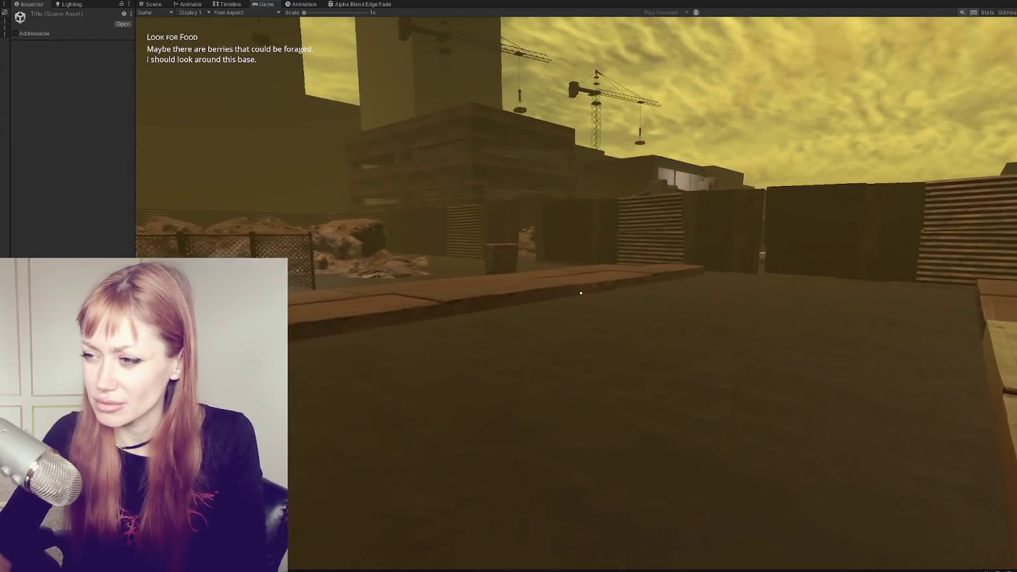
pyautogui.press('w')
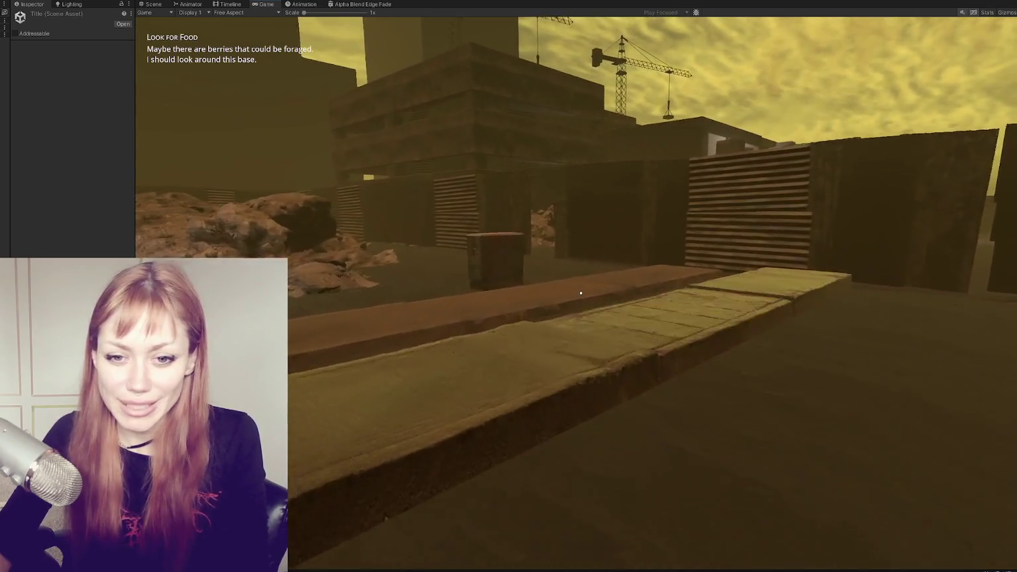
pyautogui.press('w')
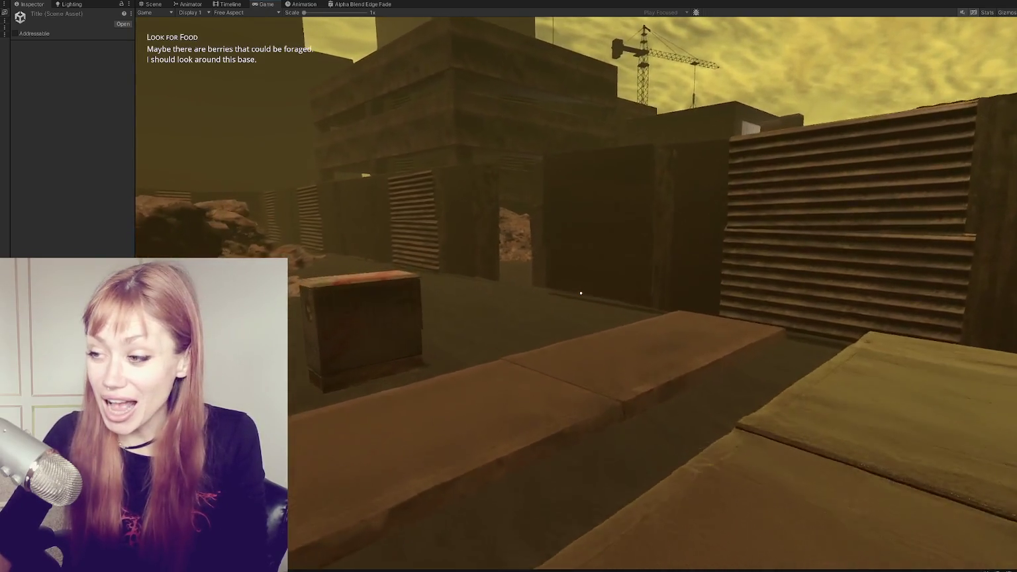
pyautogui.press('w')
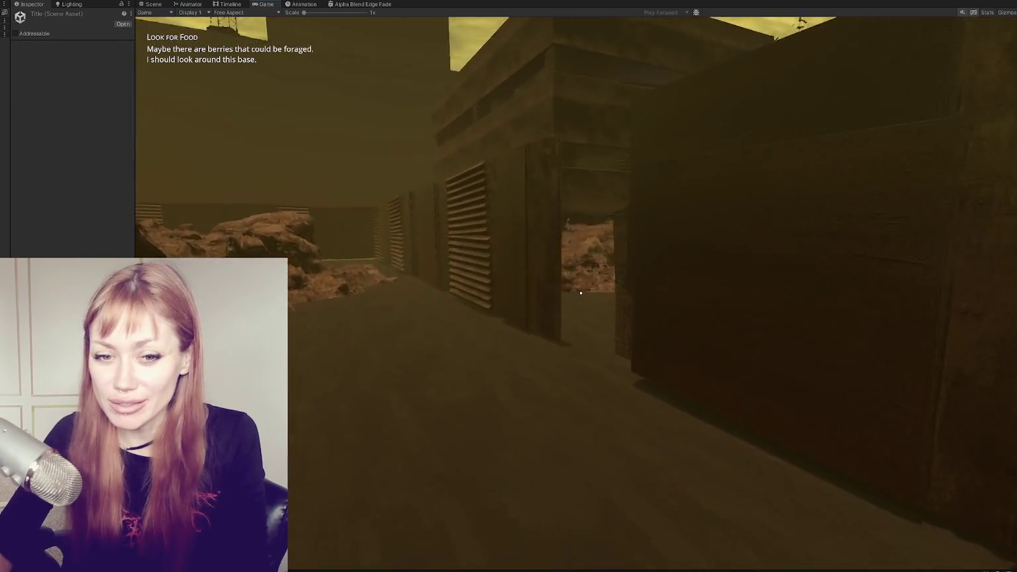
# - Walk through the alleys past the rubble, then pause and switch to the Scene view
pyautogui.press('w')
pyautogui.press('w')
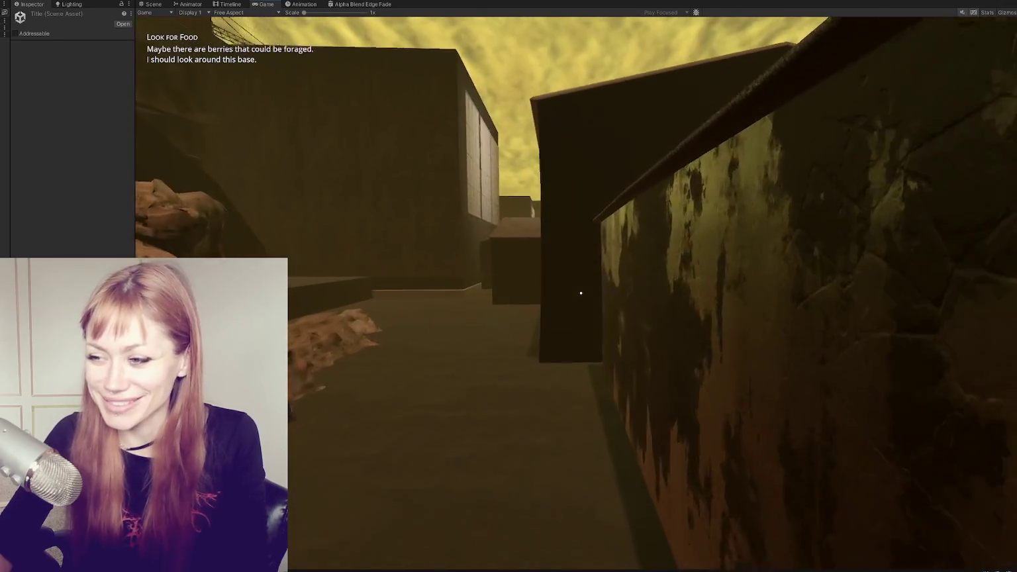
pyautogui.press('w')
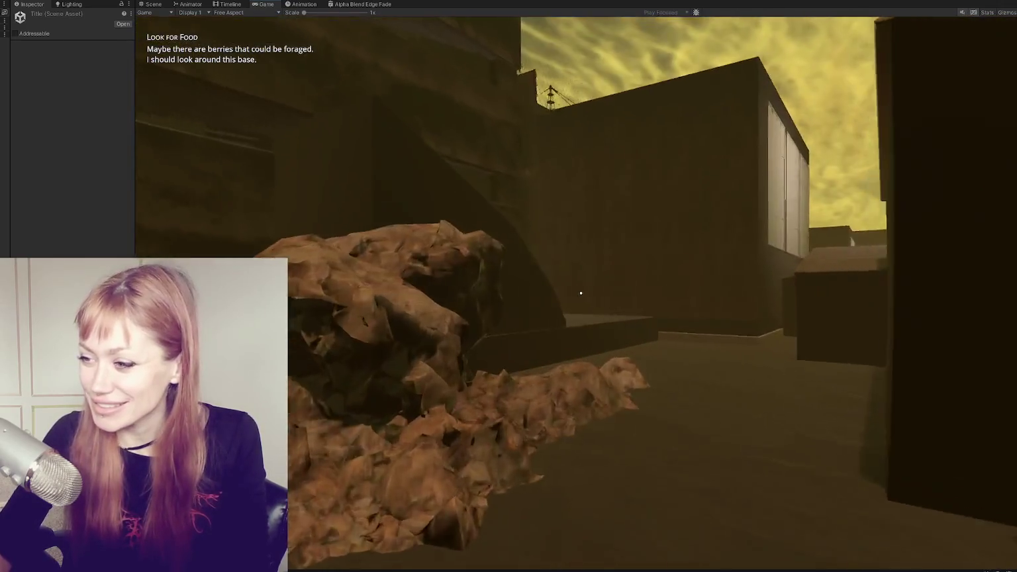
pyautogui.press('w')
pyautogui.press('w')
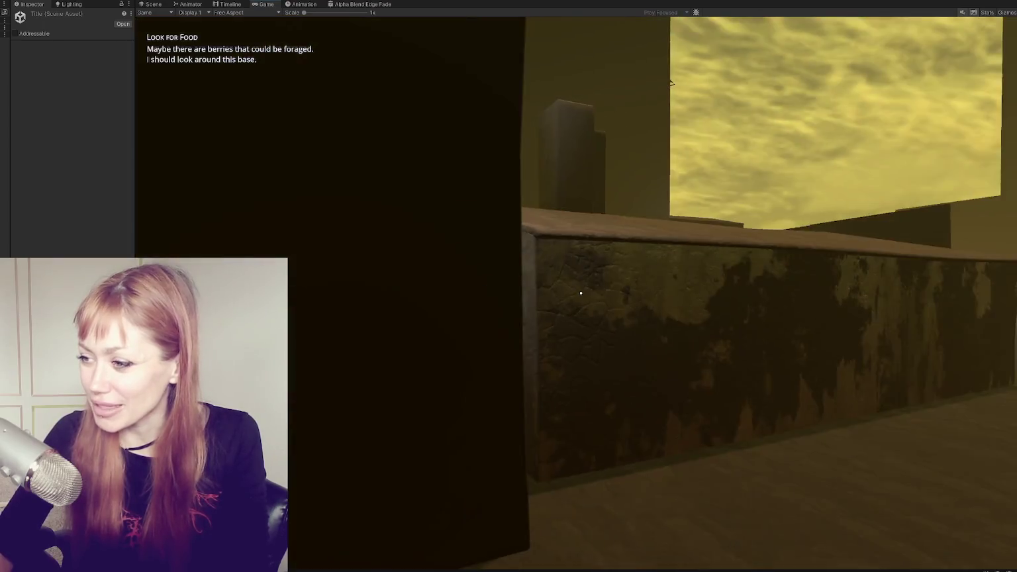
pyautogui.press('w')
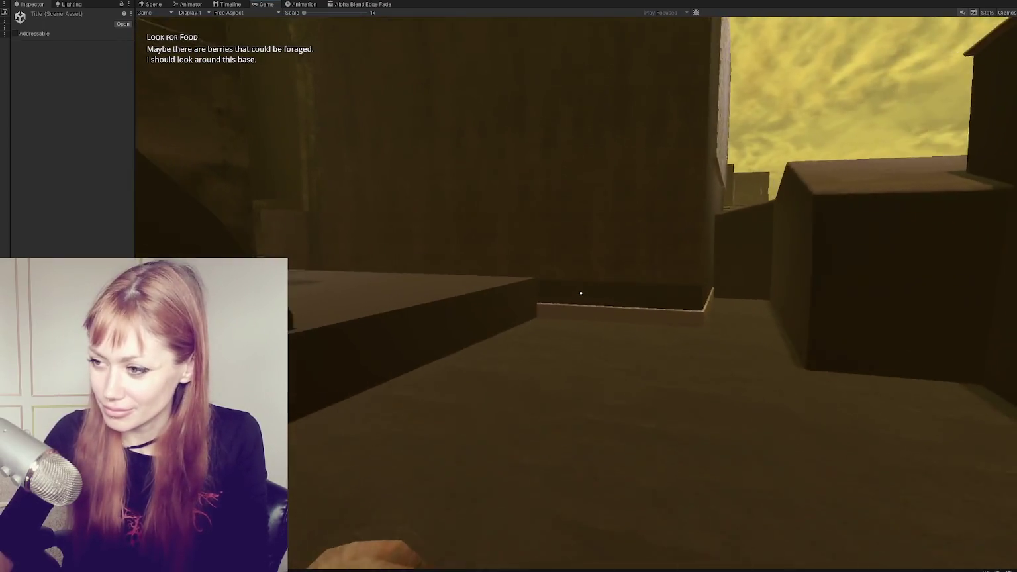
pyautogui.press('w')
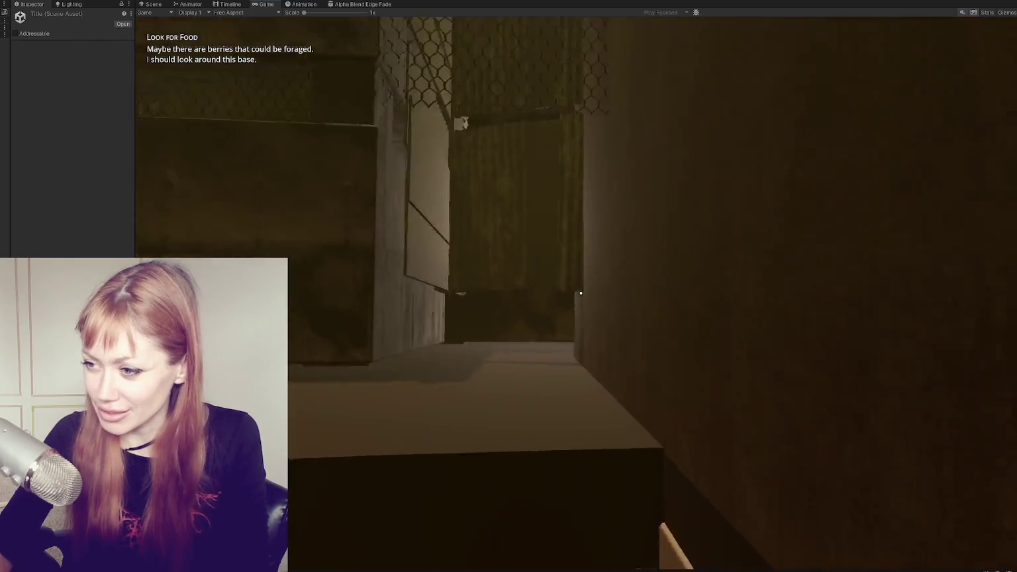
pyautogui.press('w')
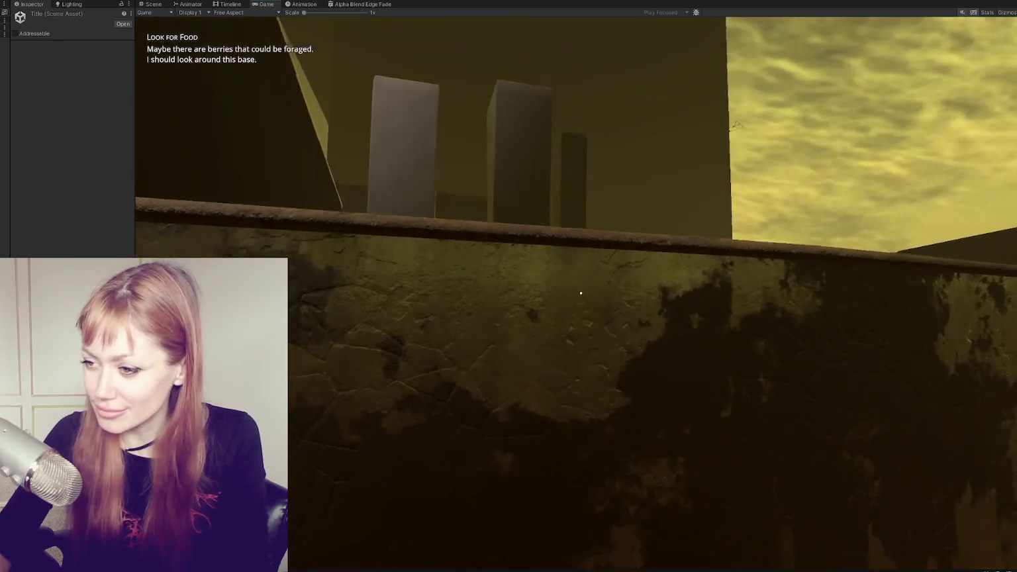
pyautogui.press('Escape')
pyautogui.click(150, 4)
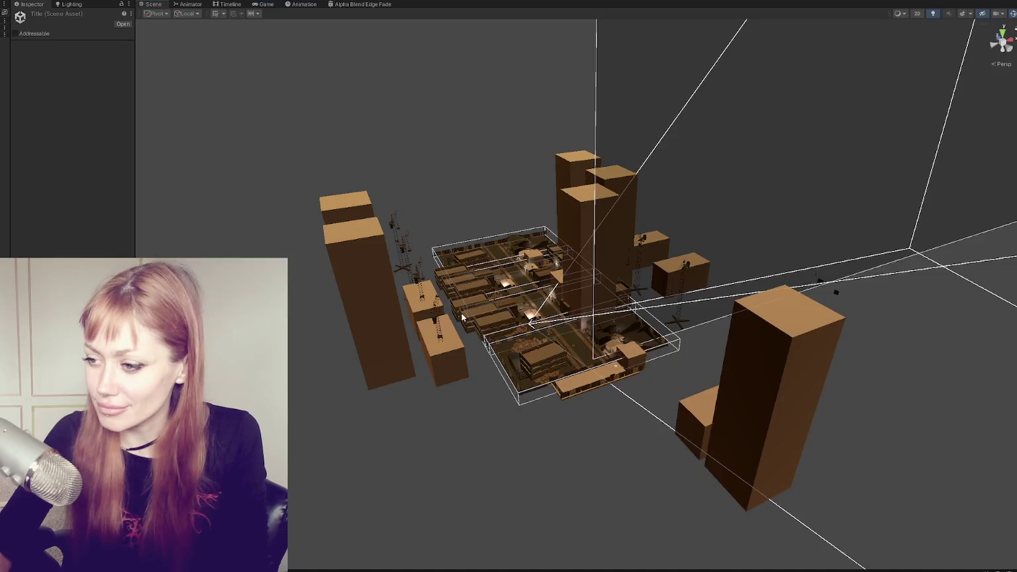
# - Set the loading screen image's source image to loading3
pyautogui.moveTo(506, 314)
pyautogui.mouseDown(button='right')
pyautogui.moveTo(529, 298)
pyautogui.moveTo(459, 196)
pyautogui.mouseUp(button='right')
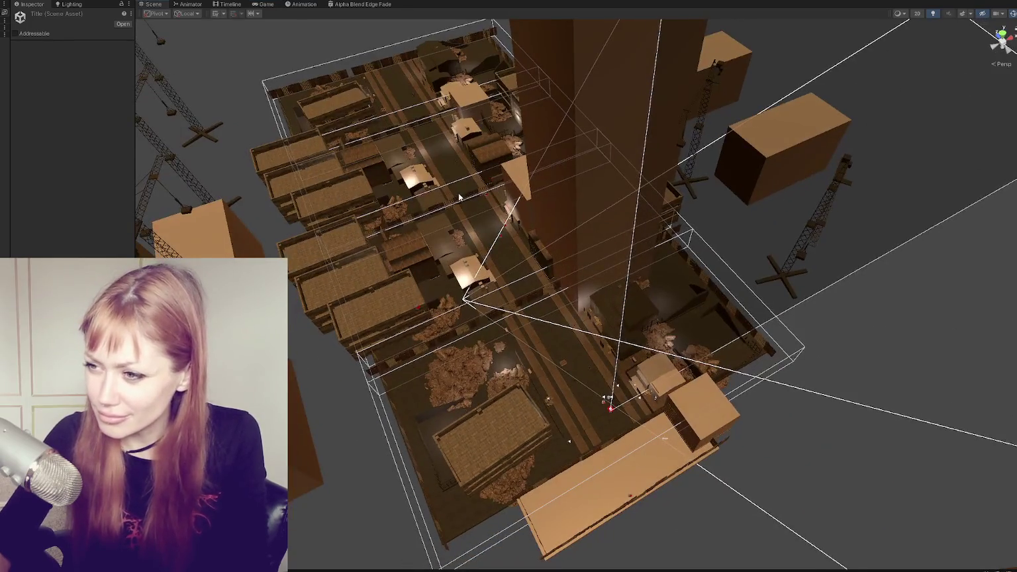
pyautogui.click(483, 301)
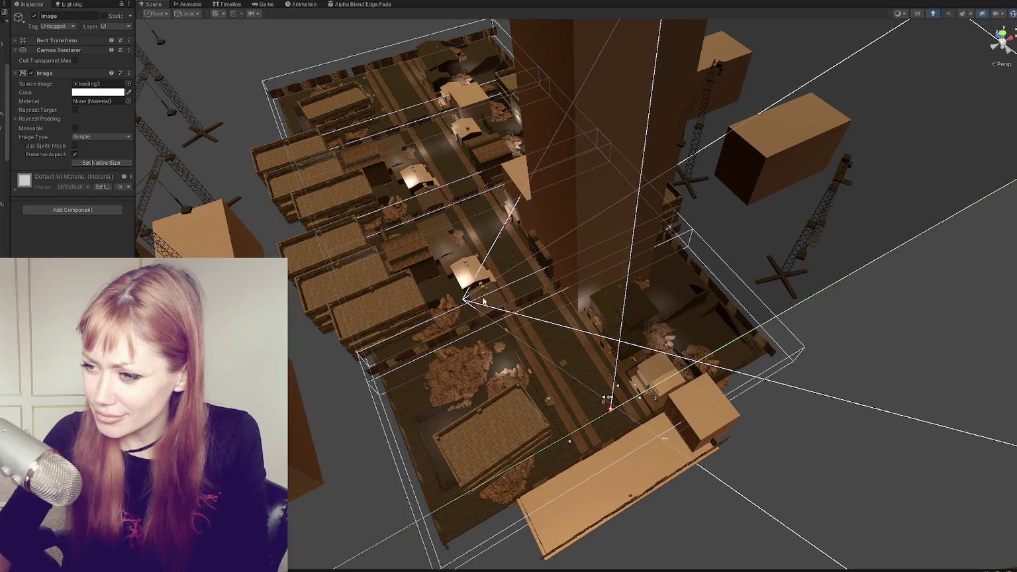
pyautogui.click(483, 301)
pyautogui.press('Return')
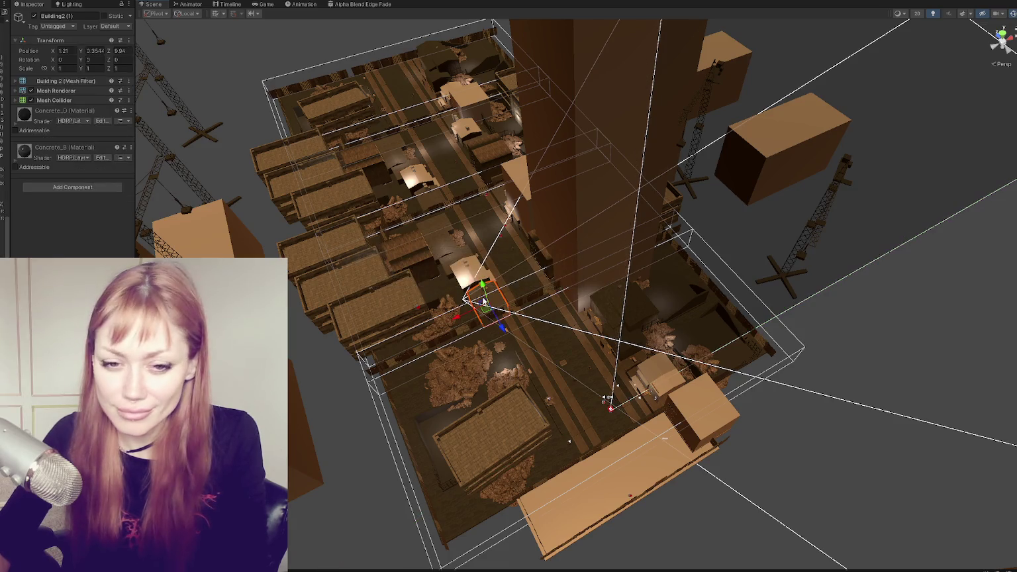
# - Lower the Building2 (1) block to Y -1.55 and view it in the running game
pyautogui.click(483, 301)
pyautogui.press('f')
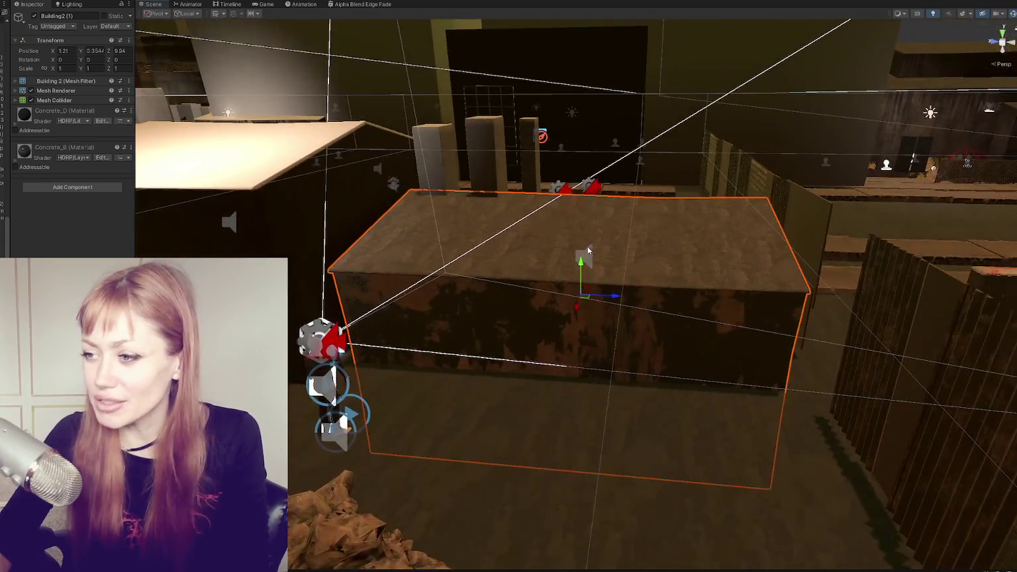
pyautogui.click(579, 295)
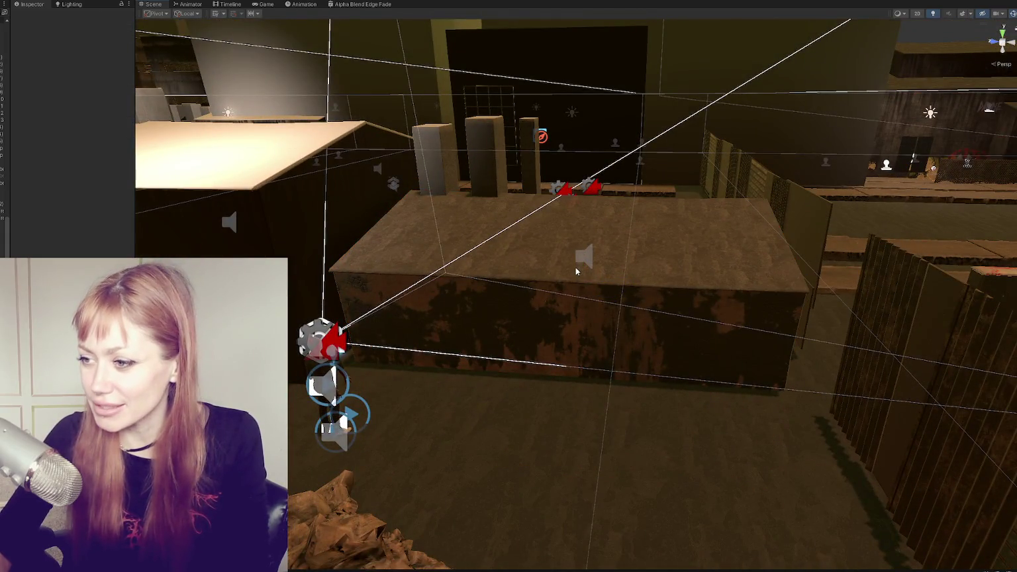
pyautogui.click(576, 271)
pyautogui.moveTo(575, 271)
pyautogui.mouseDown()
pyautogui.moveTo(581, 335)
pyautogui.moveTo(587, 320)
pyautogui.mouseUp()
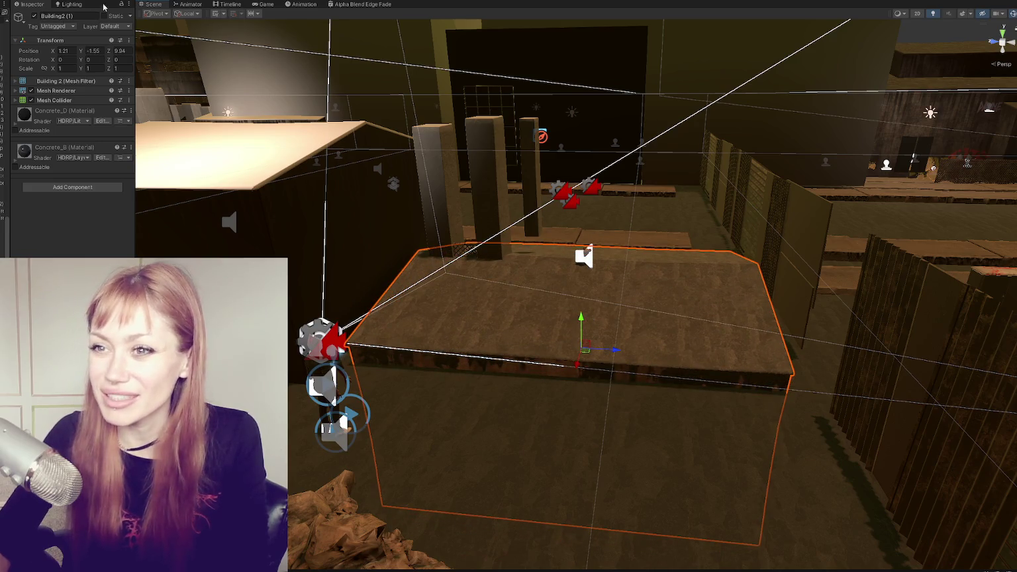
pyautogui.click(255, 6)
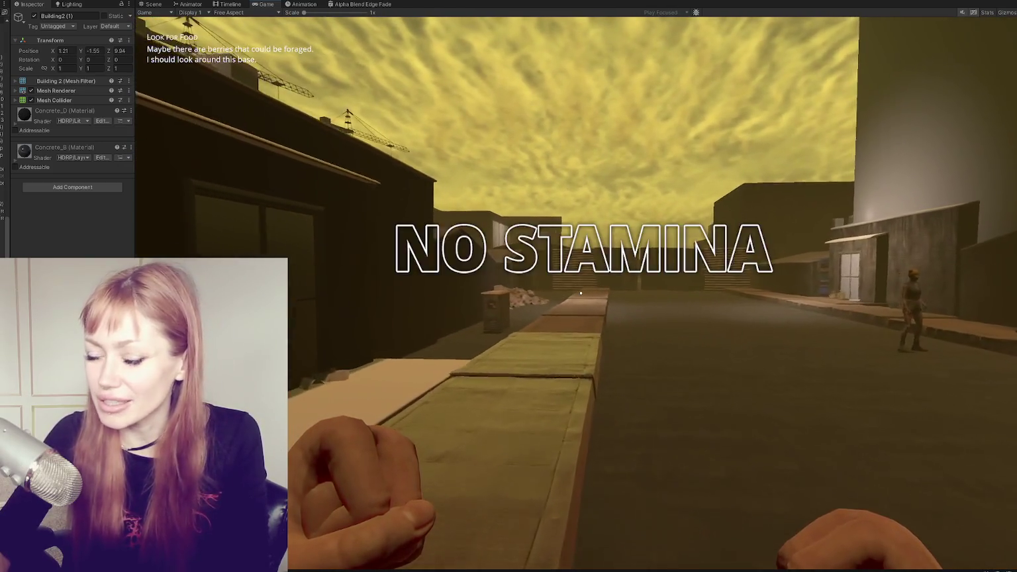
# - Widen the Game view and walk down the street to the grey-doored building, checking tasks along the way
pyautogui.press('Escape')
pyautogui.moveTo(136, 211); pyautogui.dragTo(37, 211)
pyautogui.press('Escape')
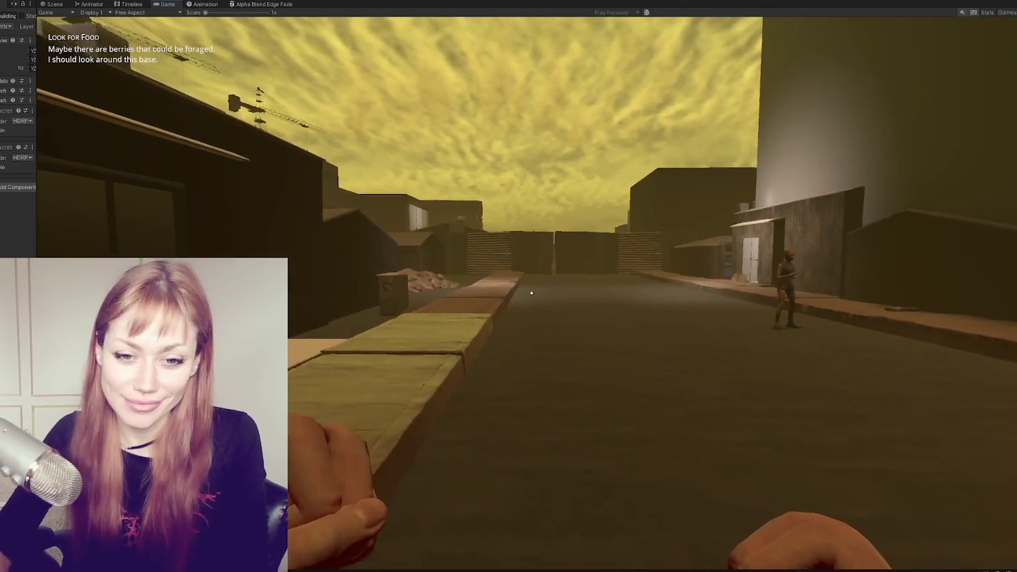
pyautogui.press('w')
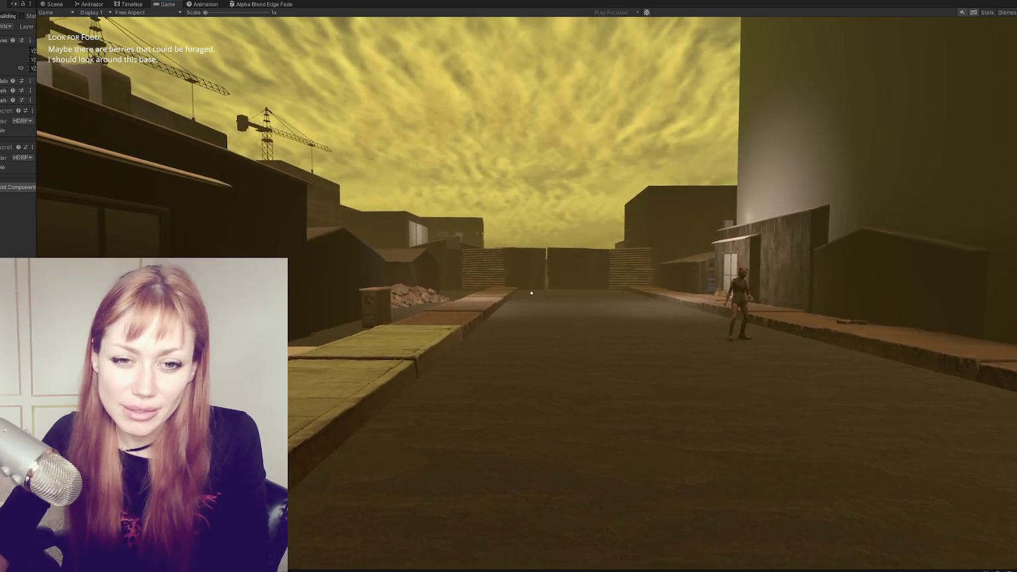
pyautogui.press('Escape')
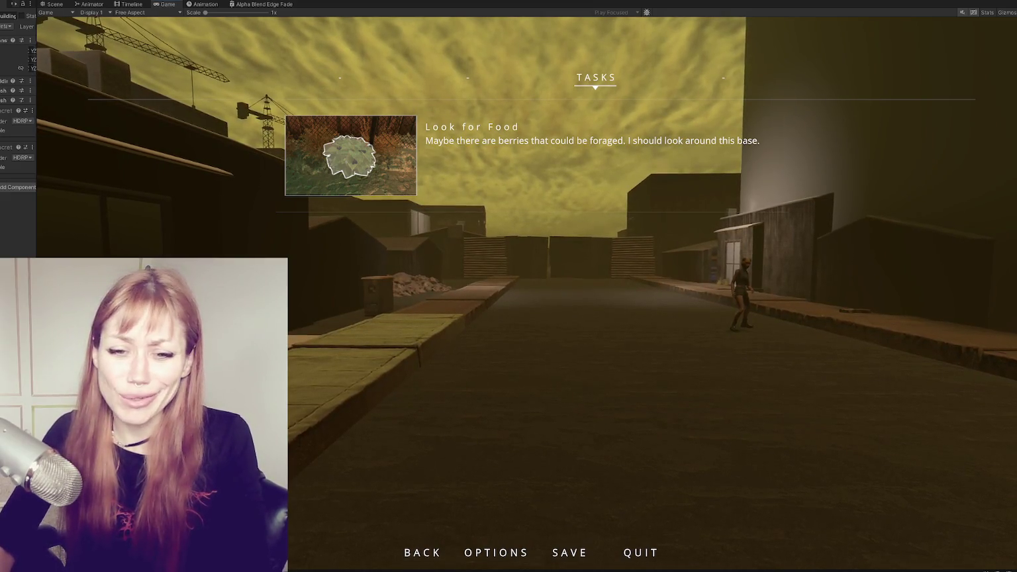
pyautogui.press('Escape')
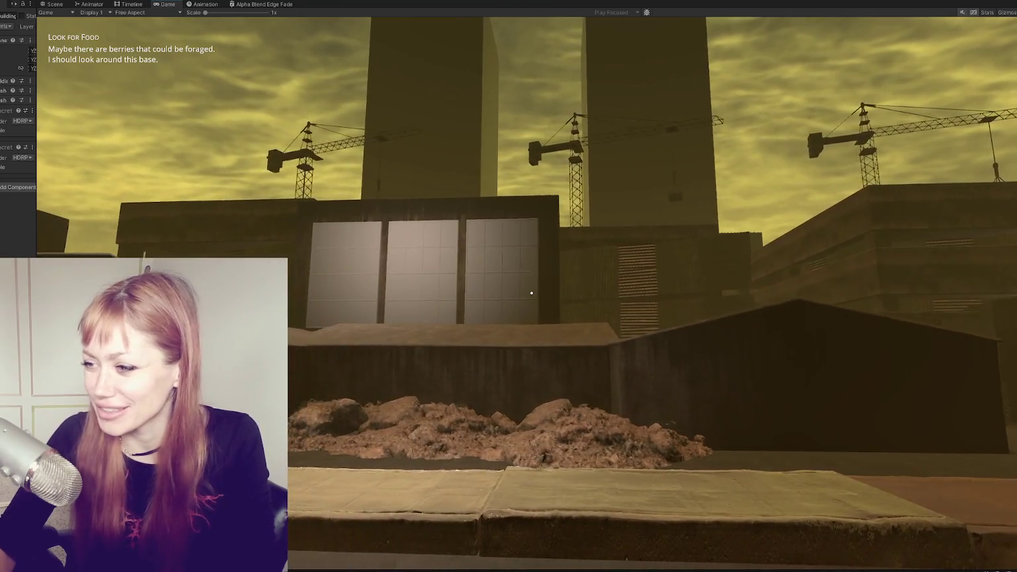
pyautogui.press('Escape')
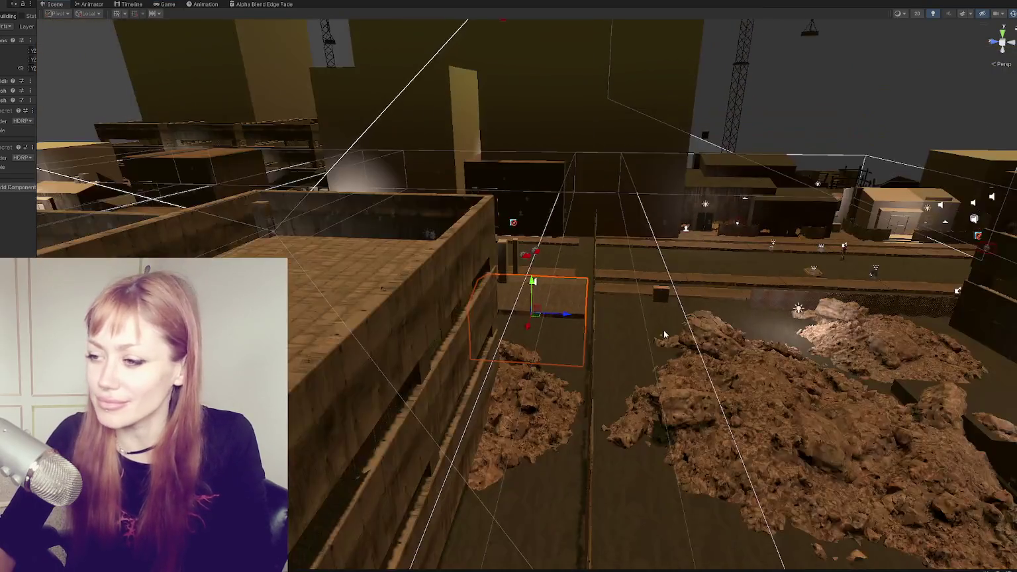
# - From an overhead view, select the Boarding objects and inspect them in a widened Inspector
pyautogui.scroll(-5, 394, 370)
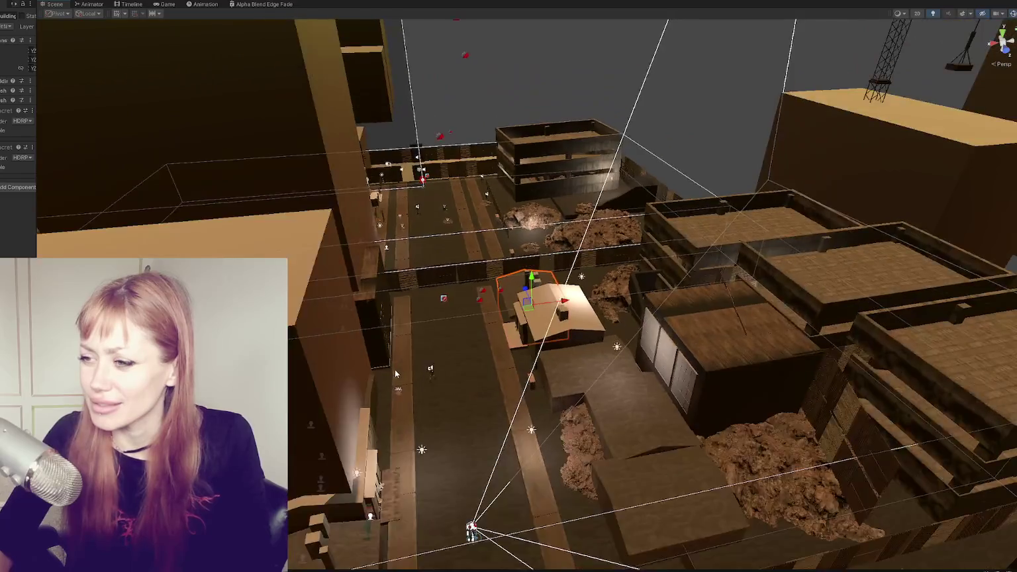
pyautogui.keyDown('alt'); pyautogui.moveTo(549, 330); pyautogui.dragTo(767, 366); pyautogui.keyUp('alt')
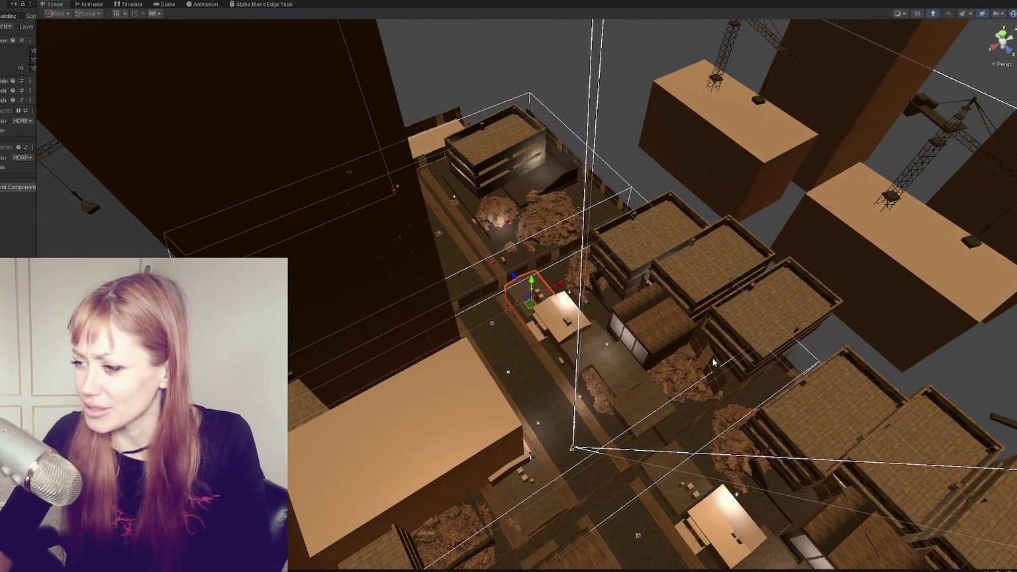
pyautogui.click(713, 362)
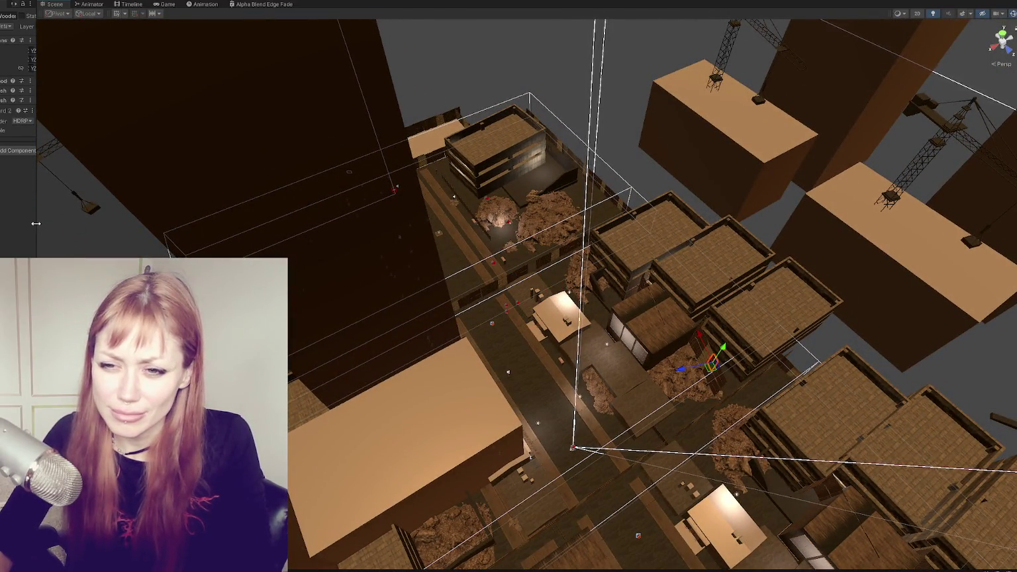
pyautogui.moveTo(36, 223); pyautogui.dragTo(128, 234)
pyautogui.click(754, 361)
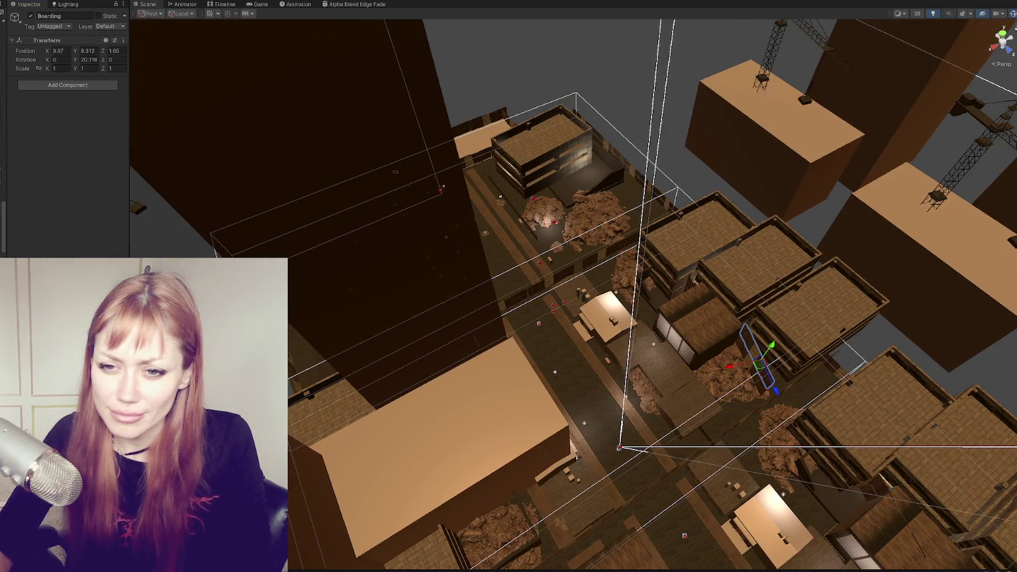
pyautogui.click(758, 361)
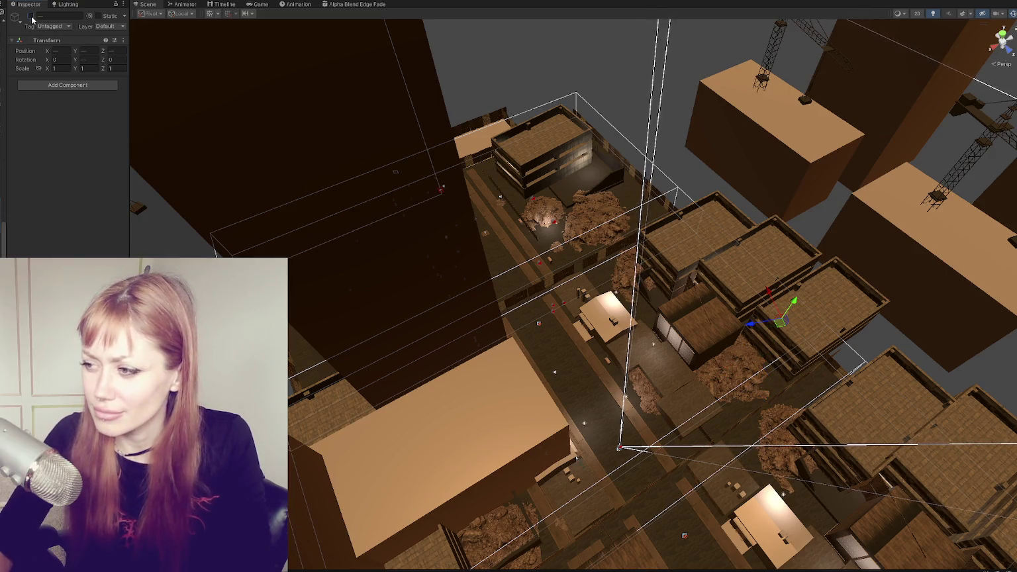
pyautogui.click(258, 5)
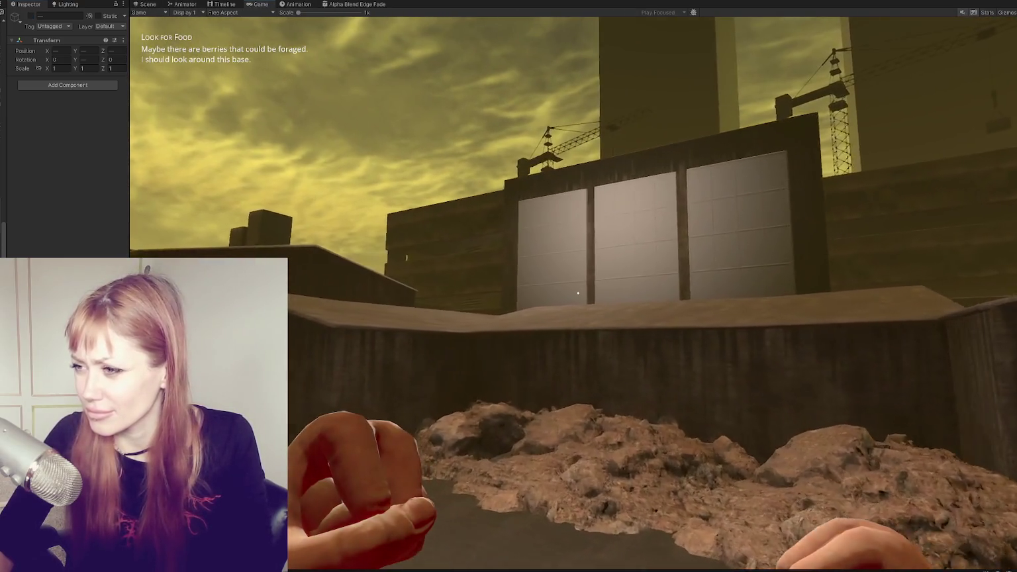
# - Walk over the ledge toward the warehouse doors, back away, and open the pause menu
pyautogui.press('w')
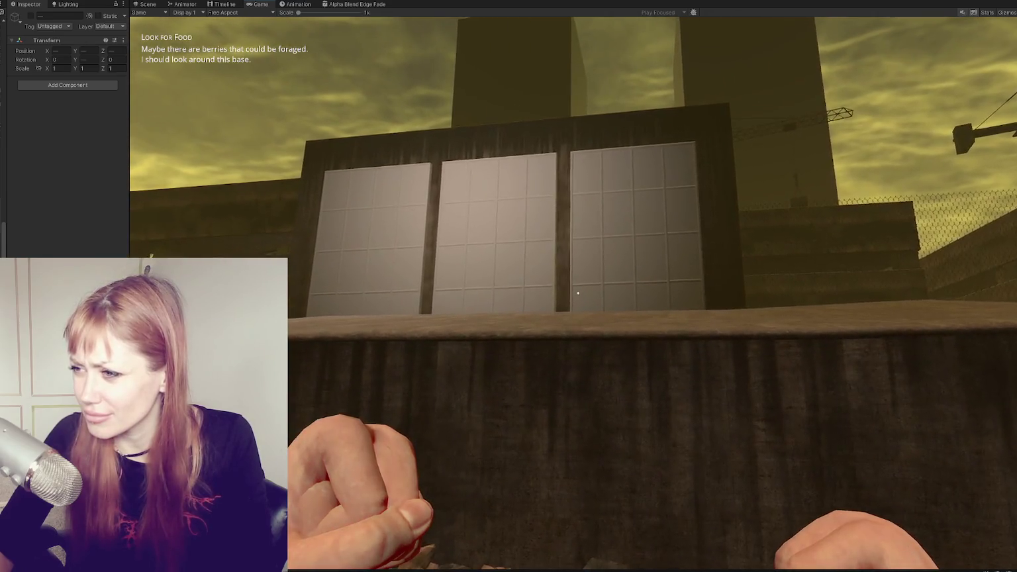
pyautogui.press('s')
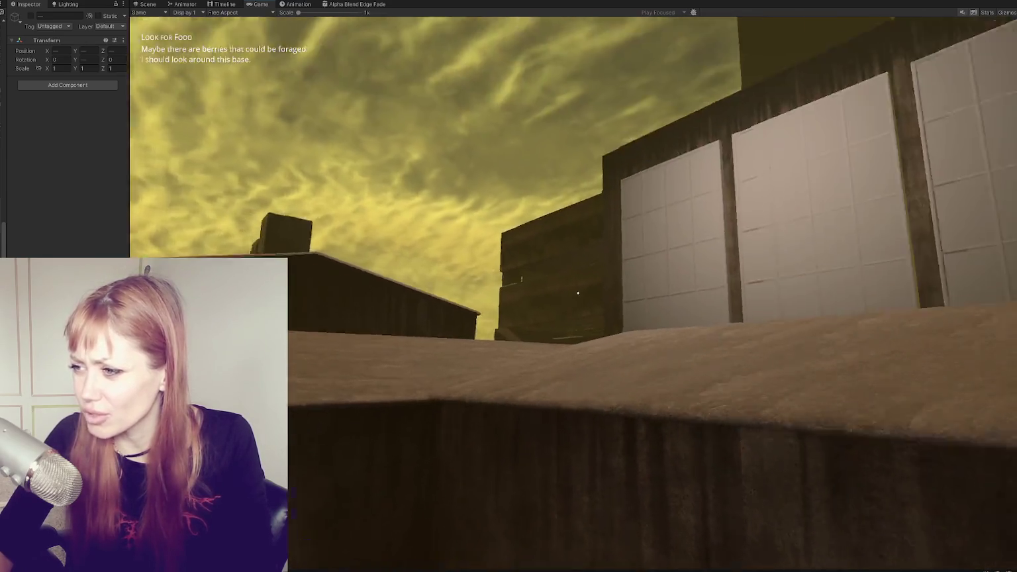
pyautogui.press('s')
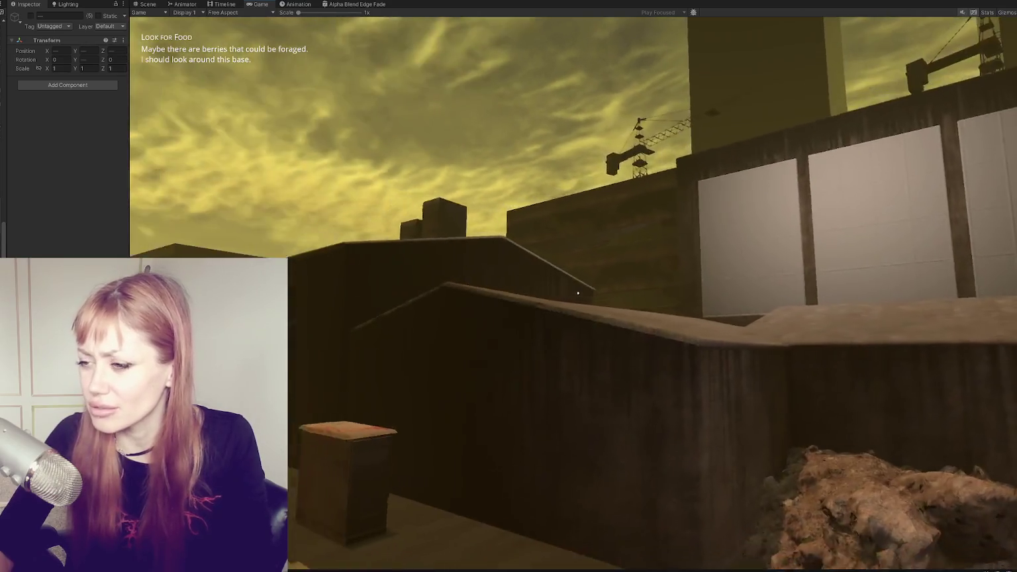
pyautogui.press('s')
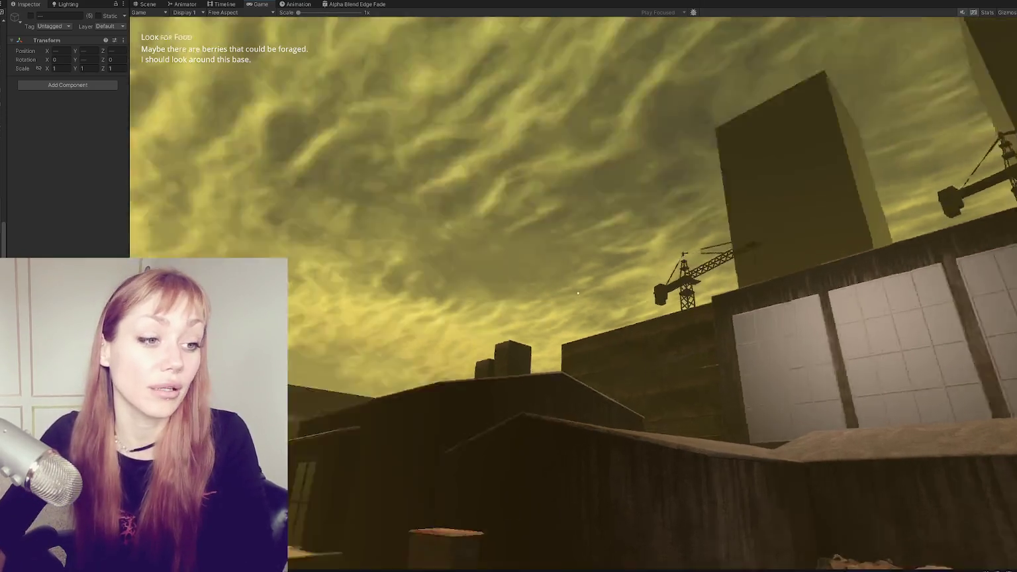
pyautogui.press('Escape')
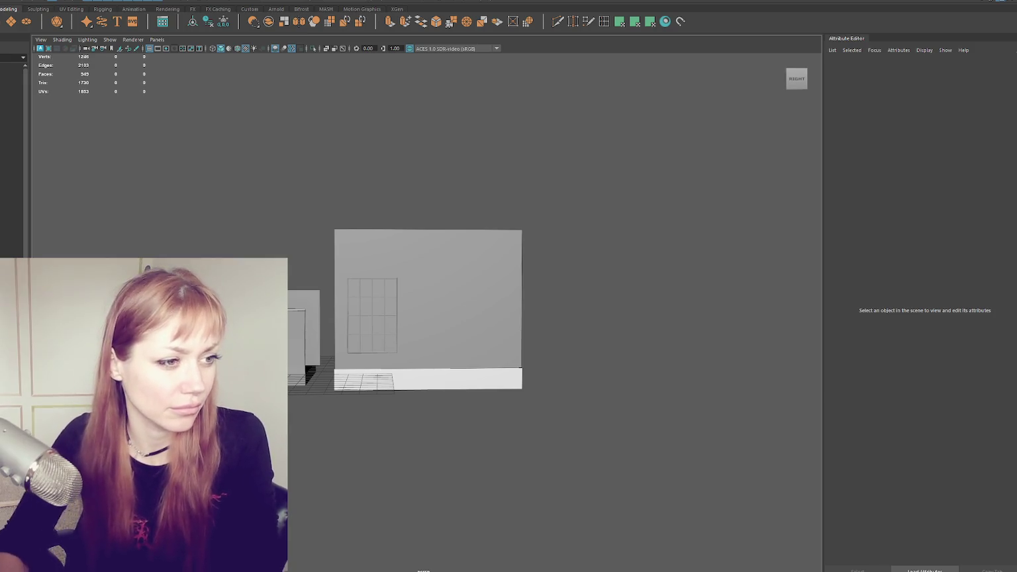
# - Import building.jpg as an image plane behind the model and select the TwoStory box
pyautogui.click(40, 40)
pyautogui.moveTo(62, 206)
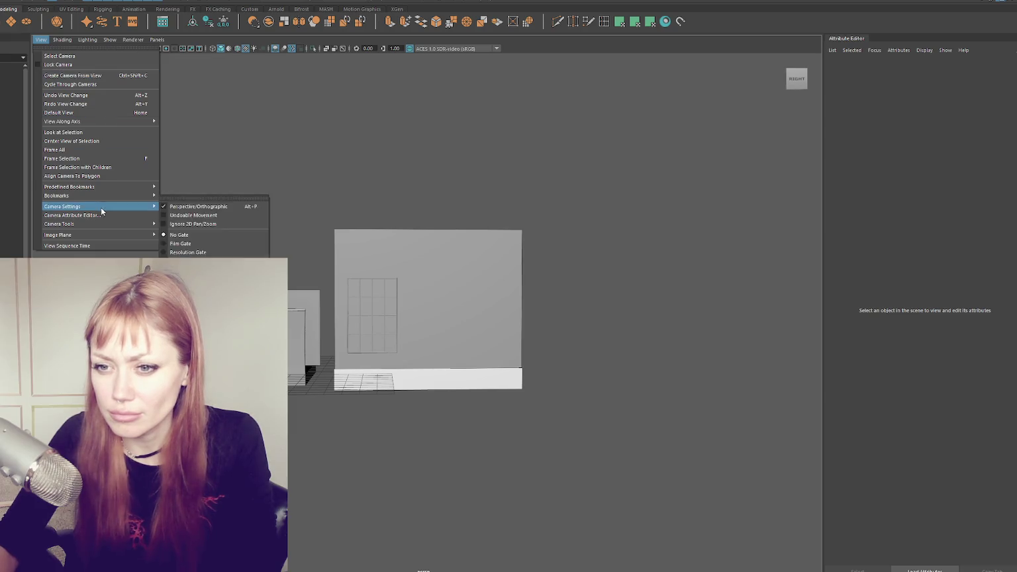
pyautogui.click(192, 241)
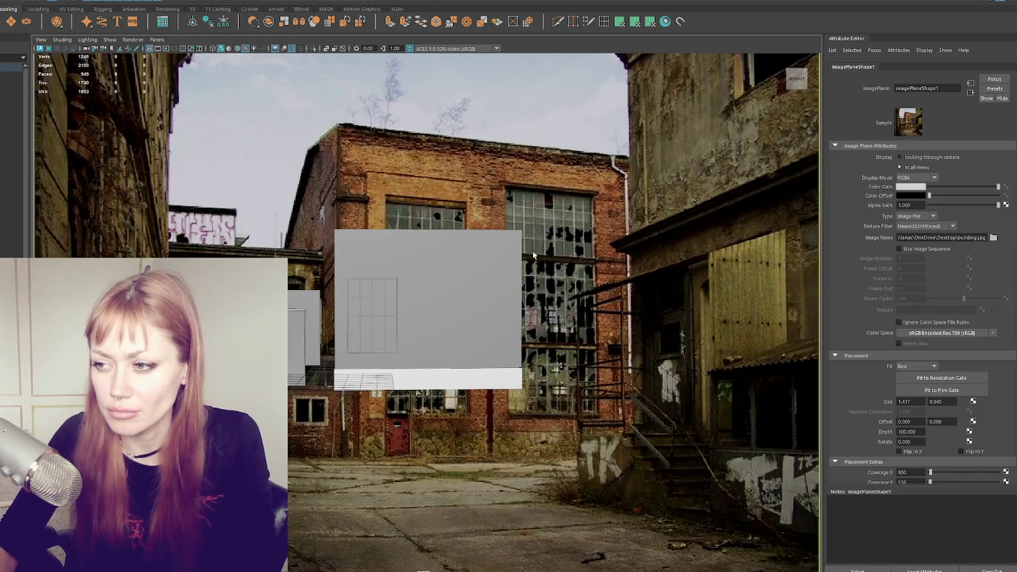
pyautogui.click(433, 283)
# - Tumble, dolly and pan the camera to frame the box squarely against the brick-building photo
pyautogui.moveTo(507, 295)
pyautogui.keyDown('alt'); pyautogui.mouseDown()
pyautogui.moveTo(575, 257)
pyautogui.moveTo(556, 271)
pyautogui.mouseUp(); pyautogui.keyUp('alt')
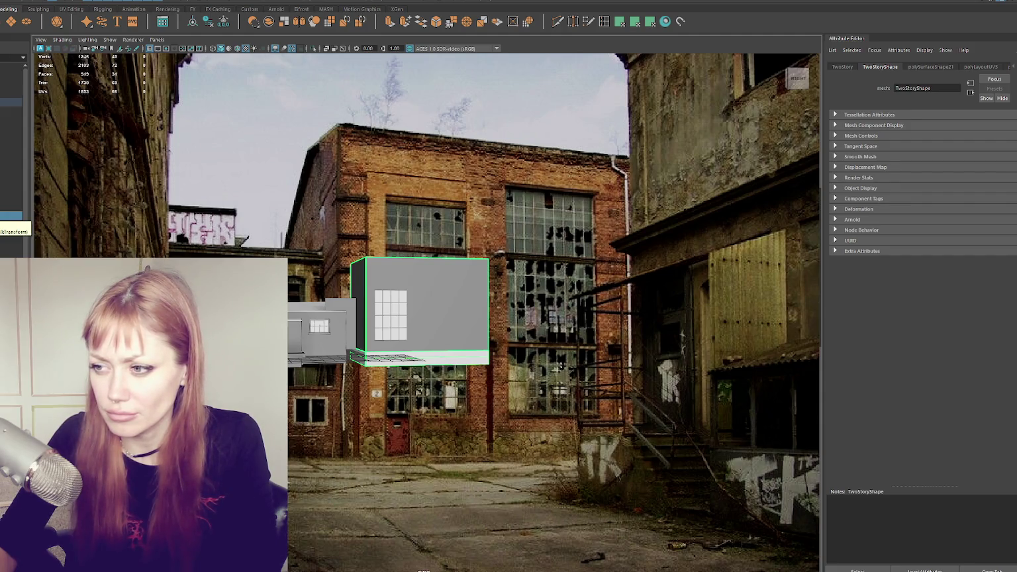
pyautogui.moveTo(278, 245)
pyautogui.keyDown('alt'); pyautogui.mouseDown(button='right')
pyautogui.moveTo(329, 250)
pyautogui.moveTo(352, 231)
pyautogui.mouseUp(button='right'); pyautogui.keyUp('alt')
pyautogui.moveTo(352, 231)
pyautogui.keyDown('alt'); pyautogui.mouseDown()
pyautogui.moveTo(343, 234)
pyautogui.moveTo(438, 300)
pyautogui.moveTo(418, 188)
pyautogui.moveTo(408, 227)
pyautogui.mouseUp(); pyautogui.keyUp('alt')
pyautogui.moveTo(379, 275)
pyautogui.keyDown('alt'); pyautogui.mouseDown(button='middle')
pyautogui.moveTo(379, 337)
pyautogui.moveTo(386, 241)
pyautogui.mouseUp(button='middle'); pyautogui.keyUp('alt')
pyautogui.hotkey('ctrl', 'z')
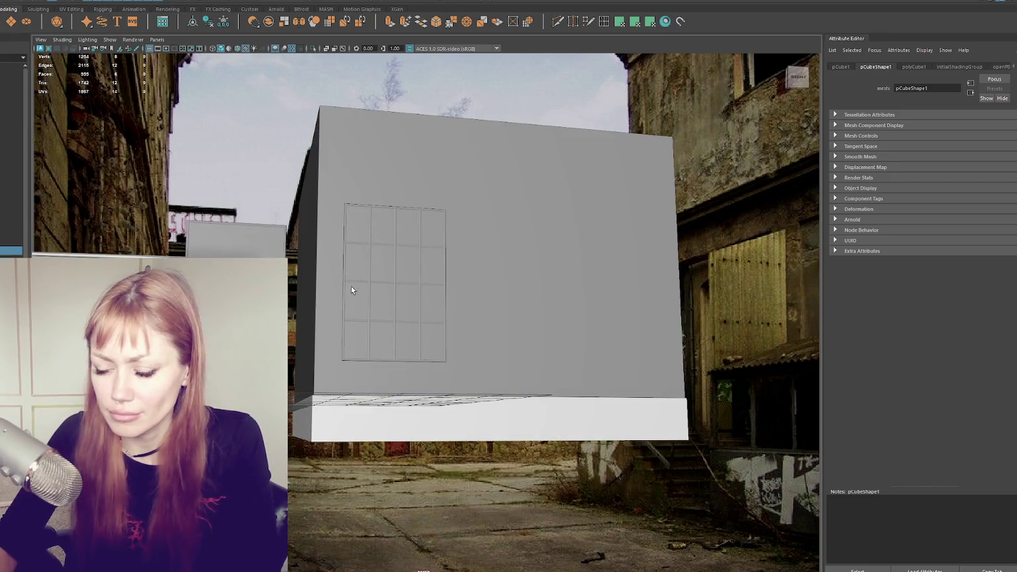
# - Undo back through the camera moves to a lower, level view of the box, then select the Archive group
pyautogui.hotkey('ctrl', 'z')
pyautogui.hotkey('ctrl', 'z')
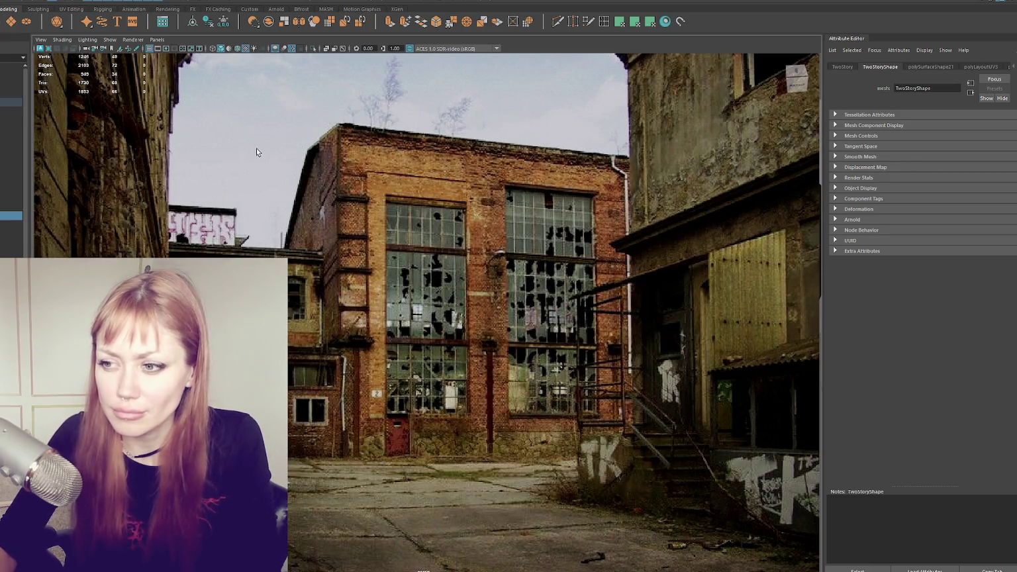
pyautogui.hotkey('ctrl', 'z')
pyautogui.hotkey('ctrl', 'z')
pyautogui.hotkey('ctrl', 'z')
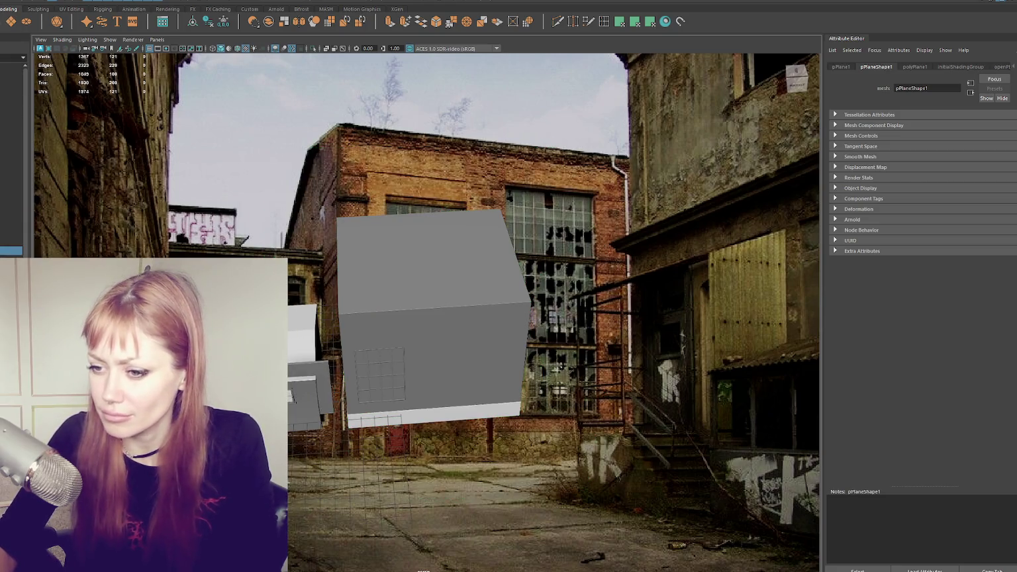
pyautogui.hotkey('ctrl', 'z')
pyautogui.hotkey('ctrl', 'z')
pyautogui.hotkey('ctrl', 'z')
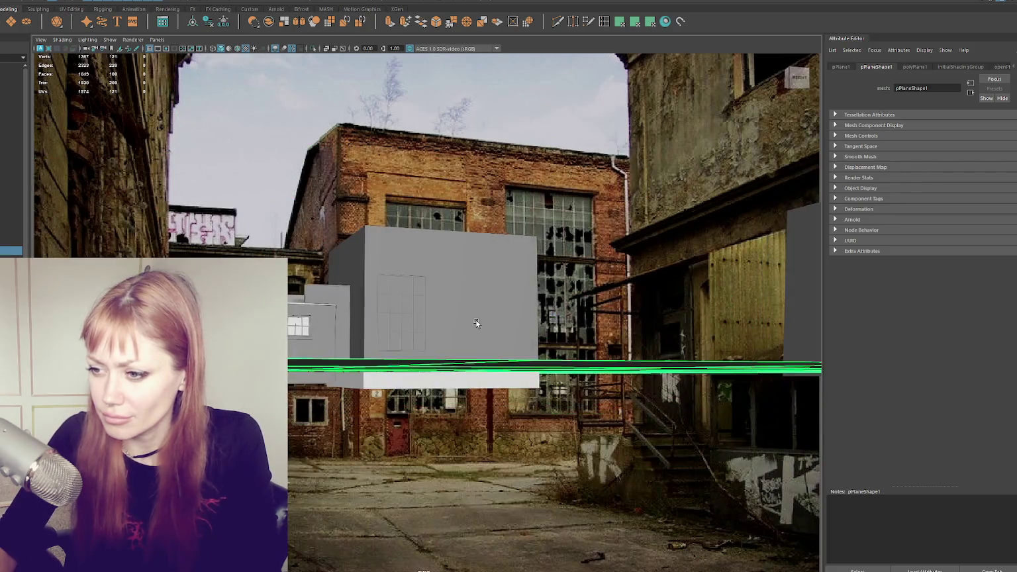
pyautogui.hotkey('ctrl', 'z')
pyautogui.hotkey('ctrl', 'z')
pyautogui.hotkey('ctrl', 'z')
pyautogui.hotkey('ctrl', 'z')
pyautogui.hotkey('ctrl', 'z')
pyautogui.hotkey('ctrl', 'z')
pyautogui.hotkey('ctrl', 'z')
pyautogui.hotkey('ctrl', 'z')
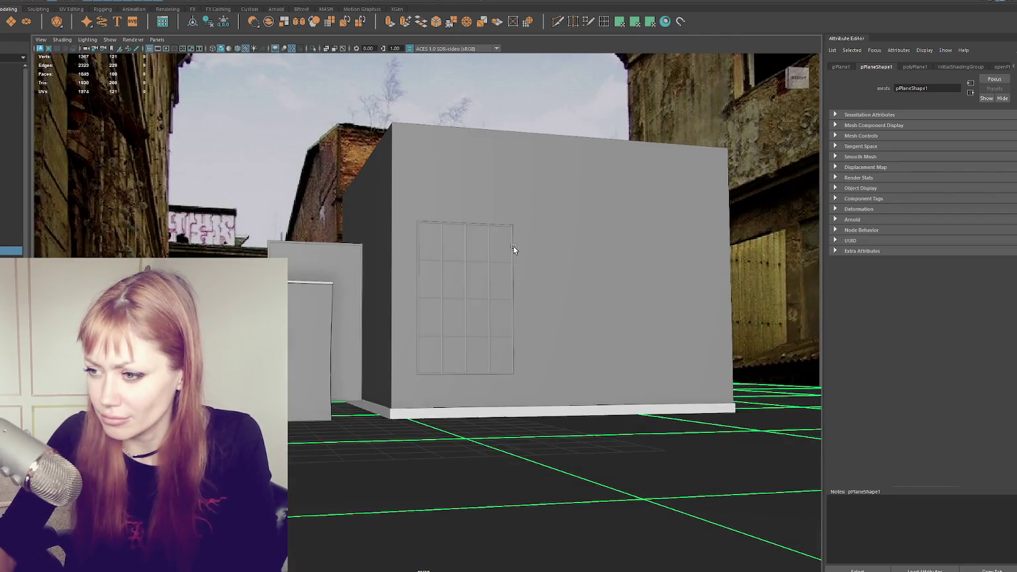
pyautogui.hotkey('ctrl', 'z')
pyautogui.hotkey('ctrl', 'z')
pyautogui.hotkey('ctrl', 'z')
pyautogui.hotkey('ctrl', 'z')
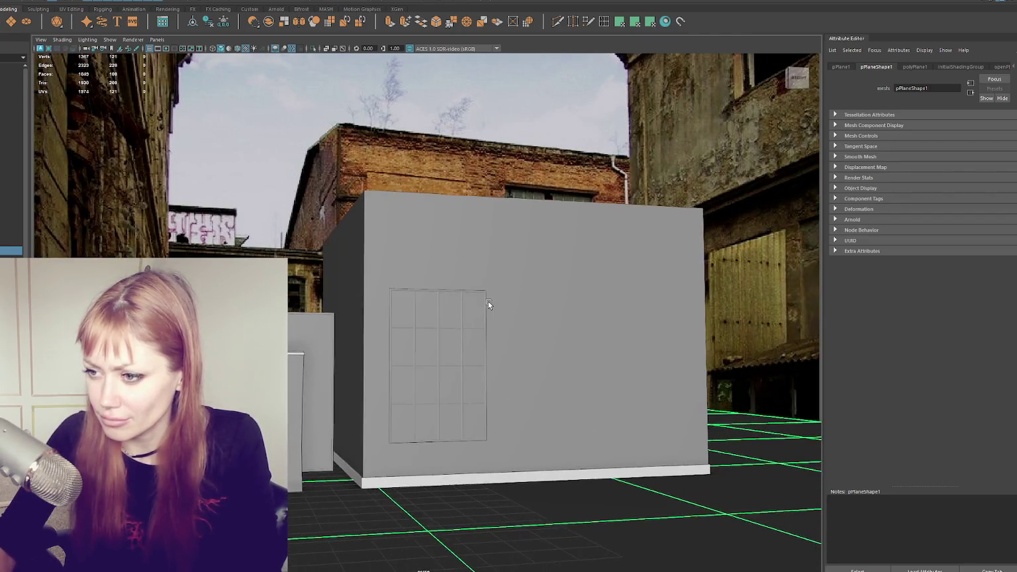
pyautogui.hotkey('ctrl', 'z')
pyautogui.hotkey('ctrl', 'z')
pyautogui.hotkey('ctrl', 'z')
pyautogui.hotkey('ctrl', 'z')
pyautogui.hotkey('ctrl', 'z')
pyautogui.hotkey('ctrl', 'z')
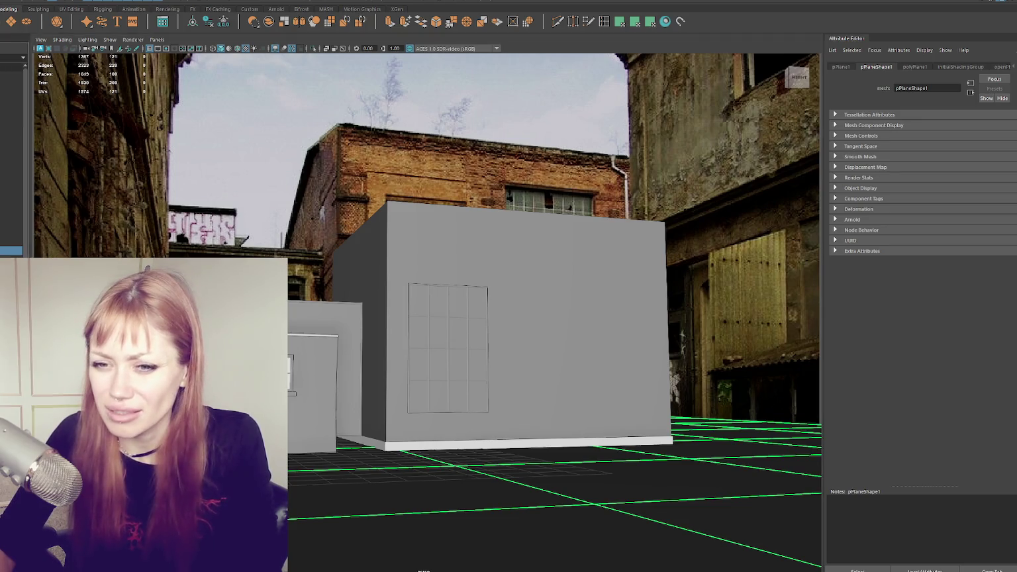
pyautogui.press('Up')
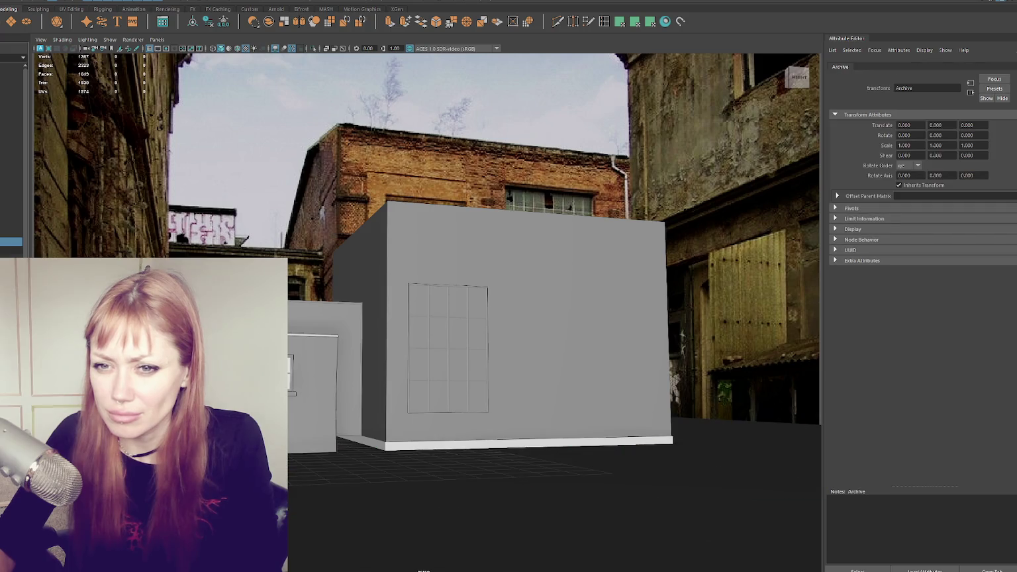
# - Inspect the persp camera and its imagePlaneShape1 settings with building.jpg loaded
pyautogui.click(12, 66)
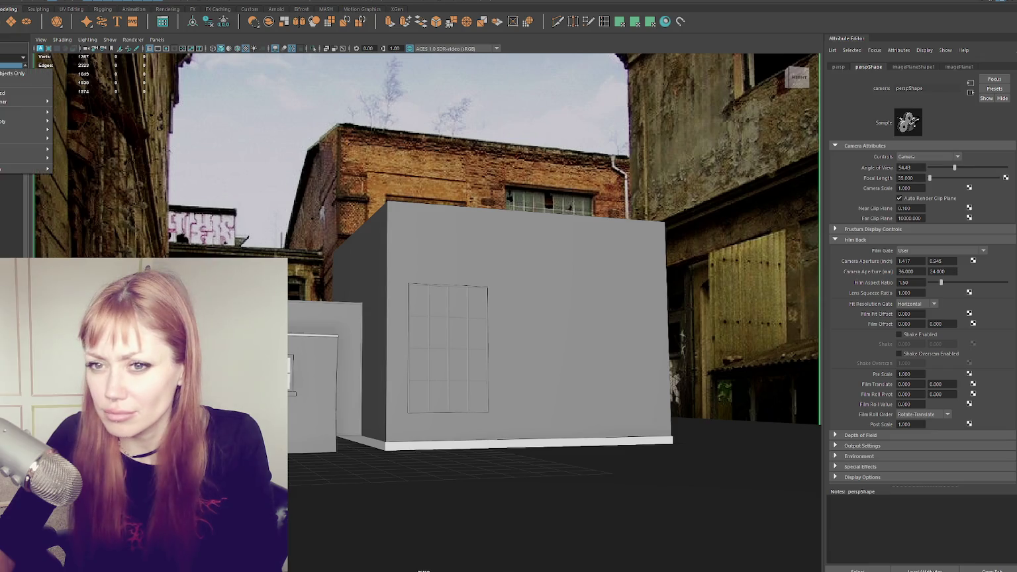
pyautogui.click(913, 67)
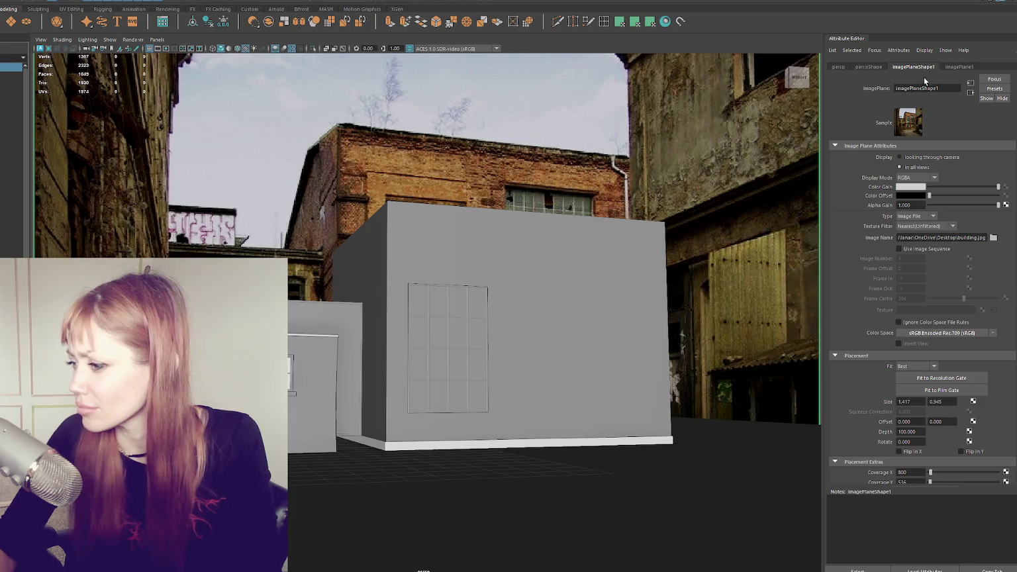
pyautogui.scroll(-5, 934, 229)
pyautogui.scroll(5, 940, 226)
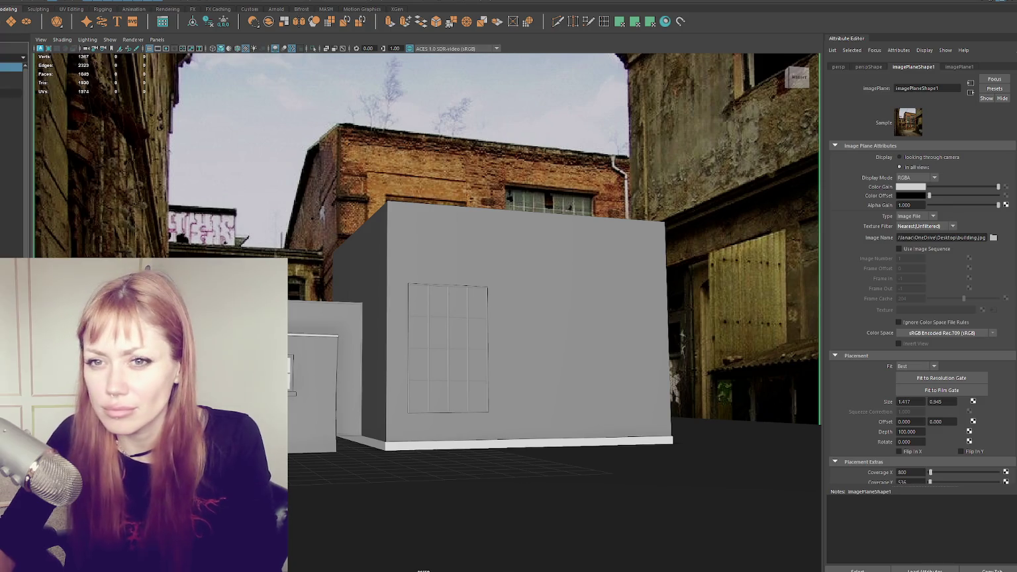
# - Check the top and front cameras, recheck the image plane, and bring up Edit > Delete by Type
pyautogui.click(12, 76)
pyautogui.click(12, 84)
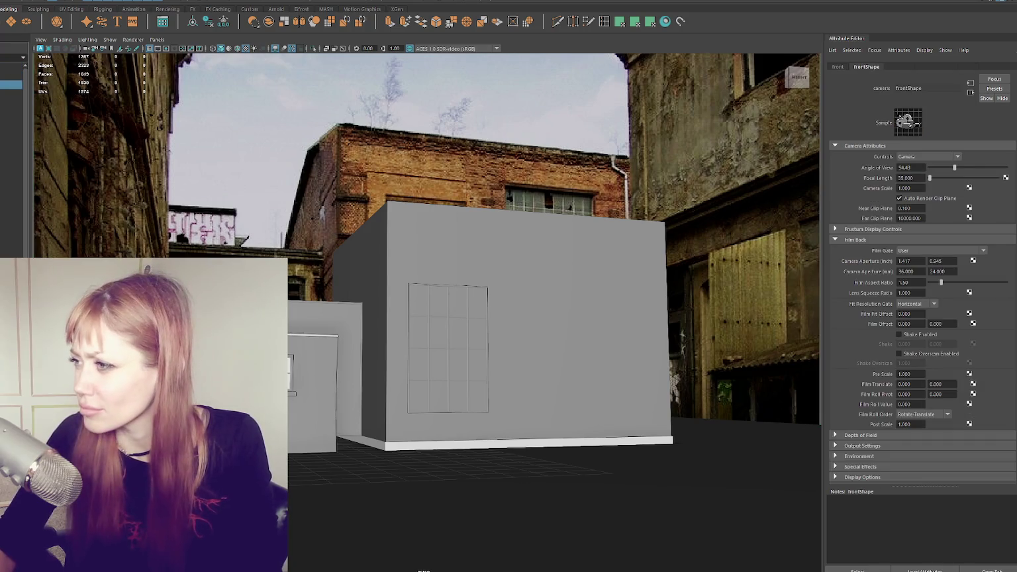
pyautogui.click(837, 68)
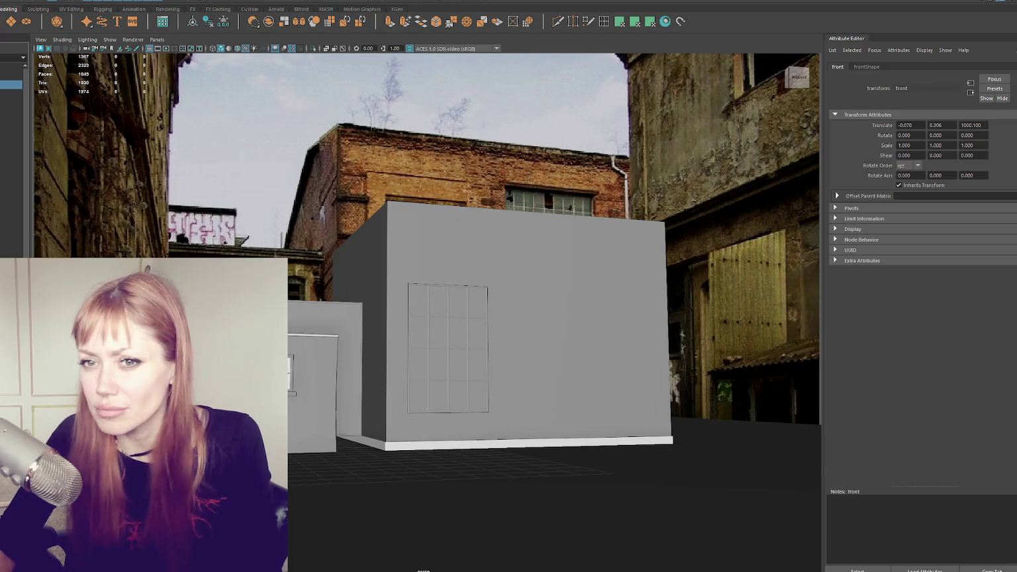
pyautogui.click(735, 119)
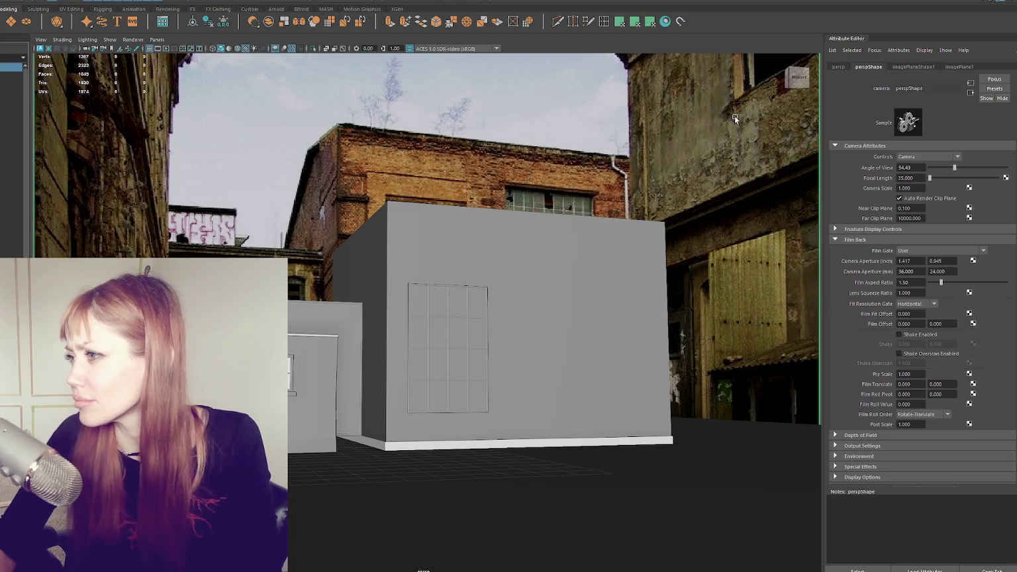
pyautogui.click(911, 68)
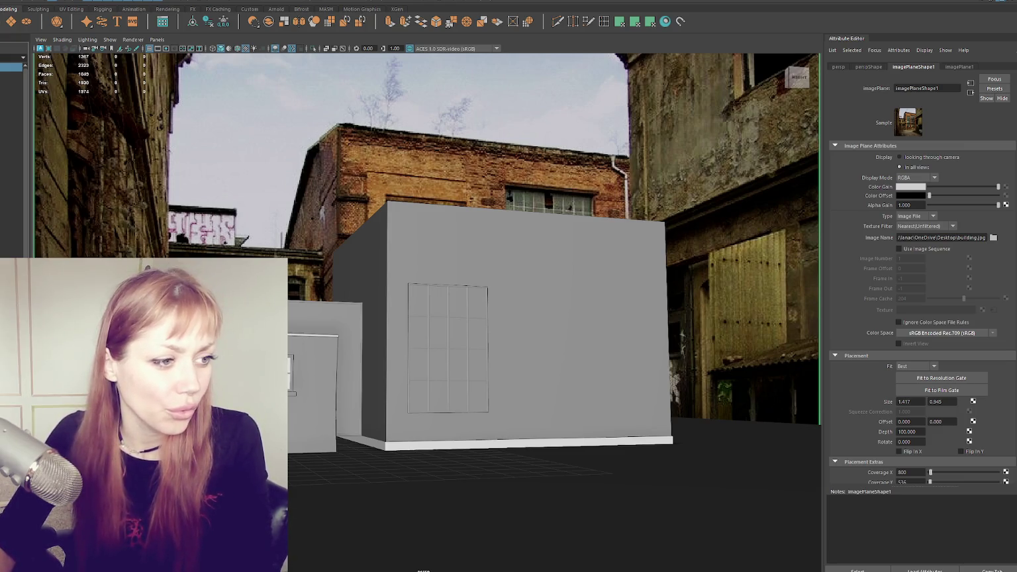
pyautogui.click(20, 2)
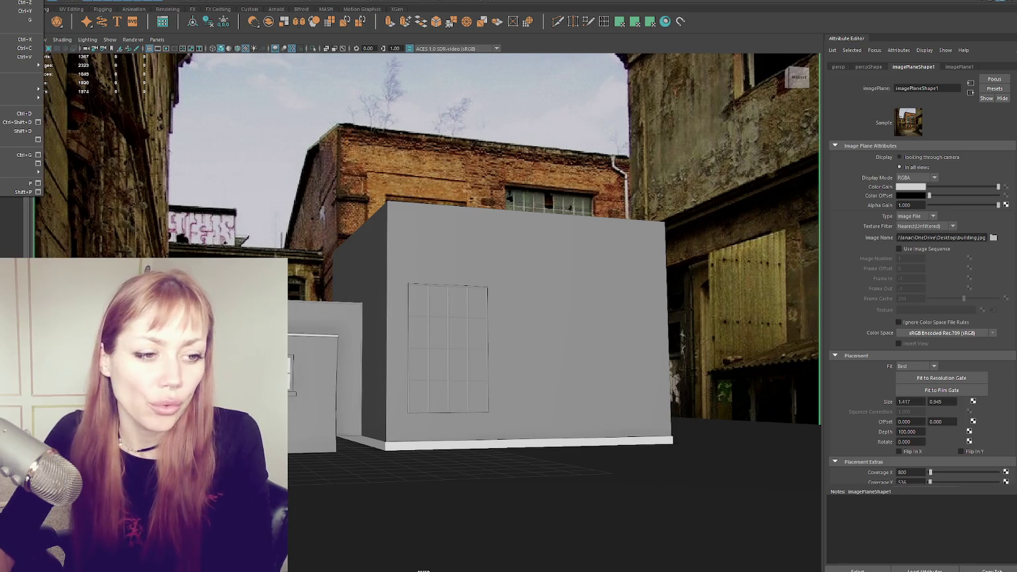
# - Delete the perspective camera's image plane, then undo a trial photo import on the front camera
pyautogui.moveTo(19, 97)
pyautogui.click(99, 256)
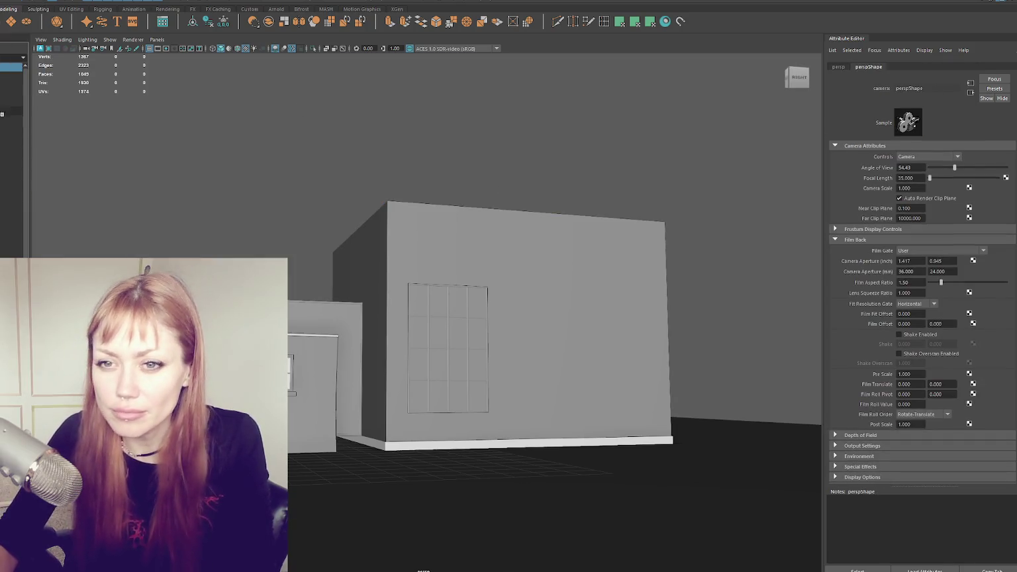
pyautogui.click(12, 84)
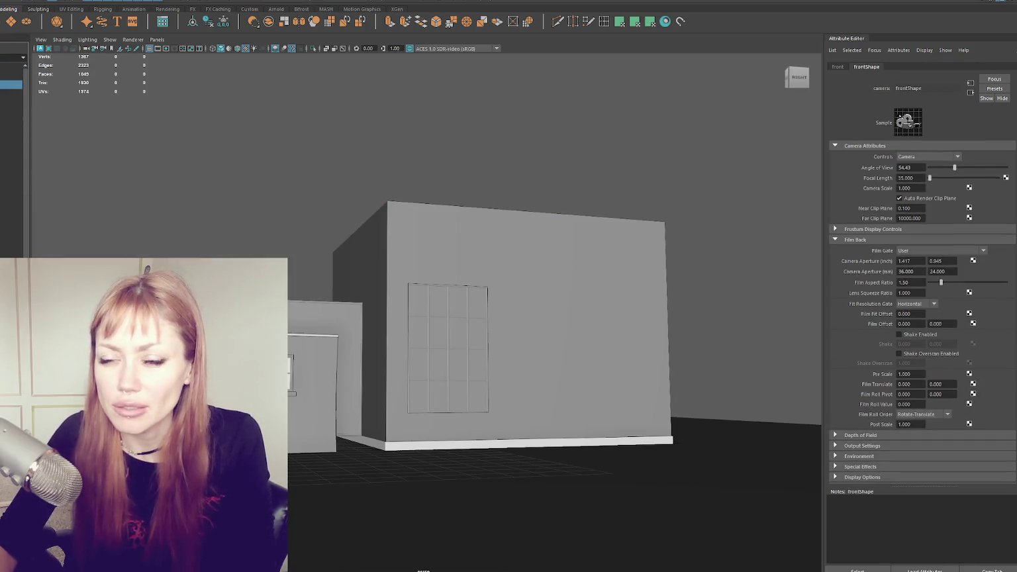
pyautogui.click(41, 39)
pyautogui.moveTo(59, 234)
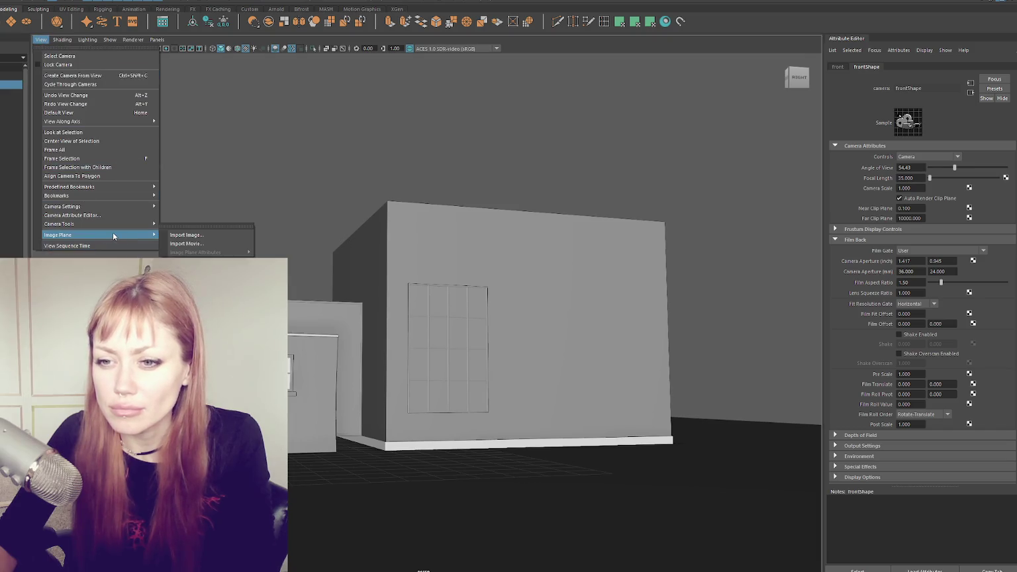
pyautogui.click(186, 236)
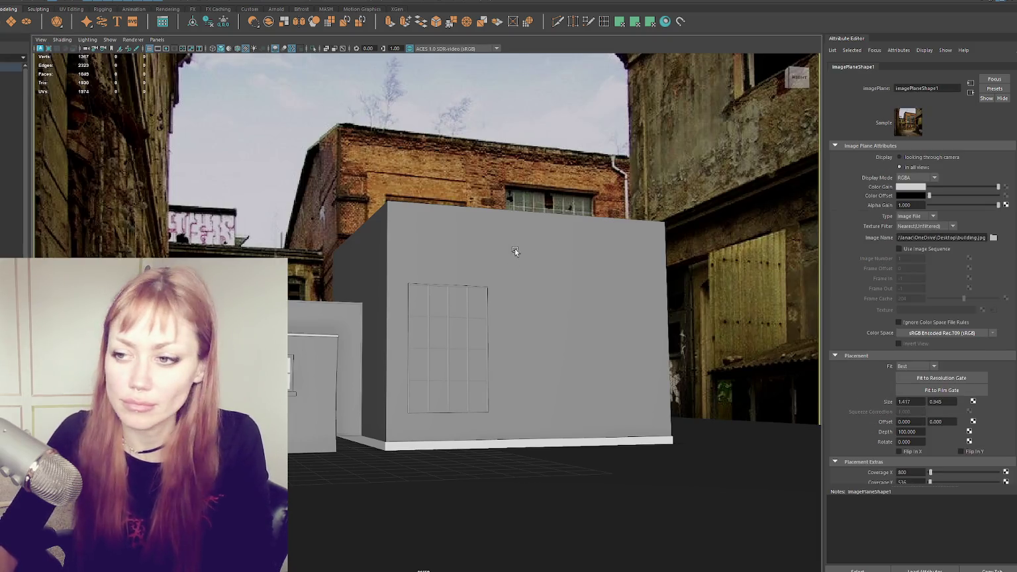
pyautogui.moveTo(518, 252)
pyautogui.keyDown('alt'); pyautogui.mouseDown()
pyautogui.moveTo(431, 179)
pyautogui.moveTo(417, 200)
pyautogui.mouseUp(); pyautogui.keyUp('alt')
pyautogui.hotkey('ctrl', 'z')
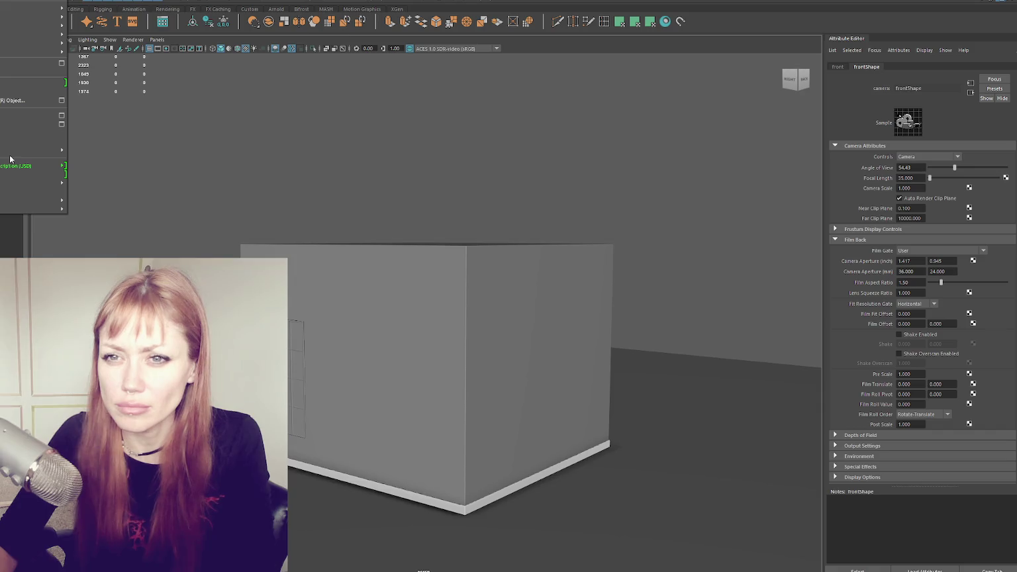
# - Clear the selection and switch to the four-view layout of top, perspective, side and front
pyautogui.click(197, 155)
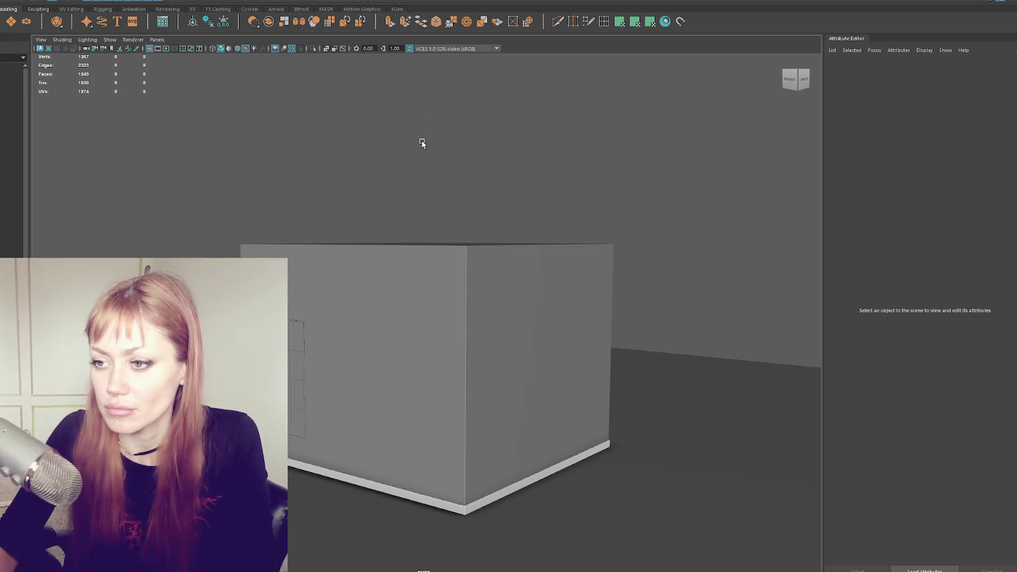
pyautogui.press('space')
pyautogui.scroll(-3, 624, 429)
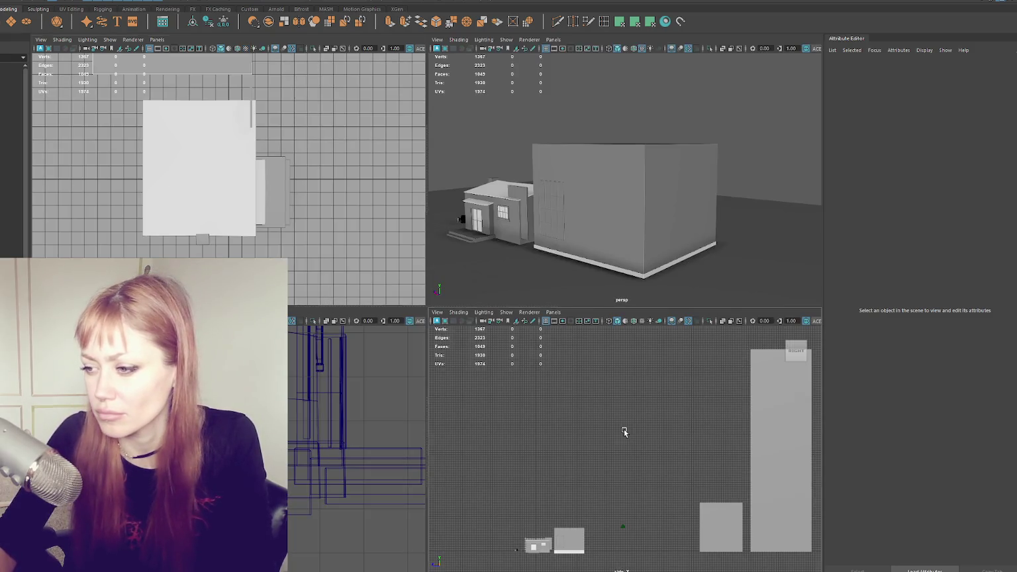
# - Maximize the side view, import building.jpg as its image plane, and reselect the new image plane
pyautogui.press('space')
pyautogui.scroll(1, 535, 318)
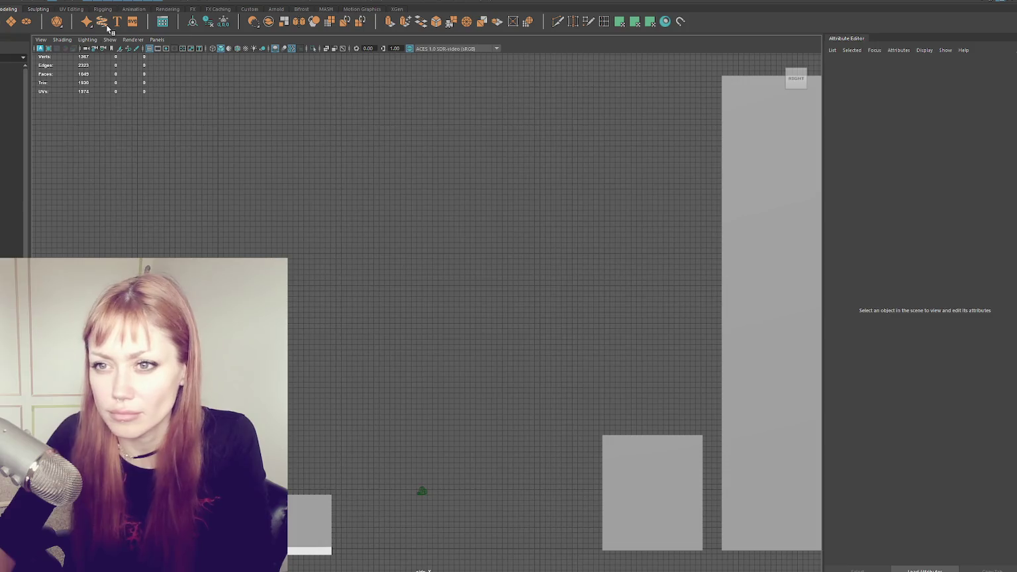
pyautogui.click(47, 41)
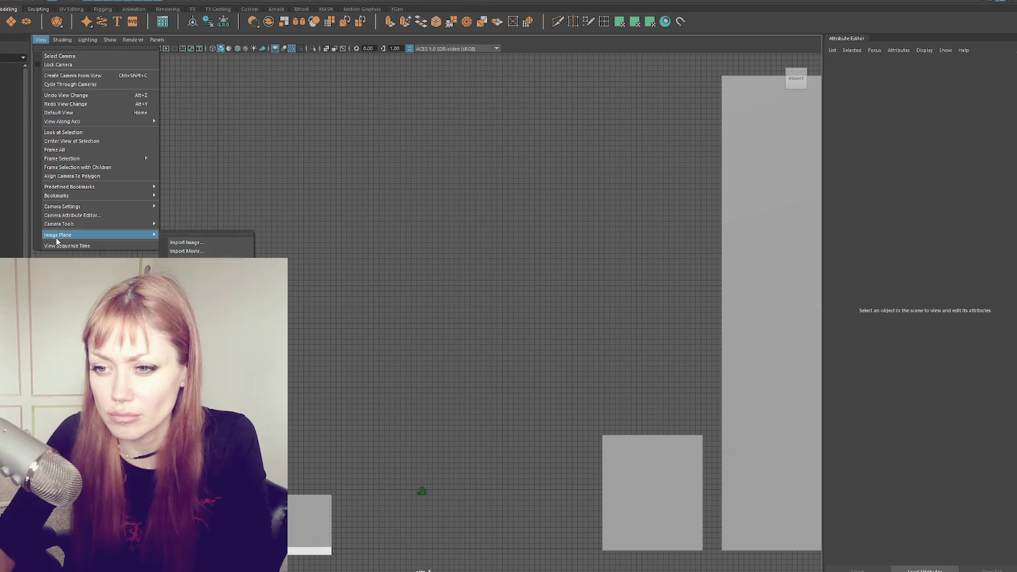
pyautogui.click(198, 237)
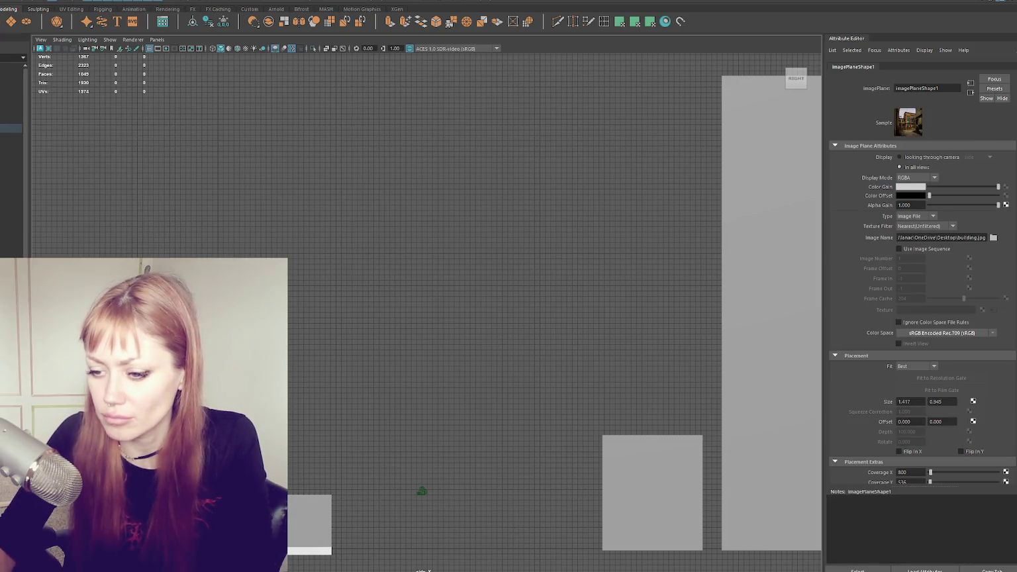
pyautogui.click(18, 168)
pyautogui.click(12, 128)
# - Frame the scene, duplicate the TwoStory wall, and hide the WastelandBuildingParts house
pyautogui.press('f')
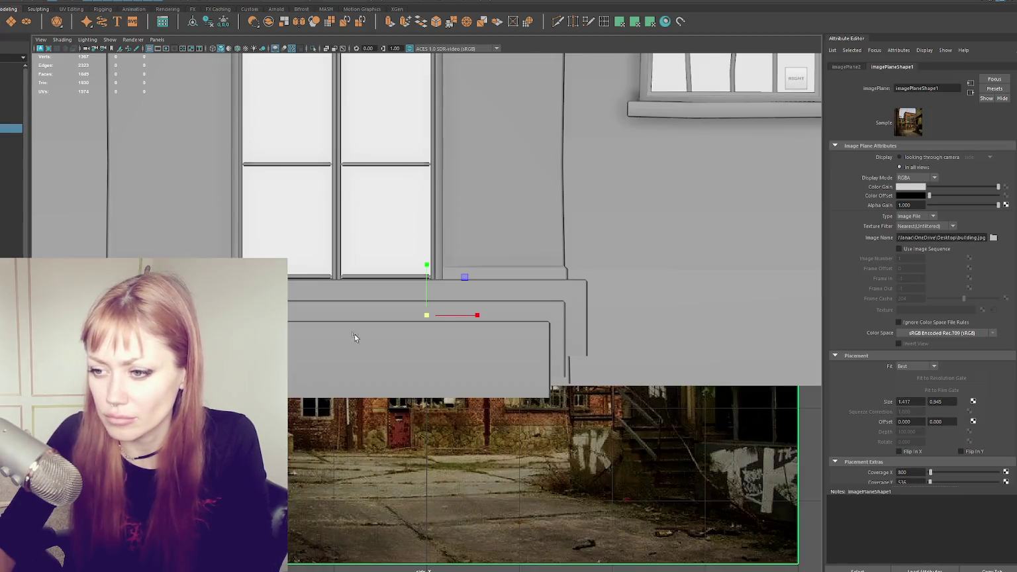
pyautogui.click(11, 101)
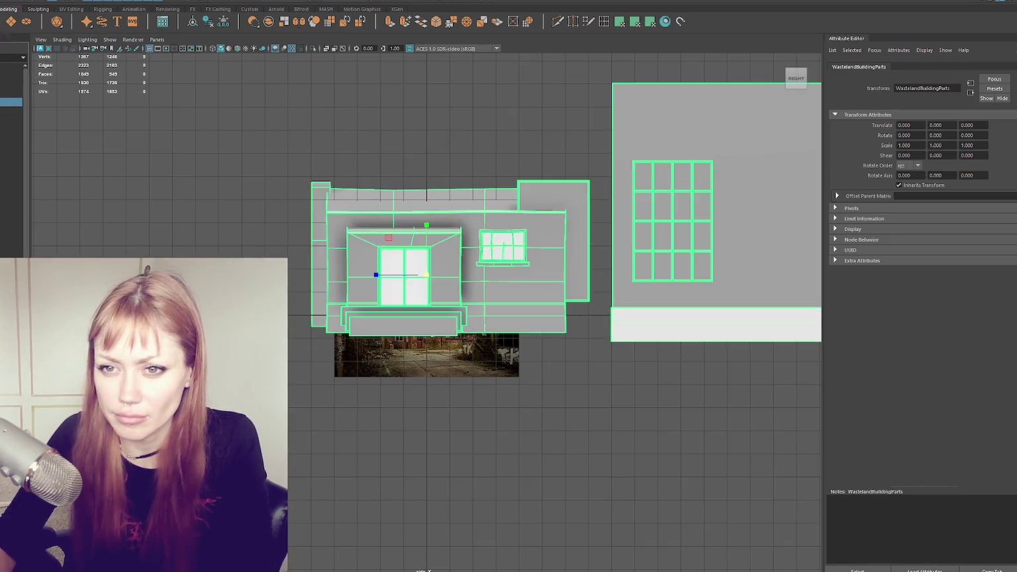
pyautogui.press('f')
pyautogui.click(623, 241)
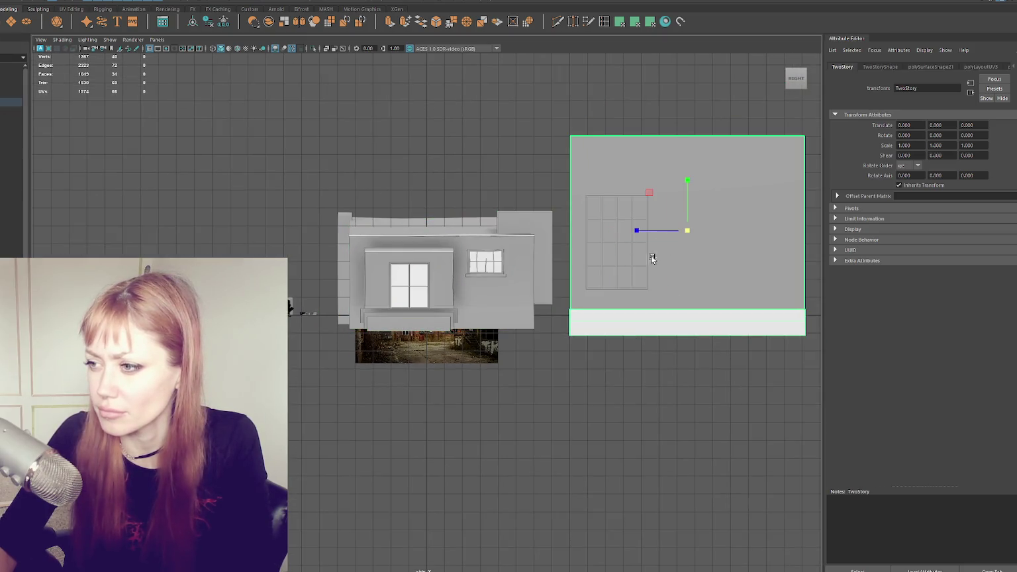
pyautogui.hotkey('ctrl', 'd')
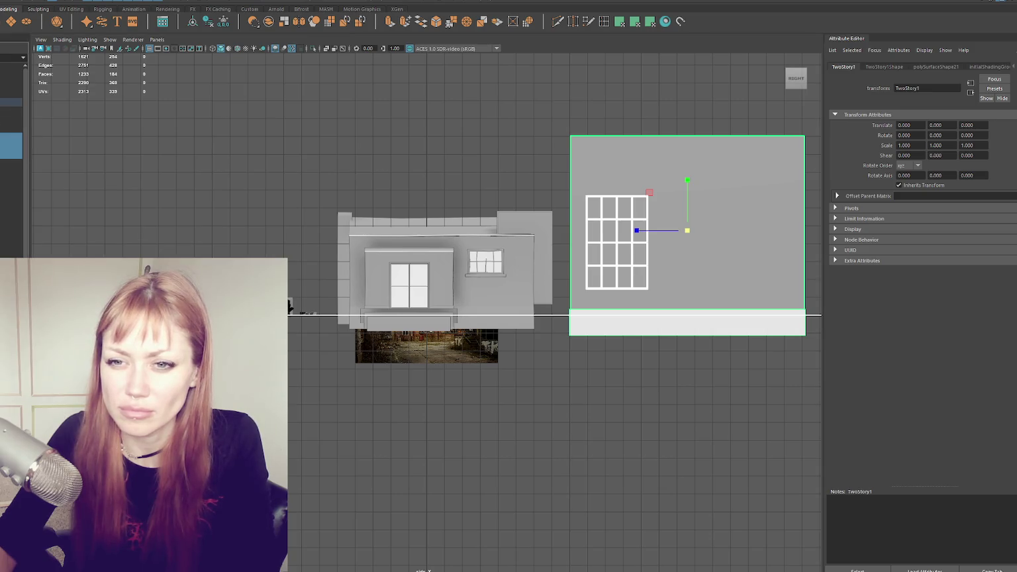
pyautogui.click(11, 145)
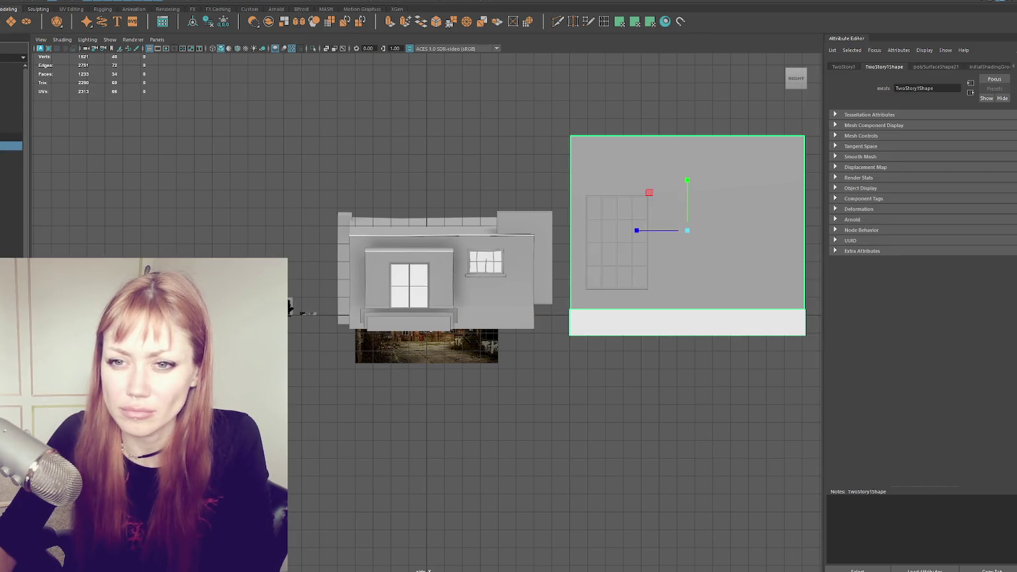
pyautogui.click(11, 101)
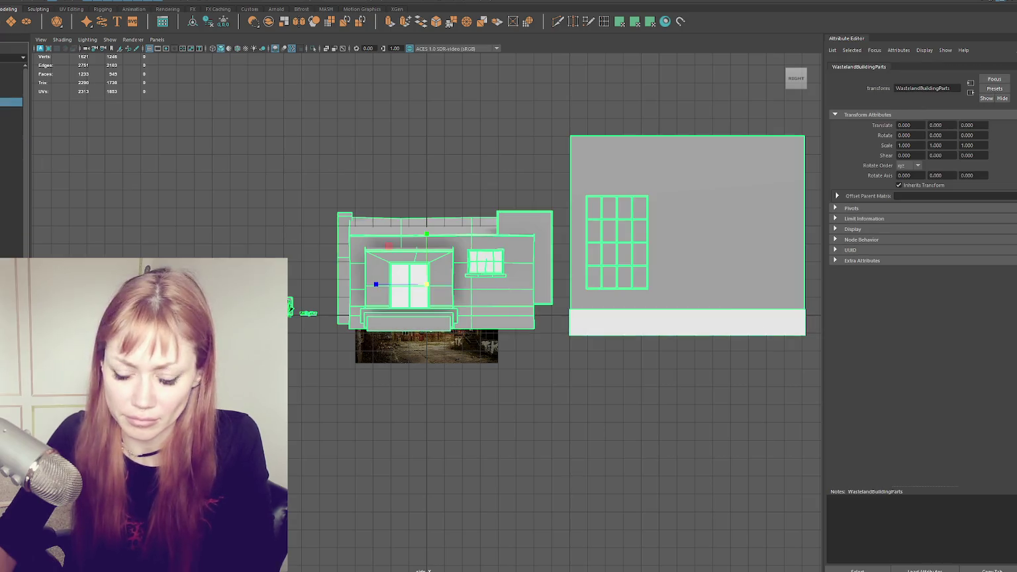
pyautogui.hotkey('ctrl', 'h')
# - Move Loft_Window1 and its panel left, group them, and scale the group to 0.612
pyautogui.moveTo(550, 167); pyautogui.dragTo(596, 312)
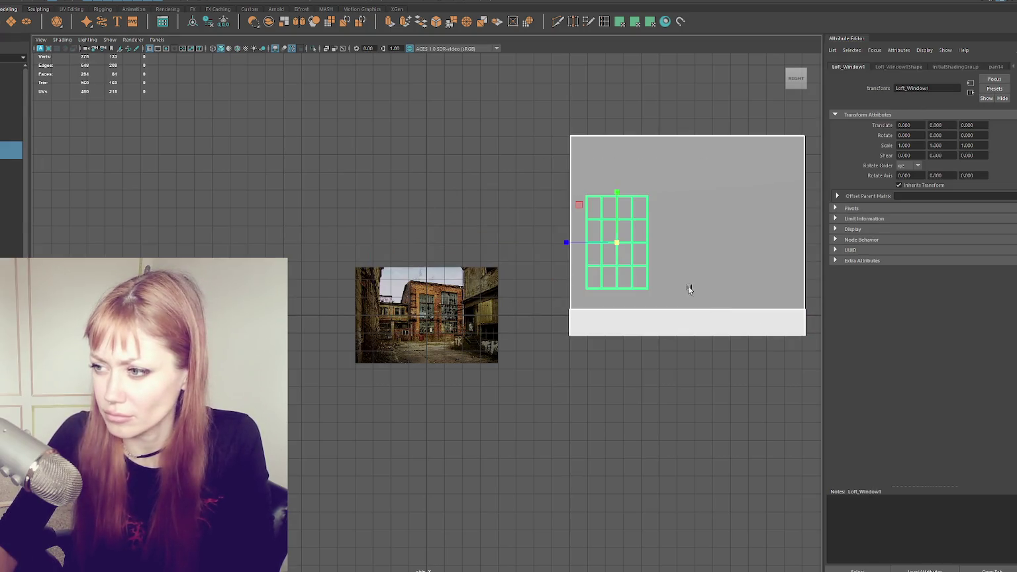
pyautogui.moveTo(578, 250); pyautogui.dragTo(330, 233)
pyautogui.click(371, 243)
pyautogui.hotkey('ctrl', 'g')
pyautogui.moveTo(427, 318)
pyautogui.mouseDown()
pyautogui.moveTo(417, 313)
pyautogui.moveTo(478, 316)
pyautogui.mouseUp()
# - Select the photo image plane and raise it upward in Y
pyautogui.scroll(4, 464, 297)
pyautogui.scroll(5, 457, 291)
pyautogui.scroll(2, 450, 285)
pyautogui.click(449, 283)
pyautogui.moveTo(424, 273); pyautogui.dragTo(403, 197)
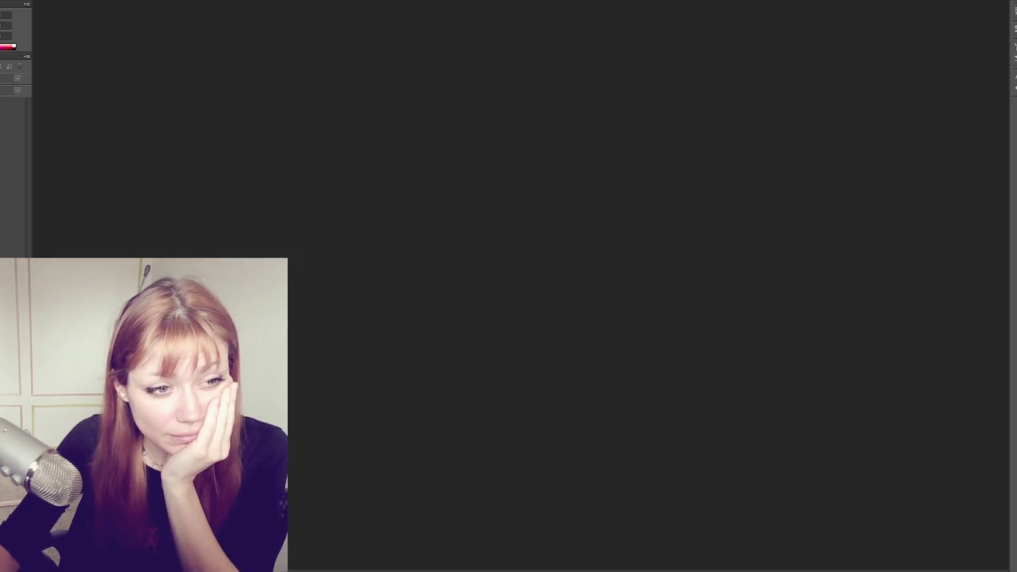
# - In Photoshop, bring up the File menu to start loading the building photo
pyautogui.hotkey('alt', 'f')
# - Open the brick building photo and duplicate its Background layer with Ctrl+J
pyautogui.press('Escape')
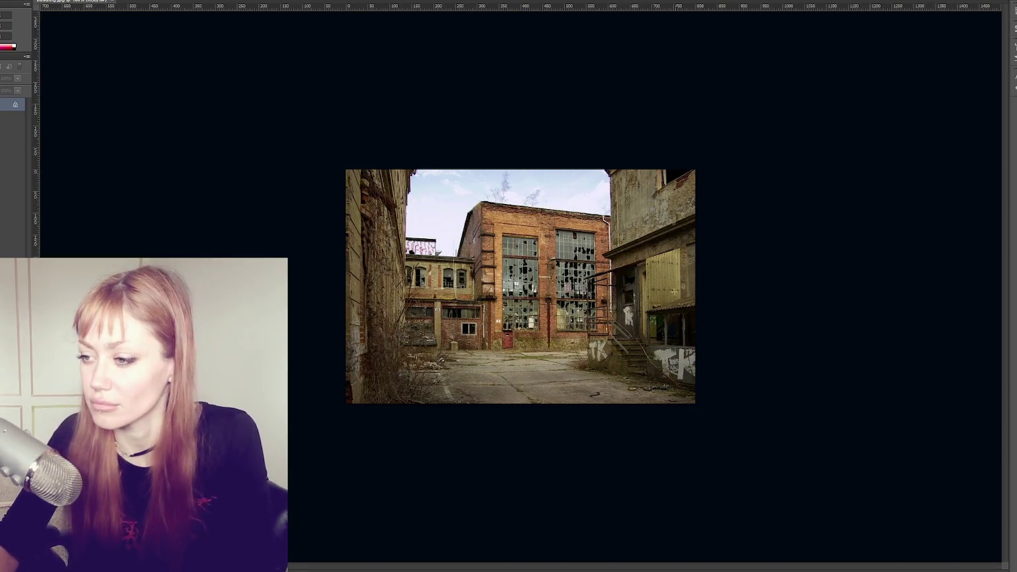
pyautogui.hotkey('alt', 'e')
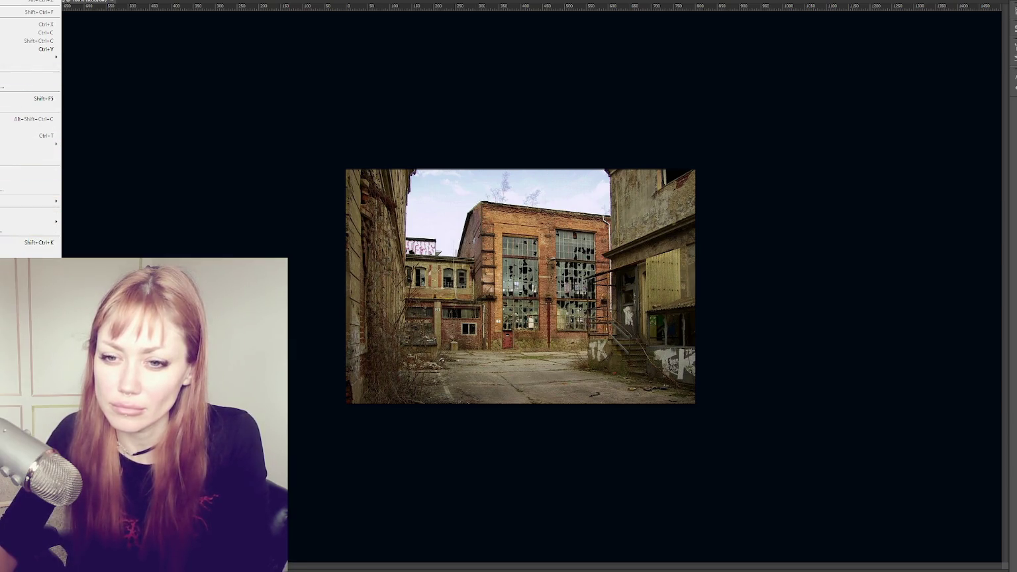
pyautogui.click(82, 153)
pyautogui.hotkey('ctrl', 'j')
pyautogui.hotkey('alt', 'e')
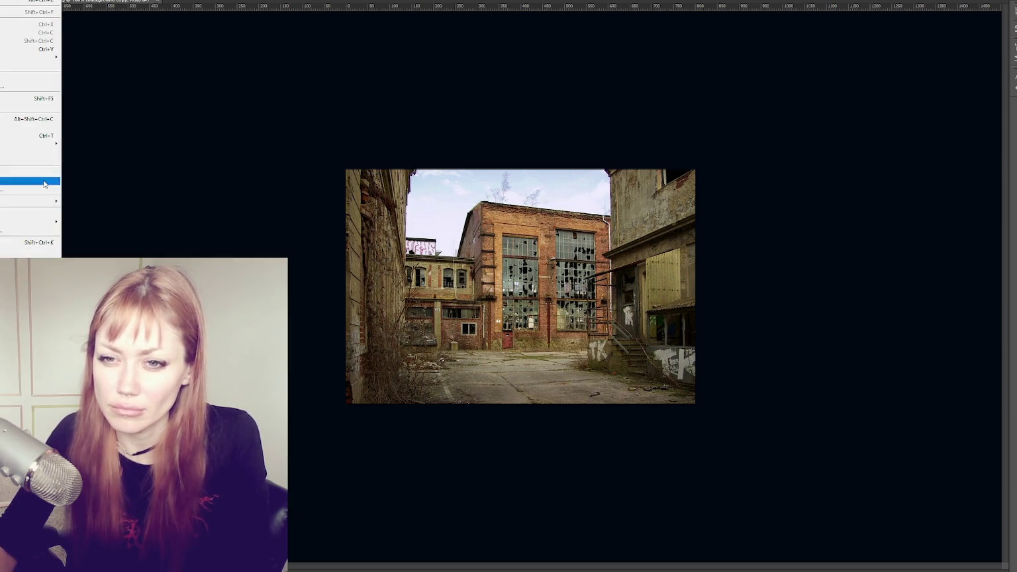
pyautogui.moveTo(30, 143)
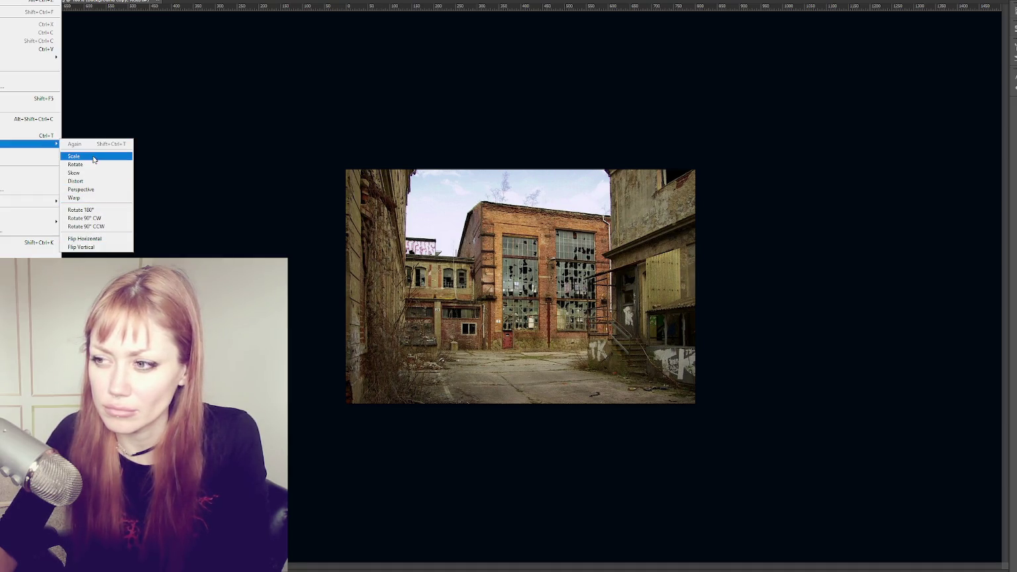
# - Scale up the duplicated layer from its bottom-right corner around the facade and commit the transform
pyautogui.click(85, 189)
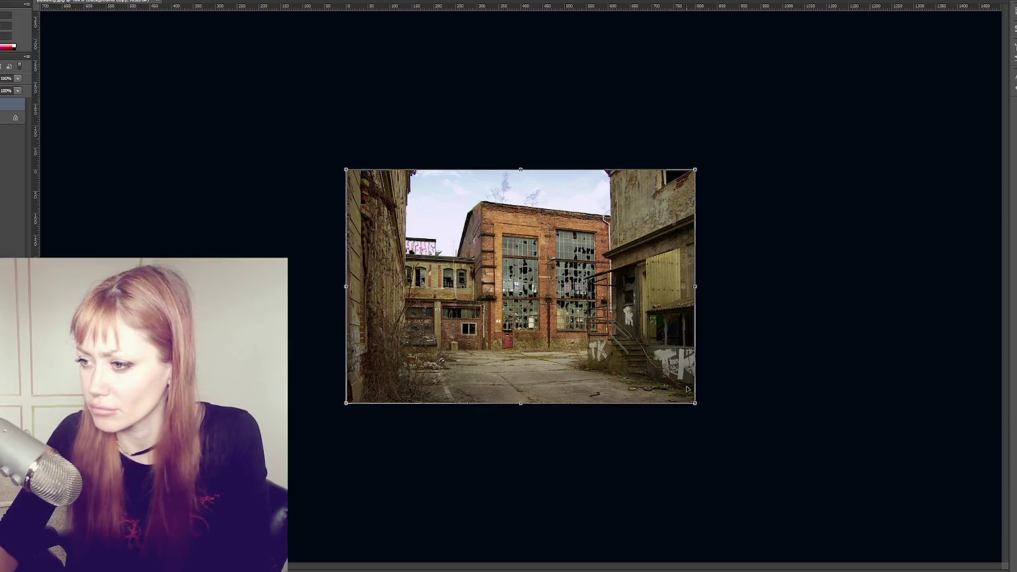
pyautogui.moveTo(695, 403); pyautogui.dragTo(705, 442)
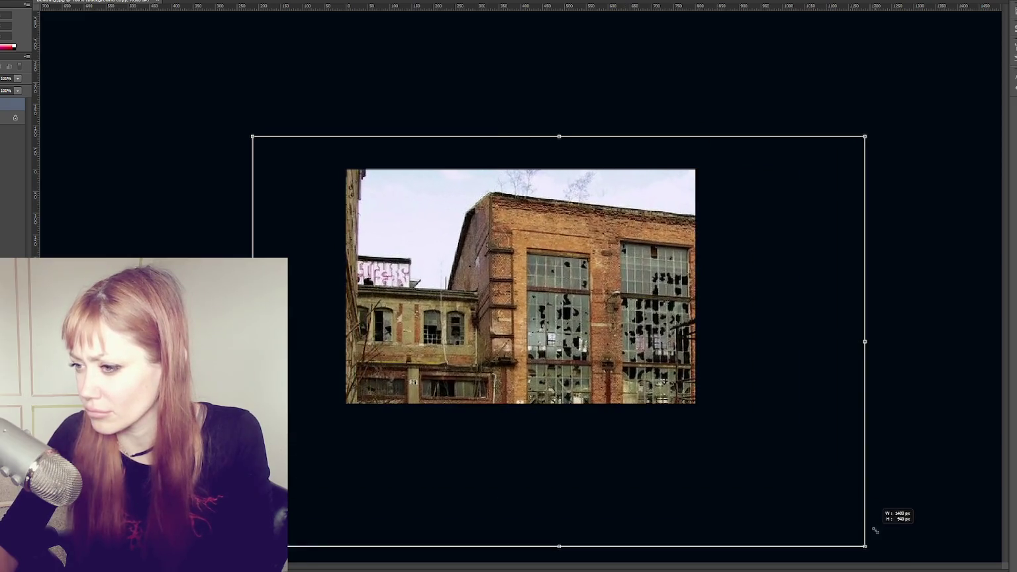
pyautogui.moveTo(706, 442); pyautogui.dragTo(793, 505)
pyautogui.moveTo(798, 94)
pyautogui.mouseDown()
pyautogui.moveTo(806, 68)
pyautogui.moveTo(631, 193)
pyautogui.mouseUp()
pyautogui.hotkey('ctrl', 'z')
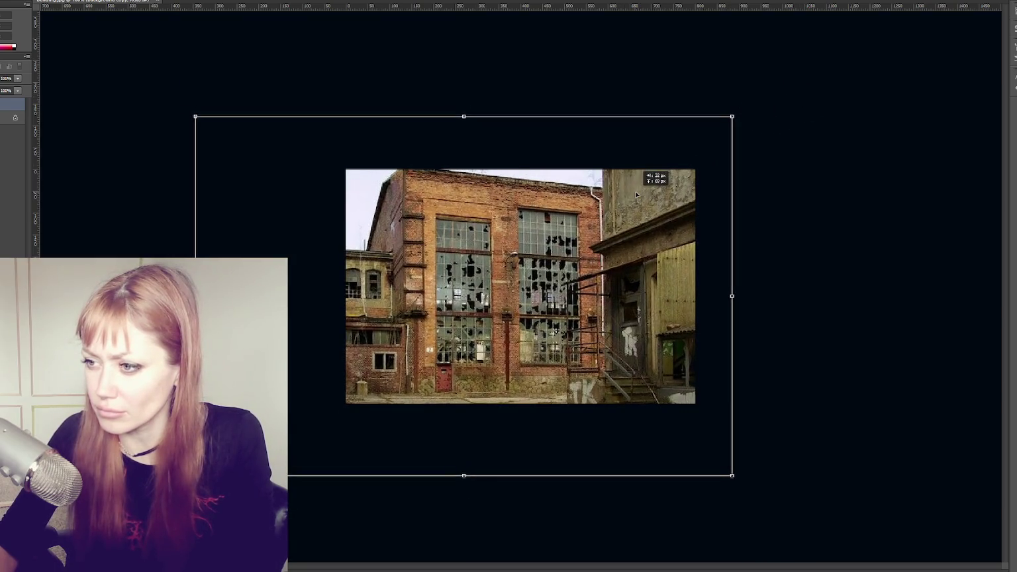
pyautogui.press('Return')
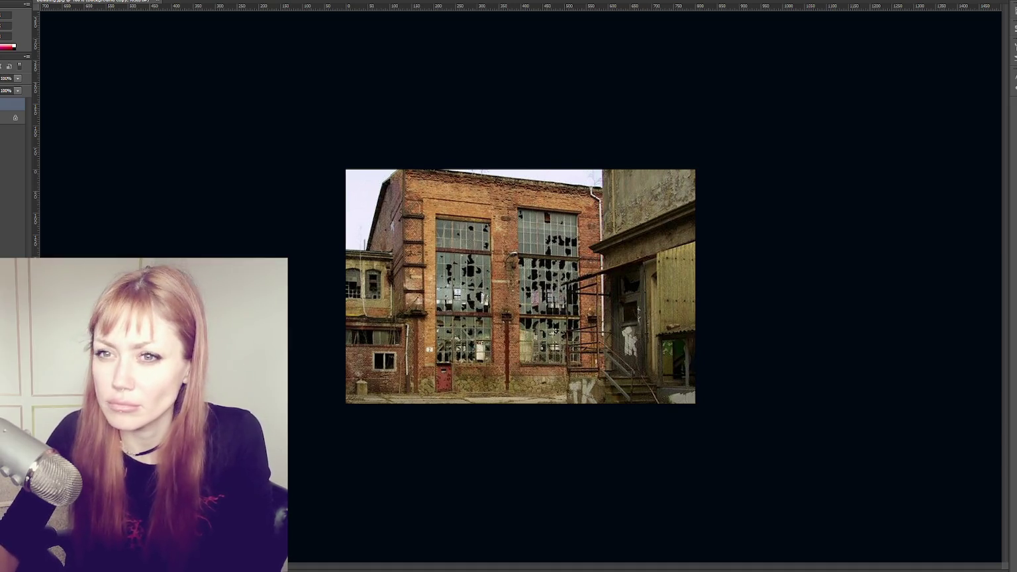
pyautogui.click(16, 0)
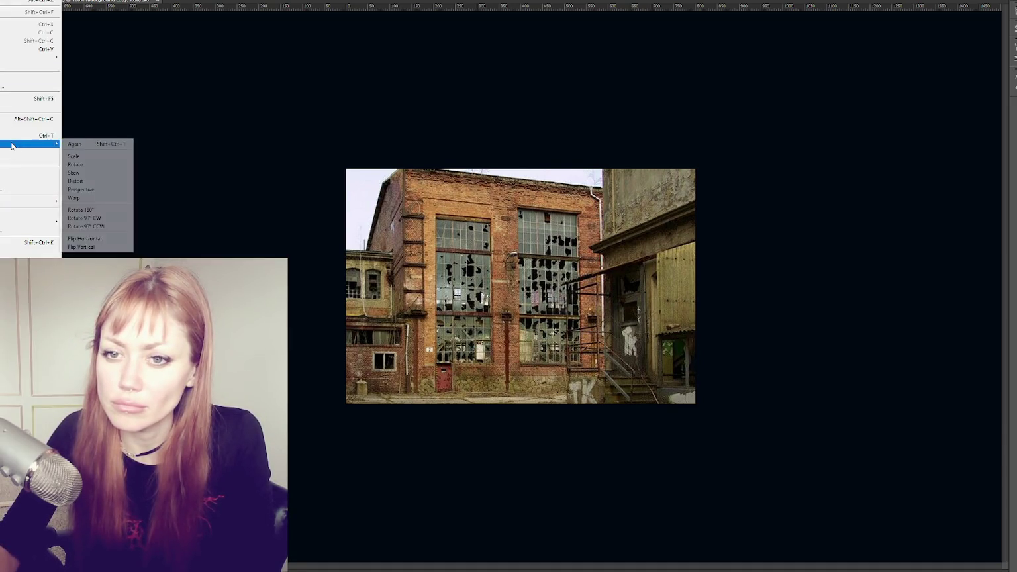
pyautogui.moveTo(31, 143)
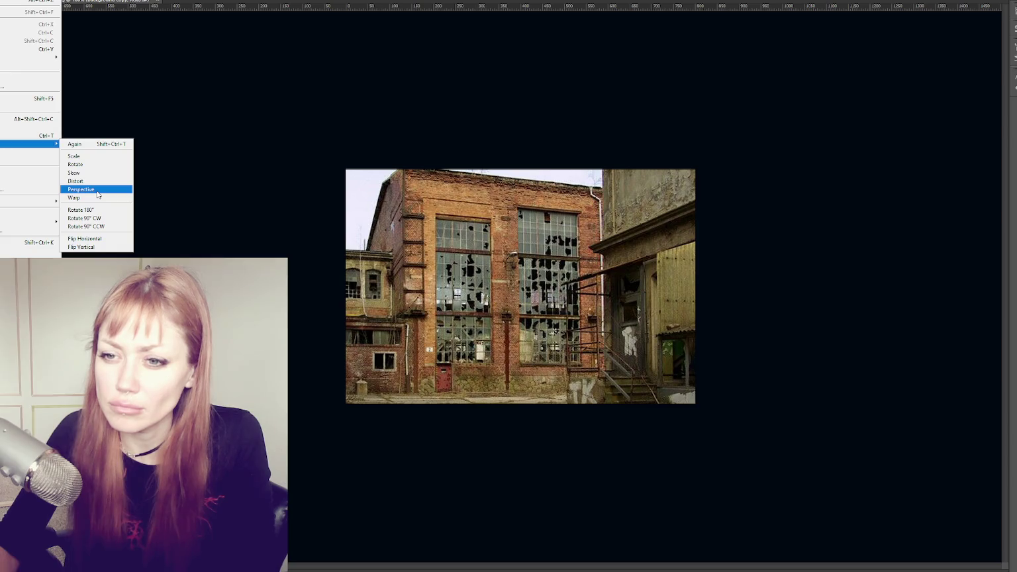
pyautogui.click(86, 173)
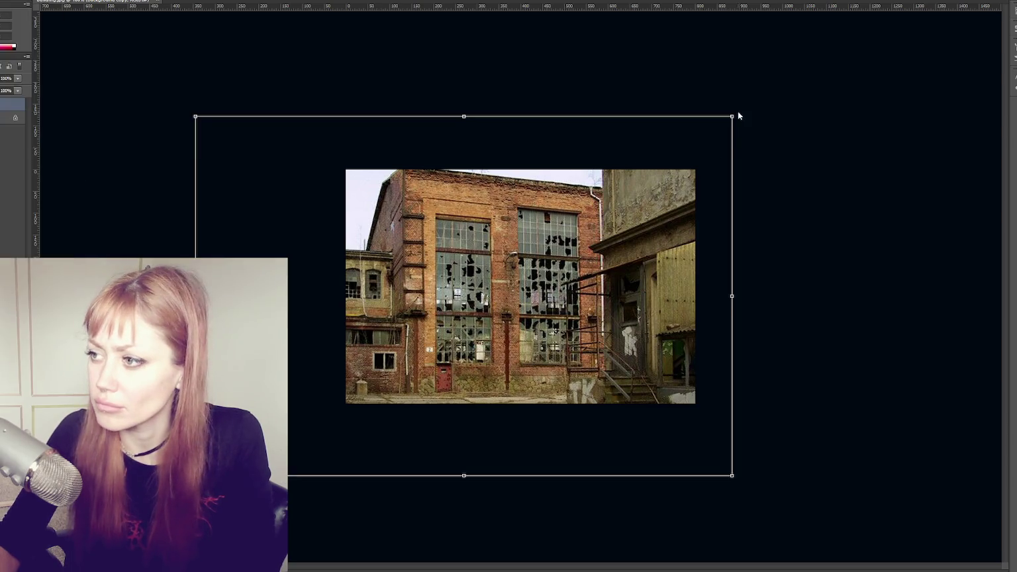
pyautogui.moveTo(733, 117); pyautogui.dragTo(744, 84)
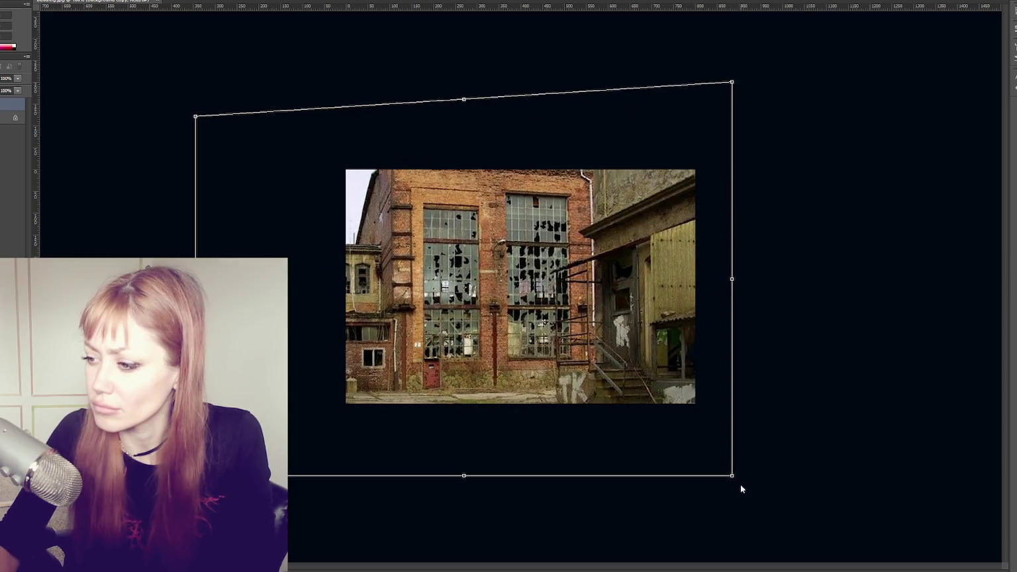
pyautogui.moveTo(732, 477); pyautogui.dragTo(731, 489)
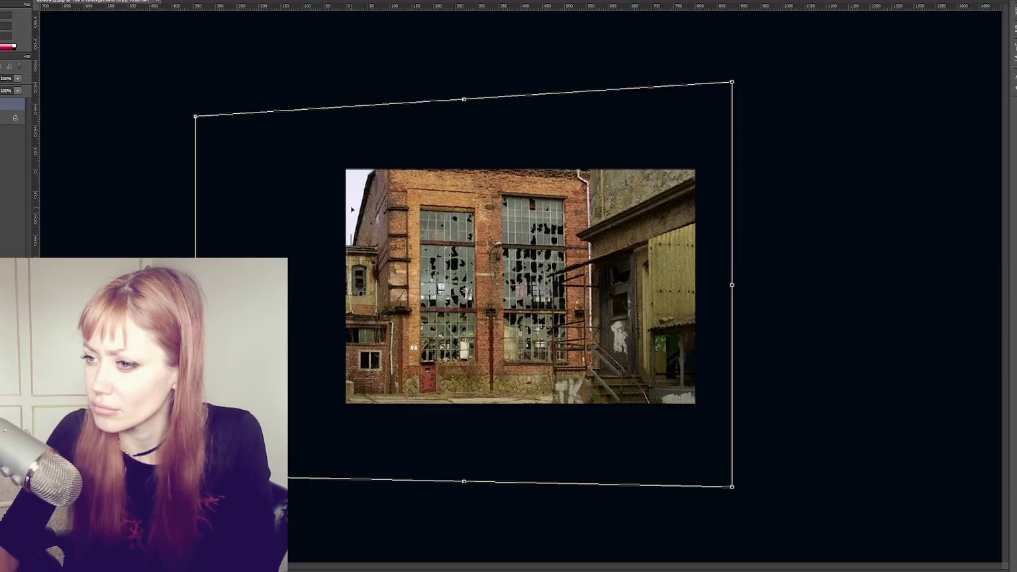
pyautogui.moveTo(480, 215); pyautogui.dragTo(472, 223)
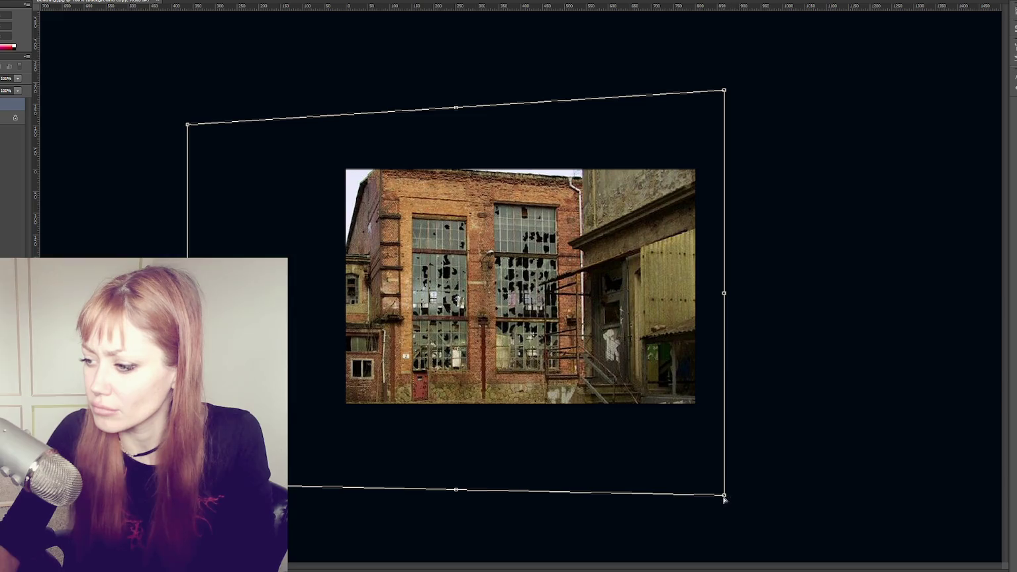
pyautogui.moveTo(724, 496); pyautogui.dragTo(710, 484)
pyautogui.hotkey('ctrl', 'z')
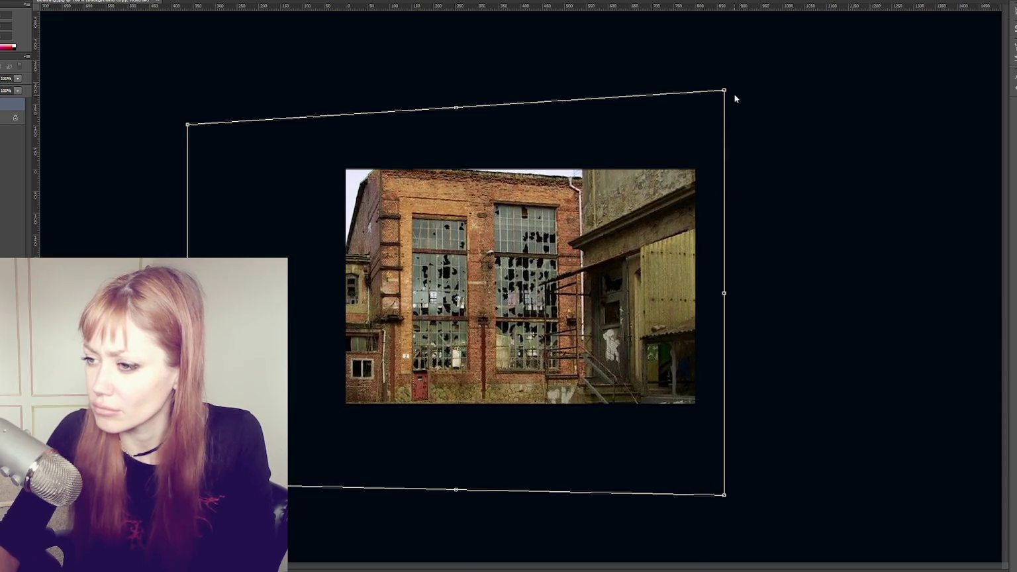
pyautogui.press('Return')
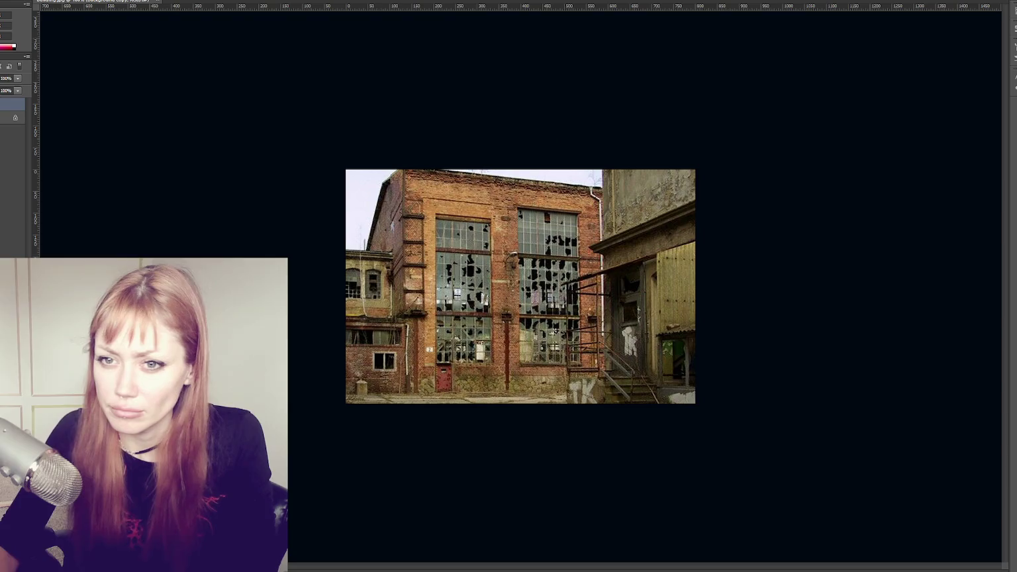
pyautogui.hotkey('ctrl', 'j')
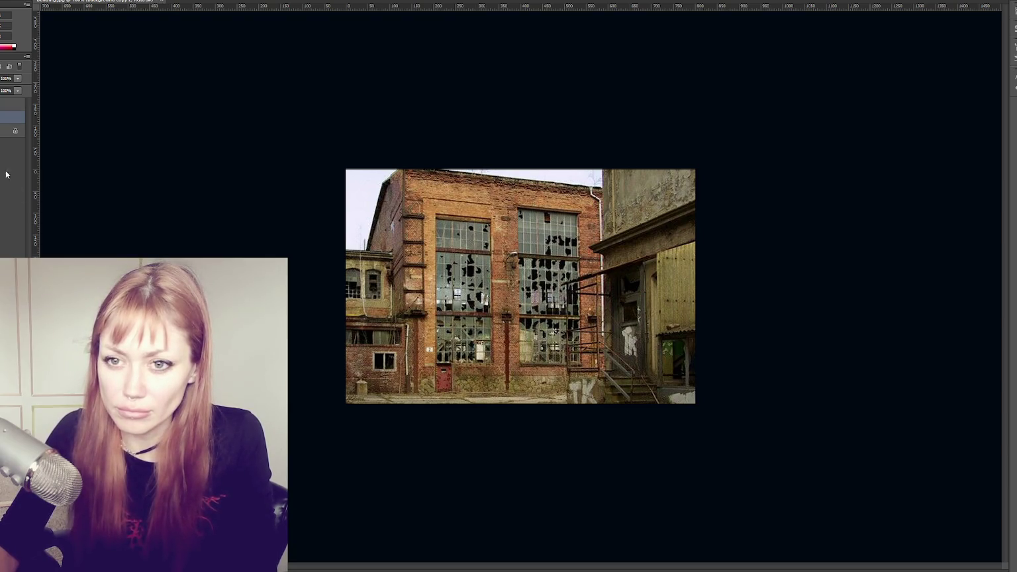
# - Drag a vertical guide to the facade's left side and cycle the screen view modes
pyautogui.moveTo(38, 105); pyautogui.dragTo(428, 102)
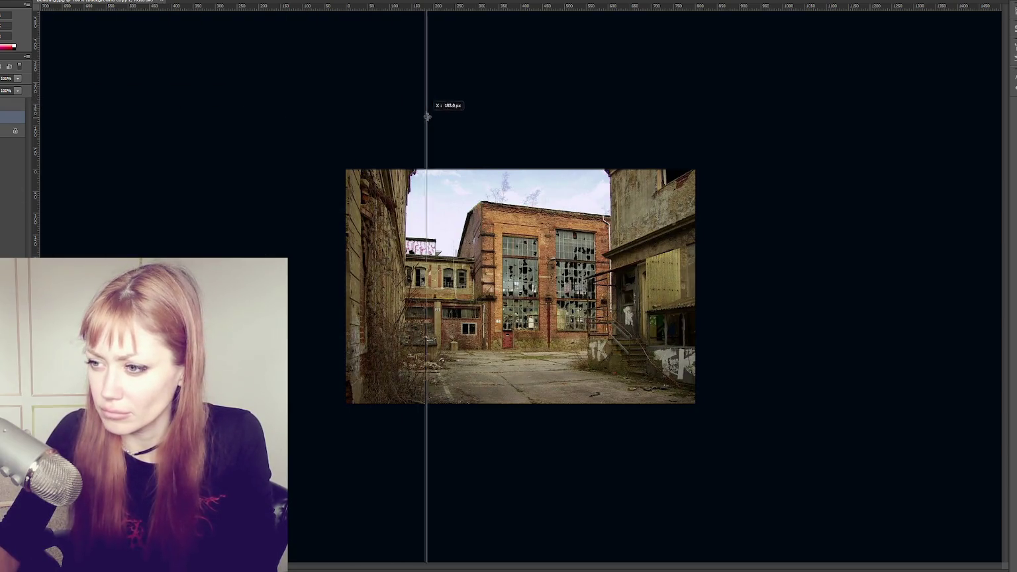
pyautogui.press('f')
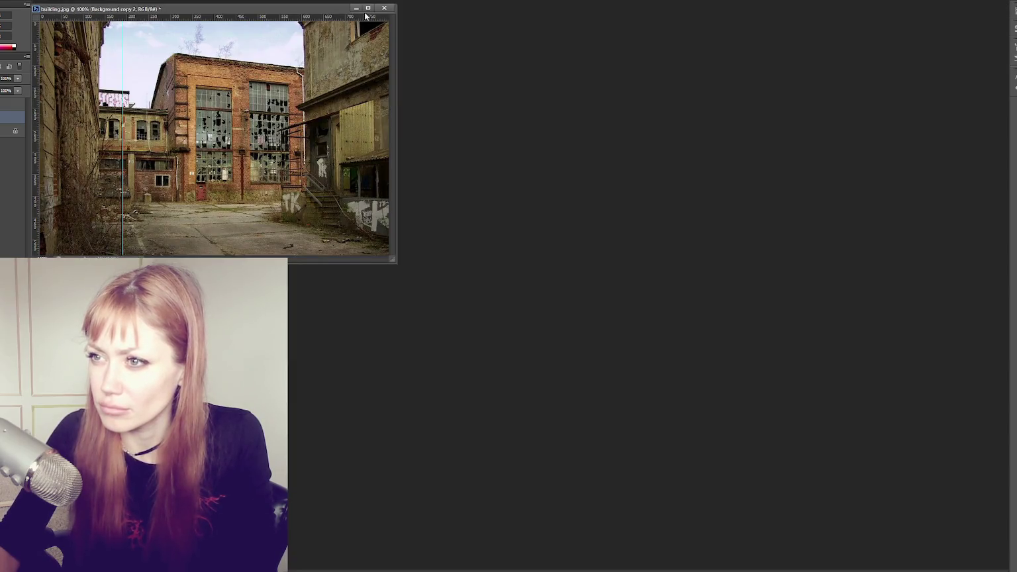
pyautogui.press('f')
pyautogui.press('f')
pyautogui.press('f')
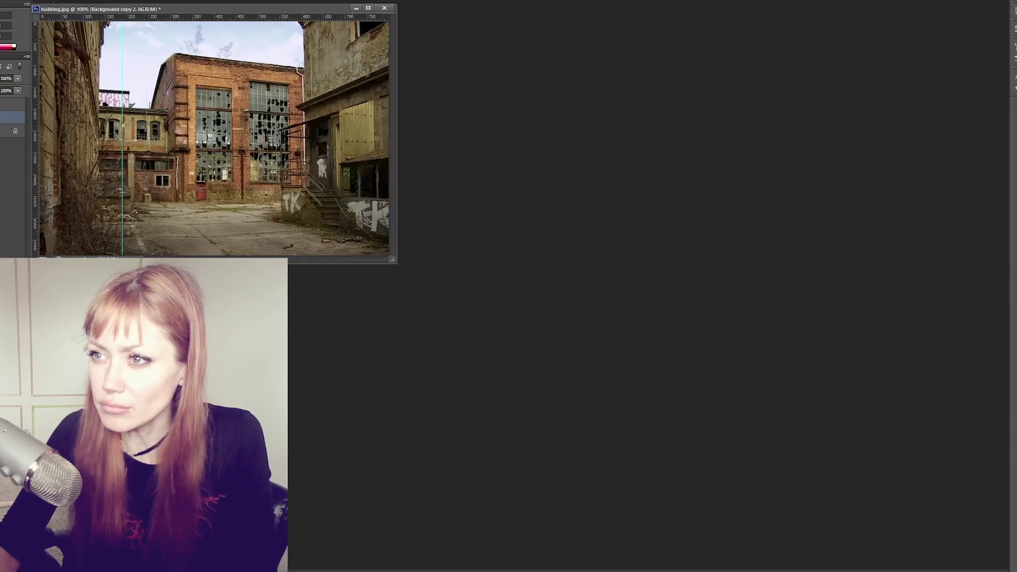
pyautogui.press('f')
pyautogui.press('f')
pyautogui.press('f')
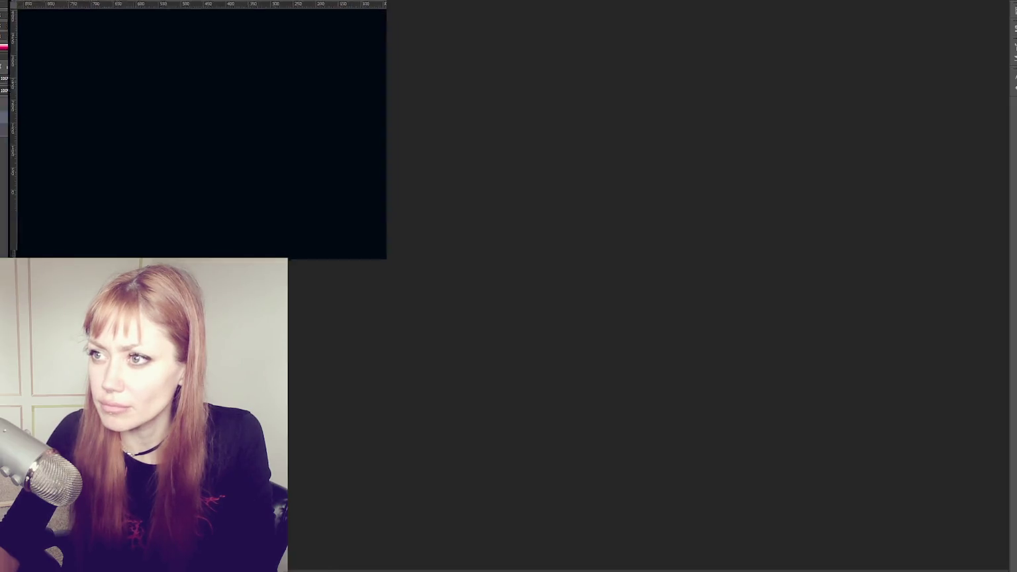
# - Centre the document window, return to standard view, and add a horizontal guide at the facade's top
pyautogui.moveTo(129, 9); pyautogui.dragTo(295, 110)
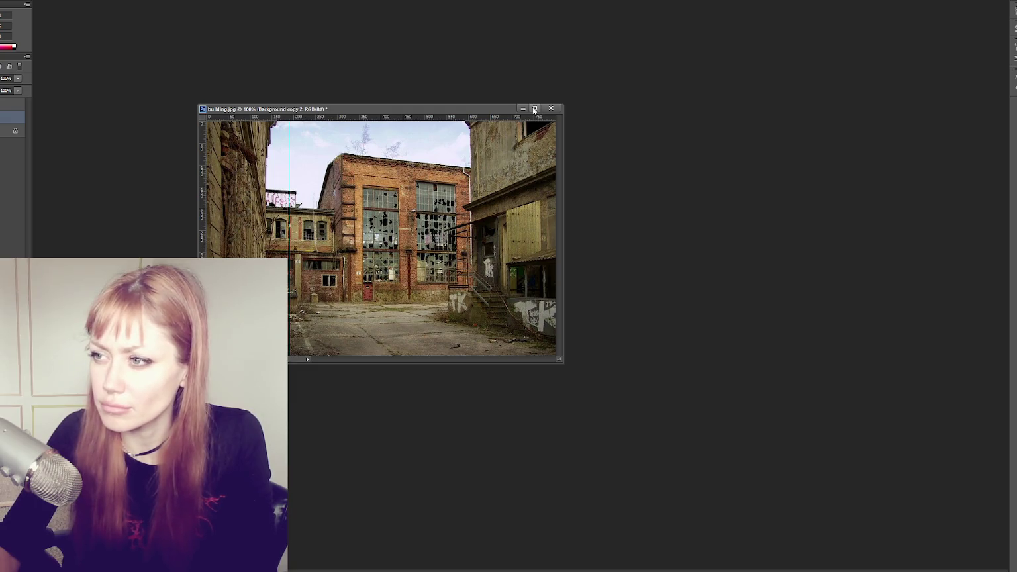
pyautogui.press('f')
pyautogui.press('f')
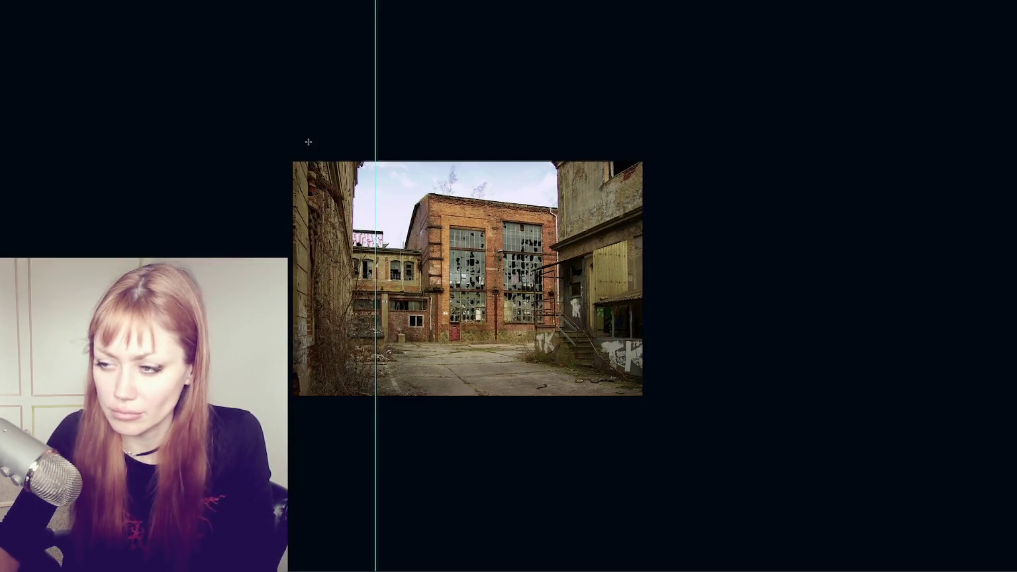
pyautogui.press('f')
pyautogui.press('f')
pyautogui.press('f')
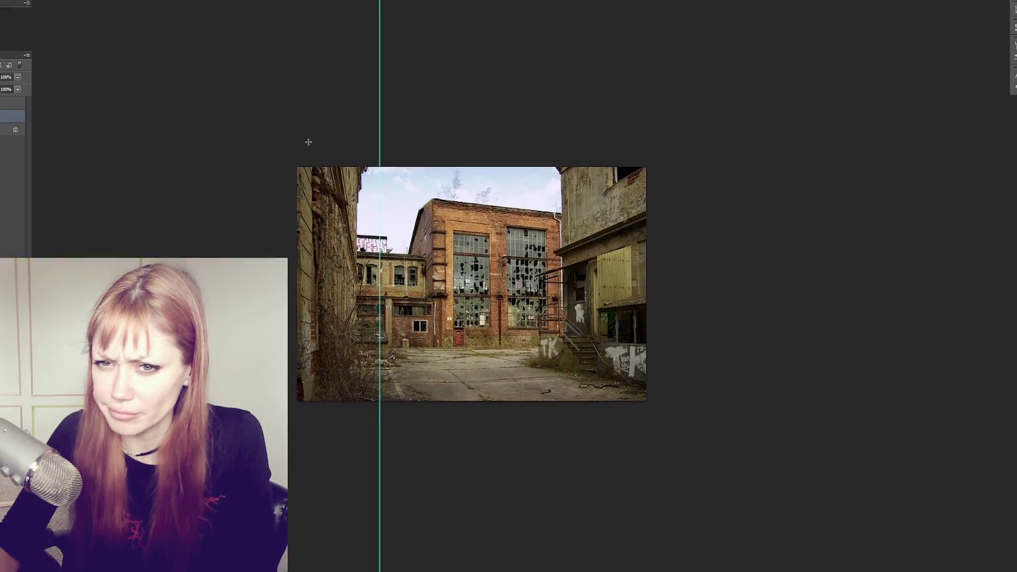
pyautogui.press('f')
pyautogui.moveTo(292, 2); pyautogui.dragTo(370, 219)
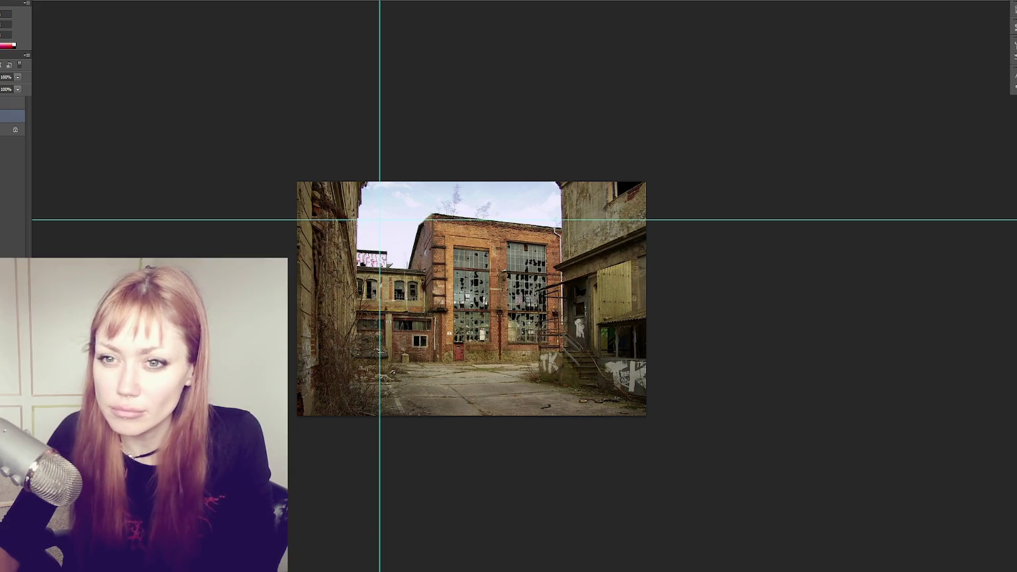
pyautogui.hotkey('ctrl', 't')
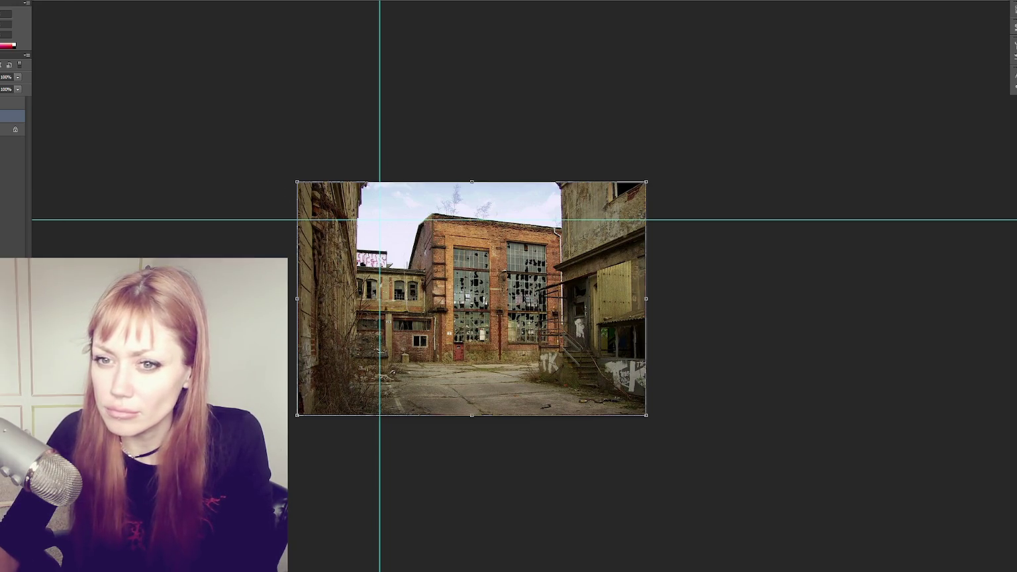
# - Apply a perspective transform, pinching the photo's left corners to straighten the receding facade
pyautogui.click(27, 0)
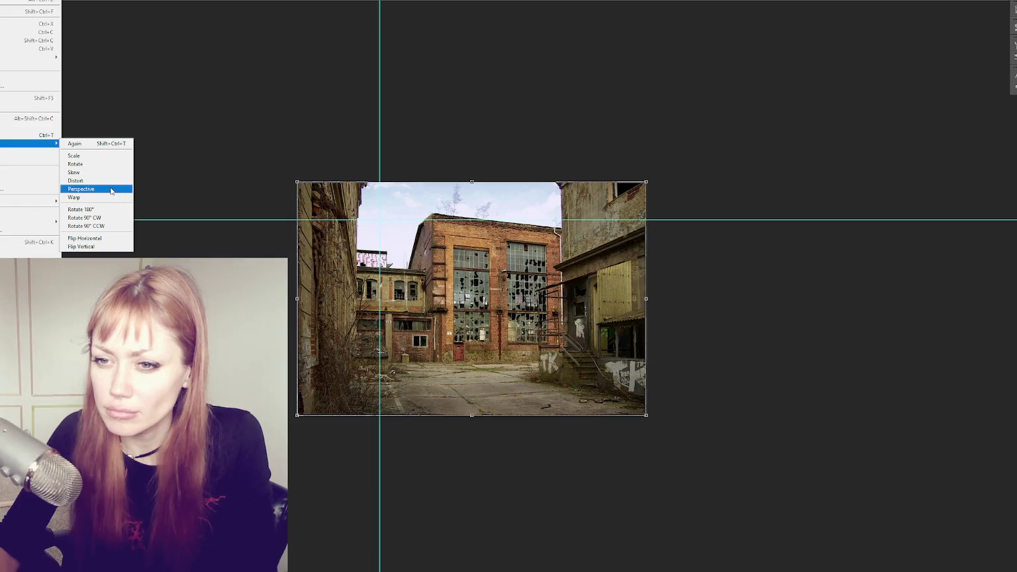
pyautogui.click(111, 190)
pyautogui.moveTo(296, 182); pyautogui.dragTo(280, 223)
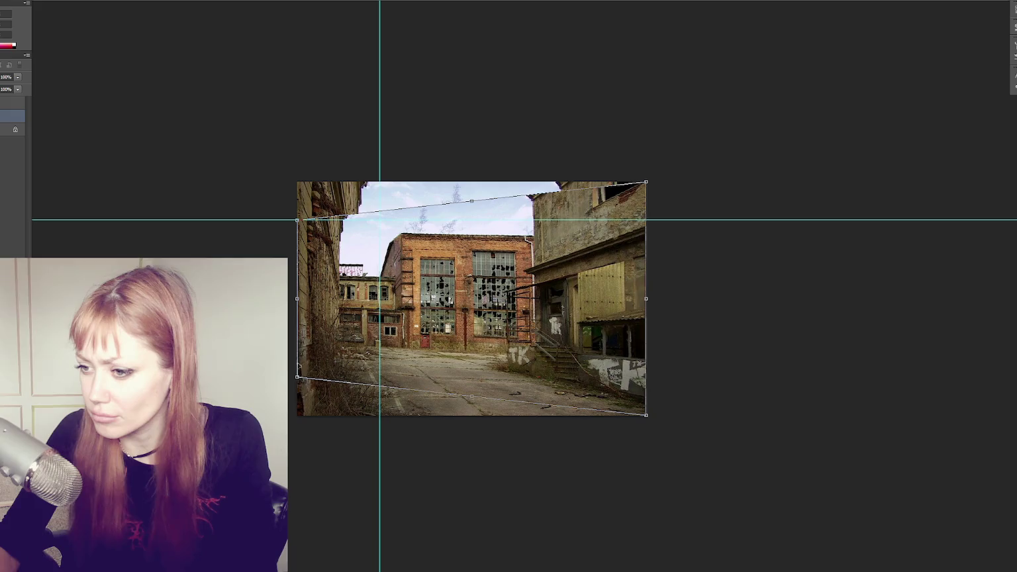
pyautogui.moveTo(293, 343); pyautogui.dragTo(293, 357)
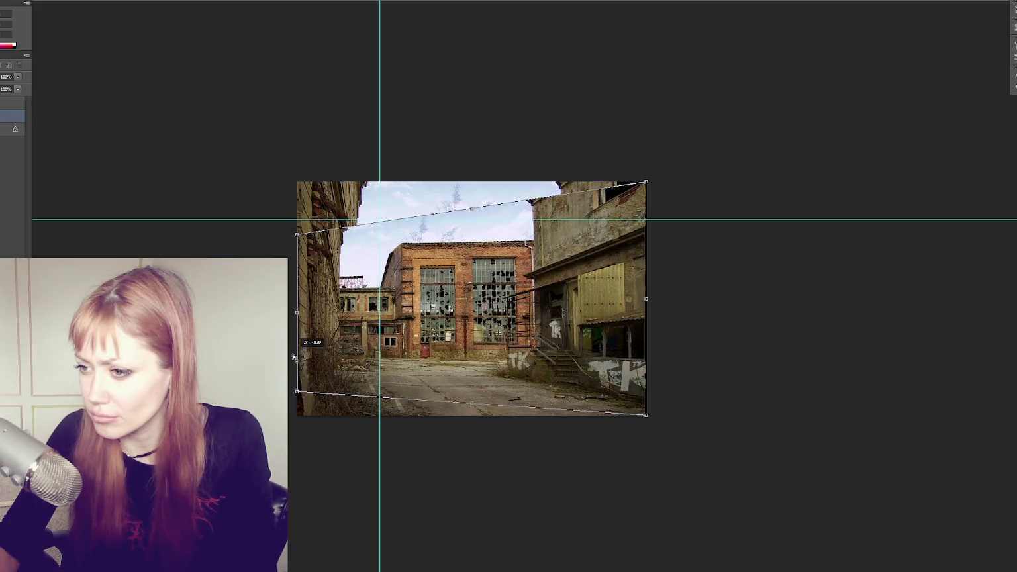
pyautogui.moveTo(297, 235); pyautogui.dragTo(296, 225)
pyautogui.moveTo(295, 261); pyautogui.dragTo(296, 254)
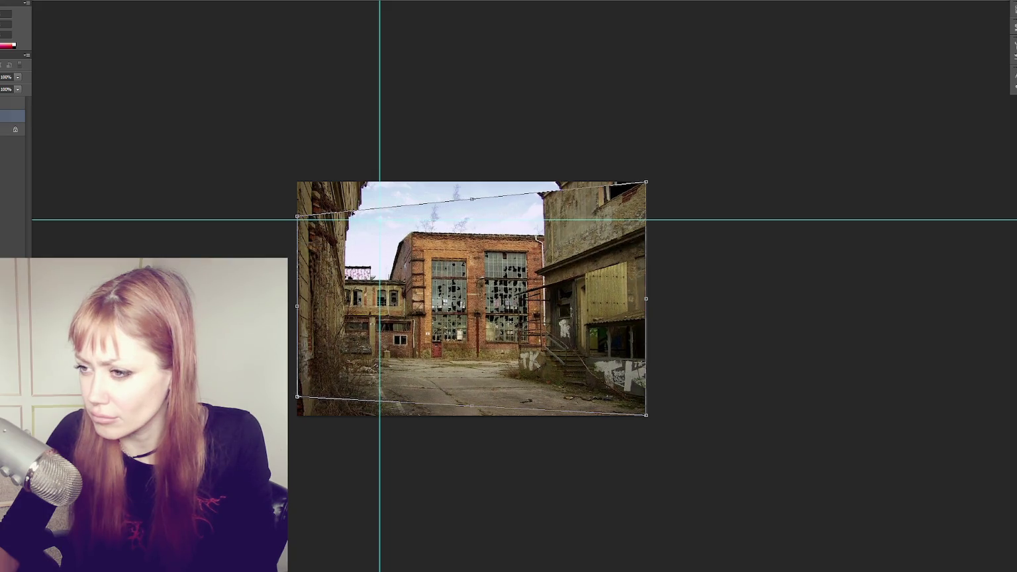
# - Fine-tune the top-left and bottom-left corners against the guide and commit the perspective correction
pyautogui.scroll(1, 603, 247)
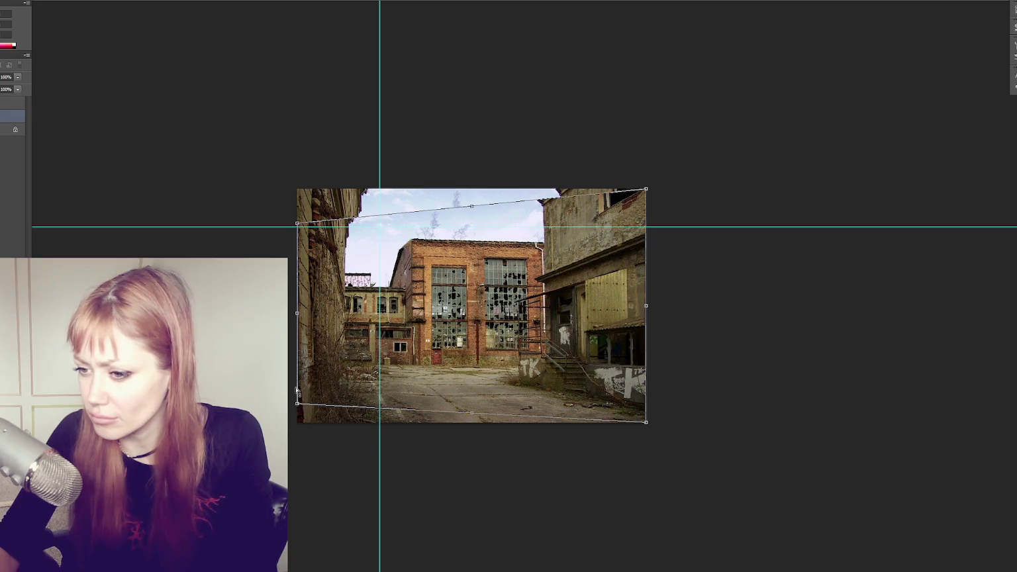
pyautogui.moveTo(298, 406); pyautogui.dragTo(297, 411)
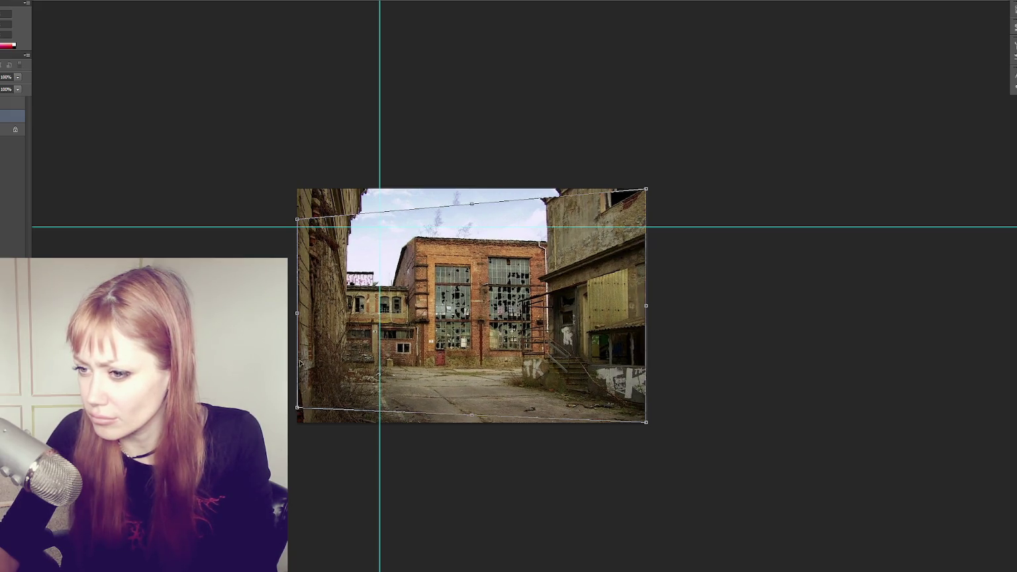
pyautogui.moveTo(295, 364); pyautogui.dragTo(295, 366)
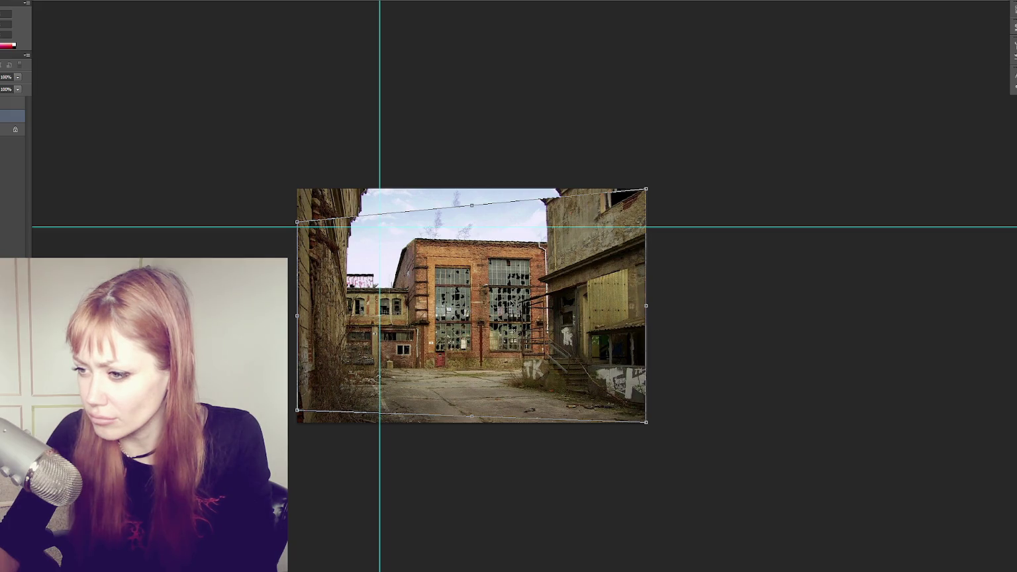
pyautogui.moveTo(298, 225); pyautogui.dragTo(292, 229)
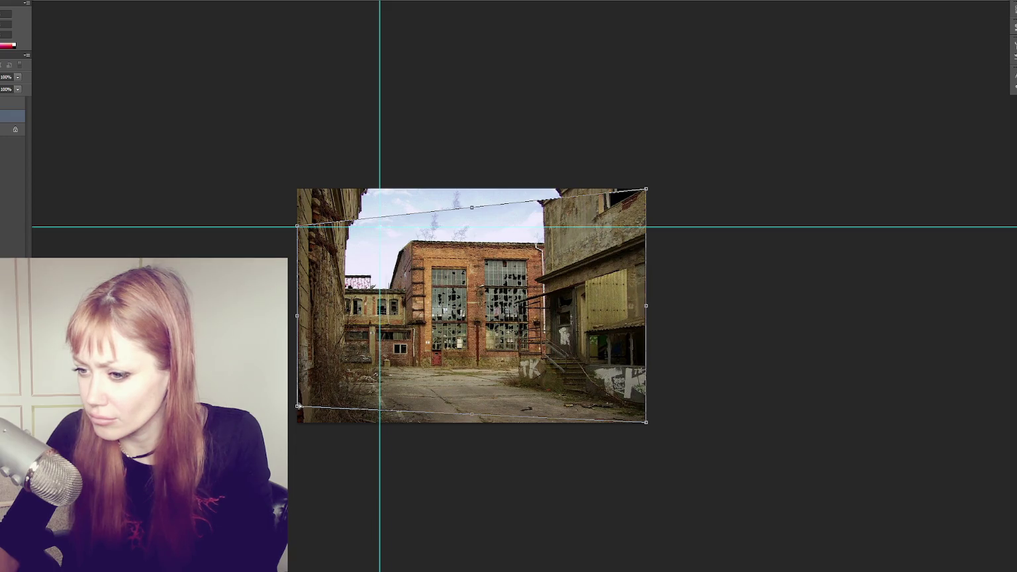
pyautogui.moveTo(297, 406); pyautogui.dragTo(297, 402)
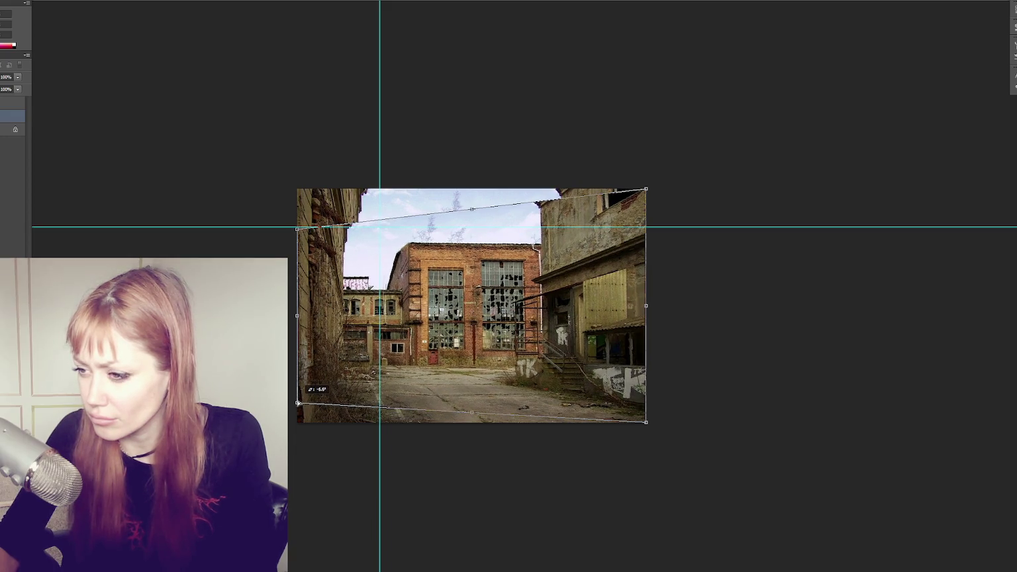
pyautogui.moveTo(298, 403); pyautogui.dragTo(298, 405)
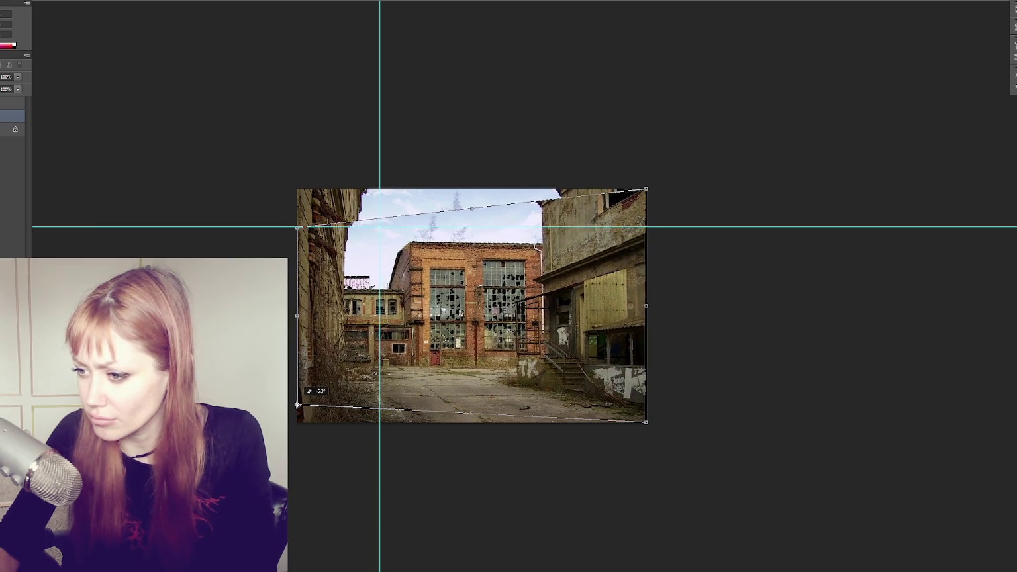
pyautogui.press('Return')
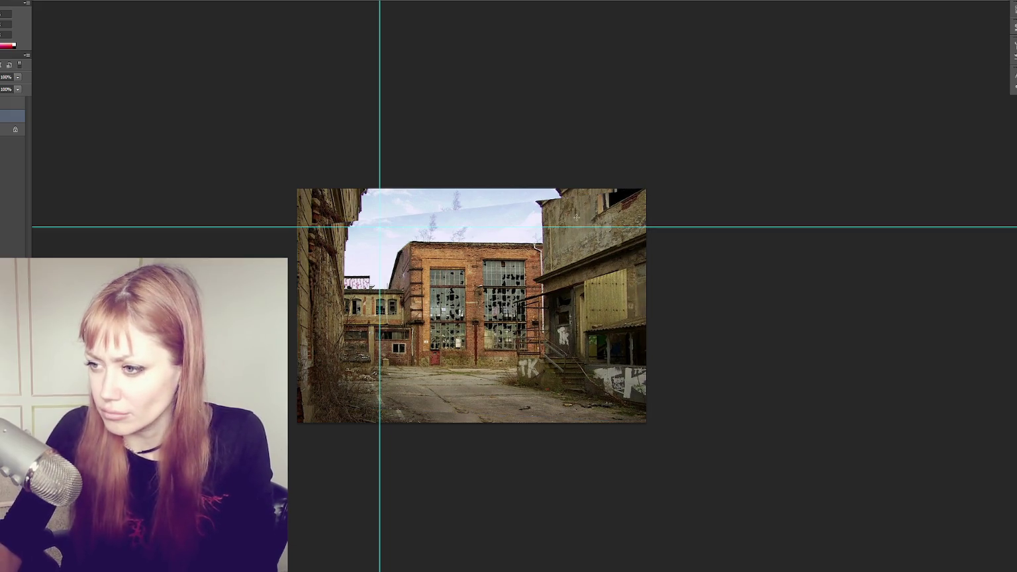
# - Add horizontal guides along the brick building's roofline and the facade's base
pyautogui.moveTo(608, 227); pyautogui.dragTo(610, 244)
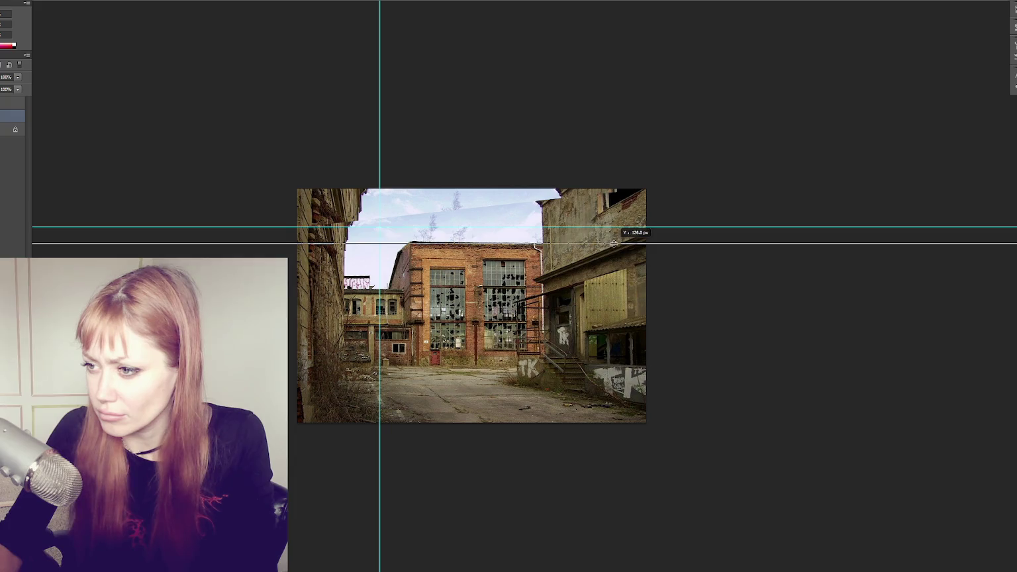
pyautogui.hotkey('ctrl', '+')
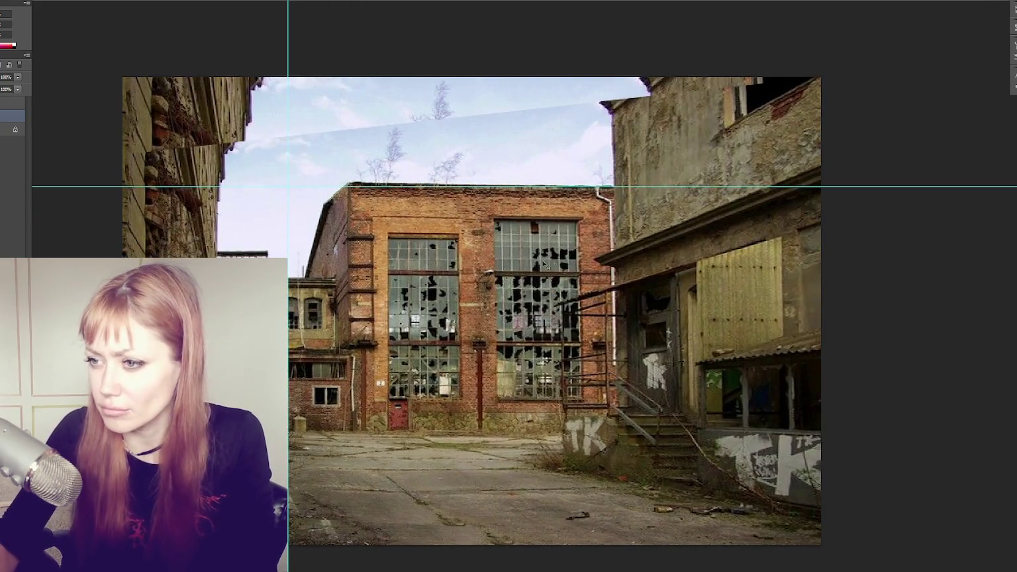
pyautogui.moveTo(518, 3); pyautogui.dragTo(509, 432)
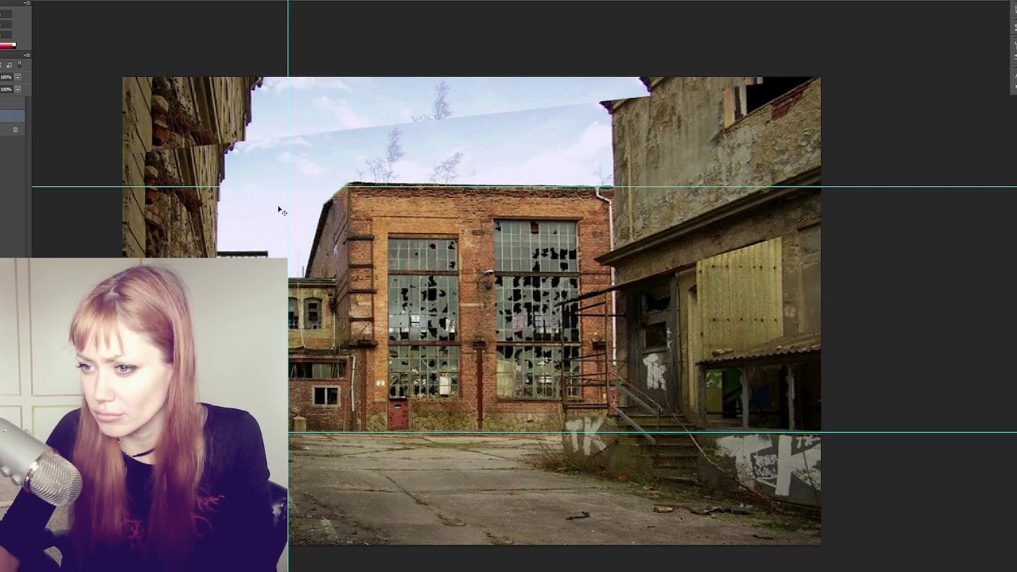
# - Add vertical guides at the facade's left and right edges, hiding the side panels with F7
pyautogui.moveTo(286, 210)
pyautogui.mouseDown()
pyautogui.moveTo(362, 211)
pyautogui.moveTo(350, 219)
pyautogui.mouseUp()
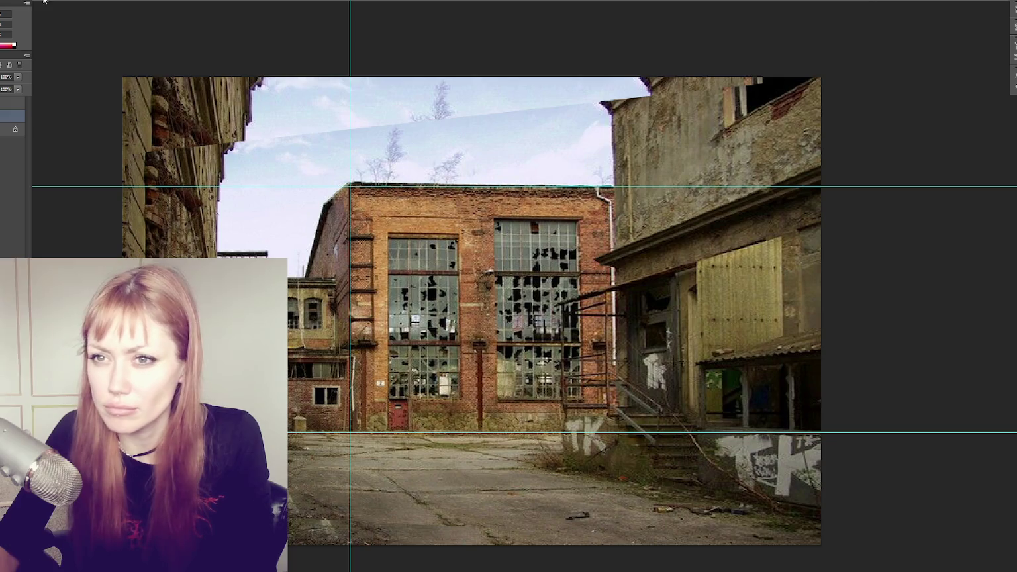
pyautogui.press('F7')
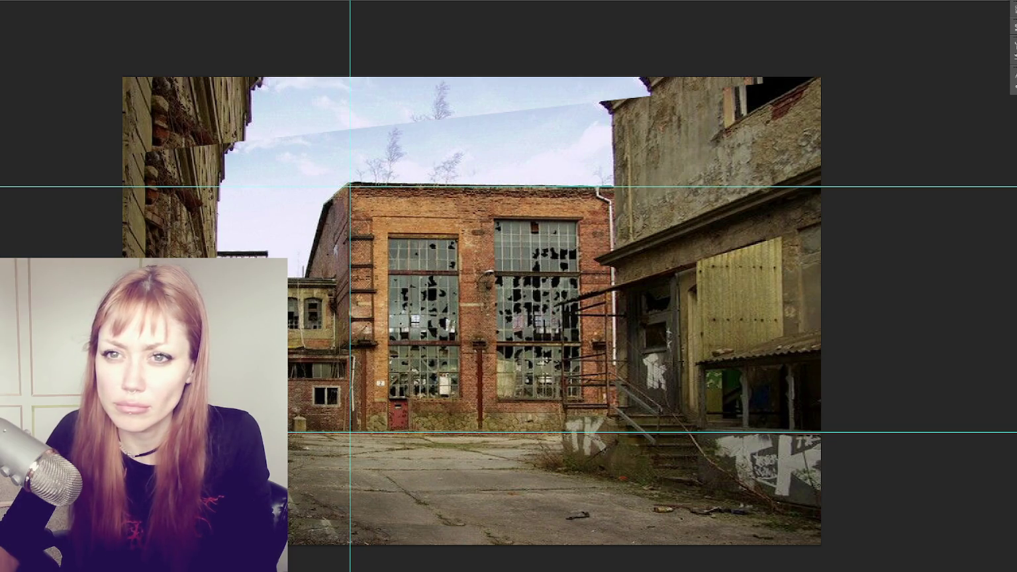
pyautogui.moveTo(7, 364); pyautogui.dragTo(614, 363)
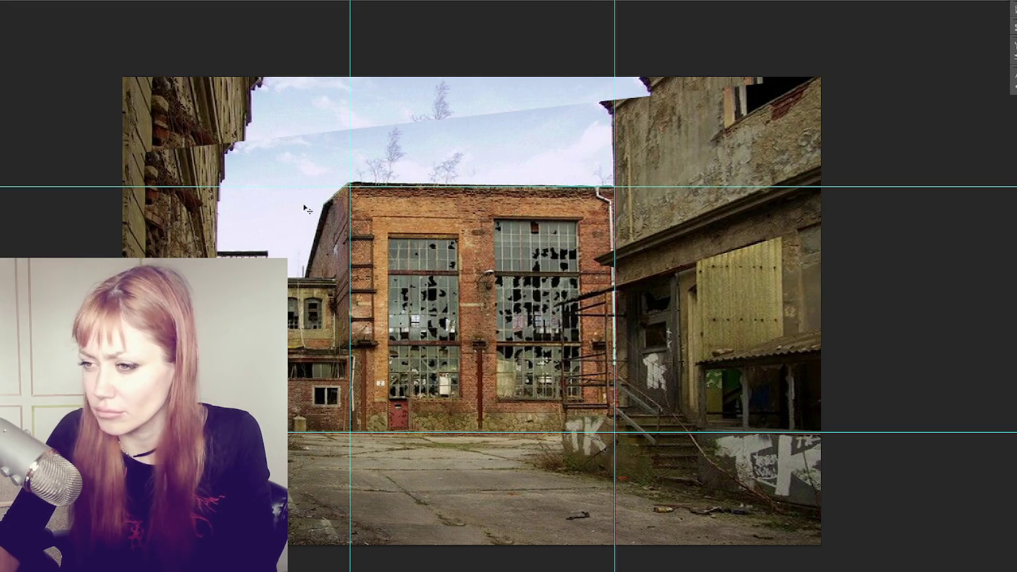
pyautogui.click(30, 1)
pyautogui.moveTo(30, 143)
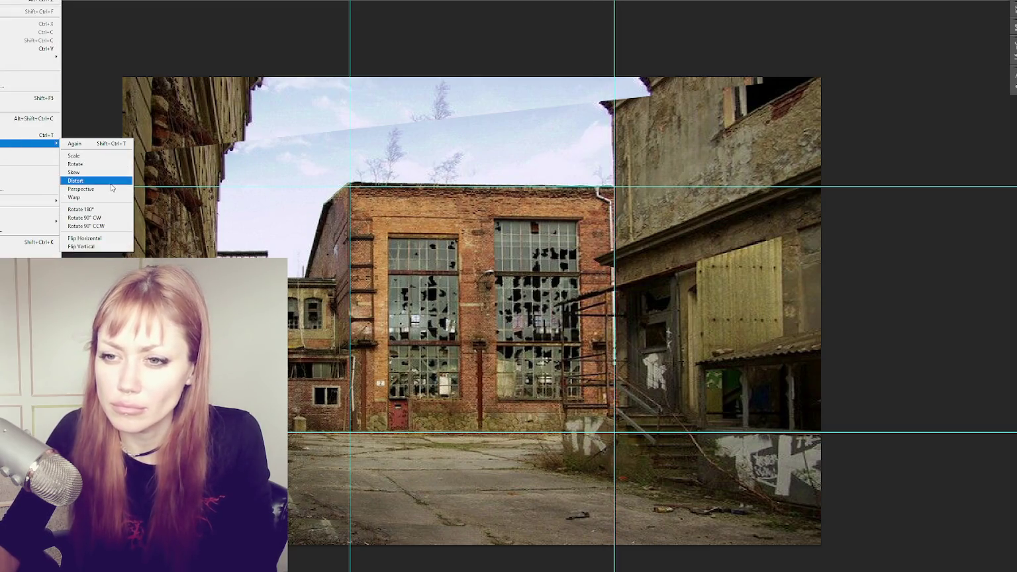
# - Distort the photo's top-left and top-right corners to straighten the facade
pyautogui.click(75, 180)
pyautogui.moveTo(124, 80); pyautogui.dragTo(121, 84)
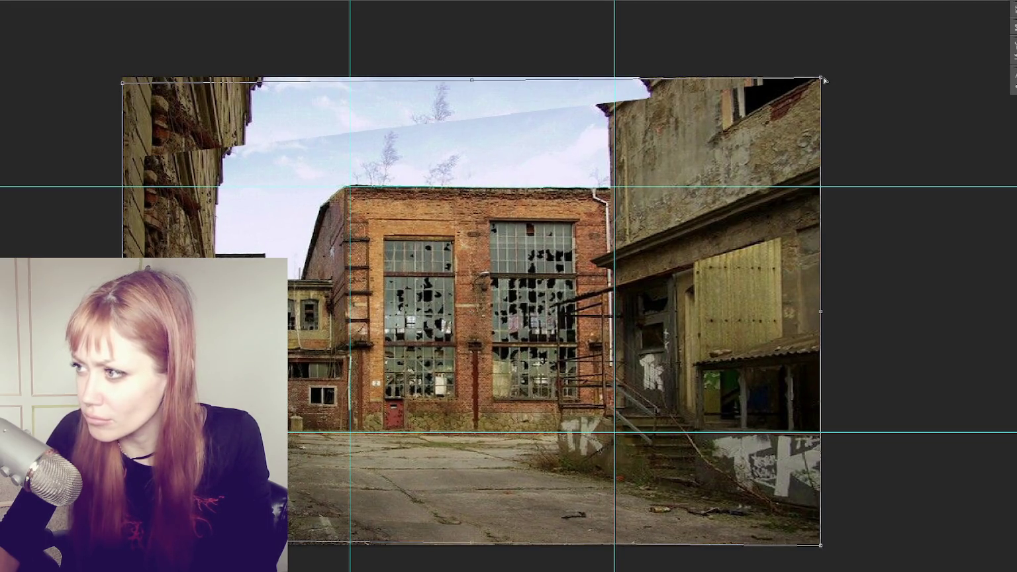
pyautogui.moveTo(821, 78); pyautogui.dragTo(824, 76)
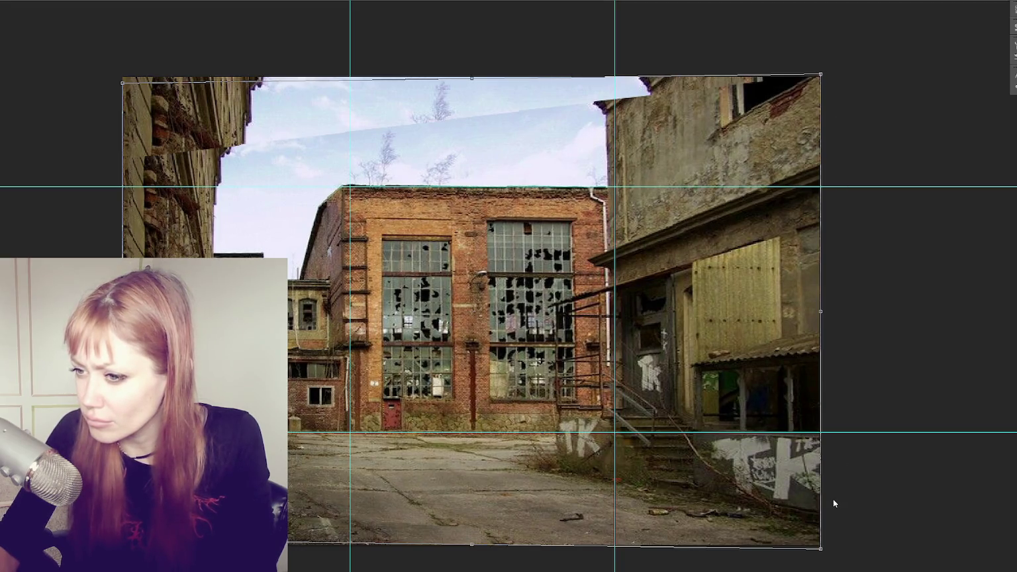
# - Shift the photo about 9 px right, rotate it about 1.6 degrees, and apply
pyautogui.moveTo(510, 353); pyautogui.dragTo(514, 352)
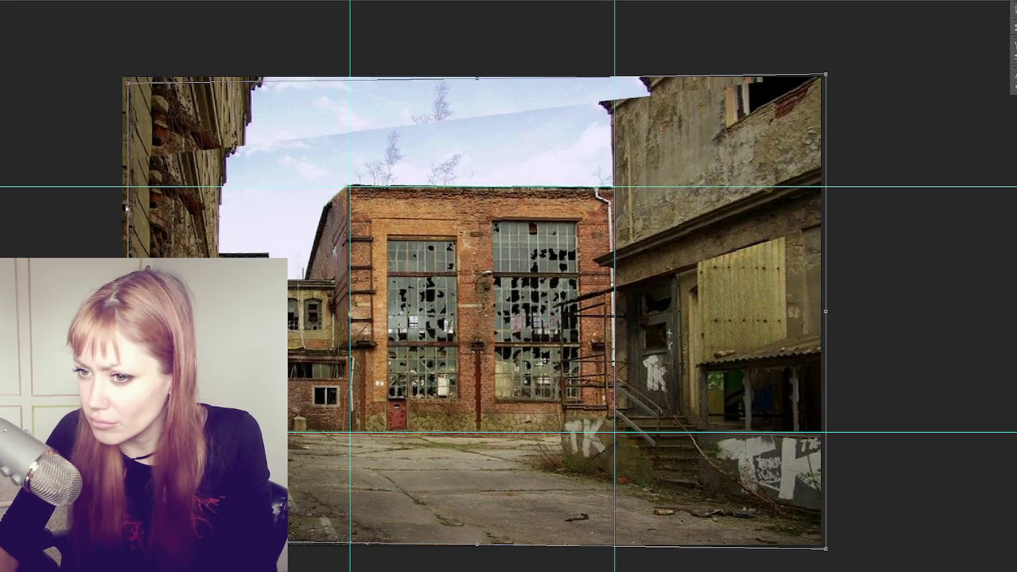
pyautogui.moveTo(129, 209); pyautogui.dragTo(135, 87)
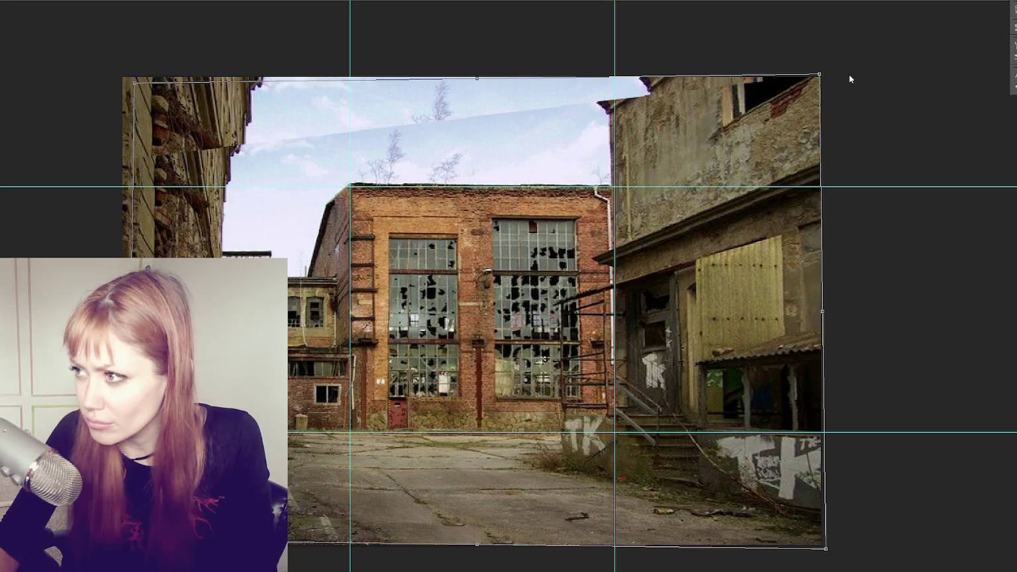
pyautogui.moveTo(819, 76); pyautogui.dragTo(815, 77)
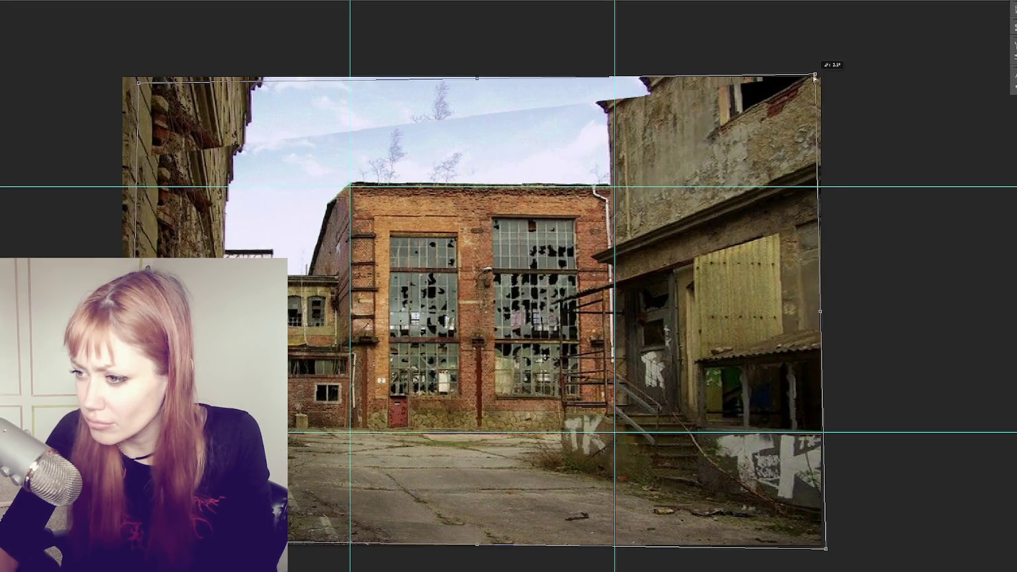
pyautogui.moveTo(467, 323); pyautogui.dragTo(466, 323)
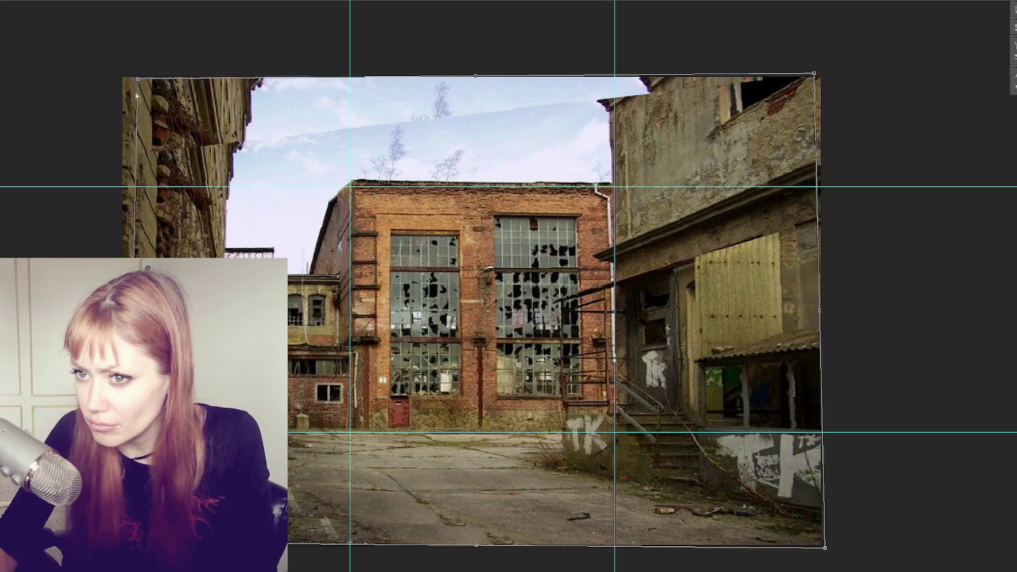
pyautogui.moveTo(135, 97); pyautogui.dragTo(132, 99)
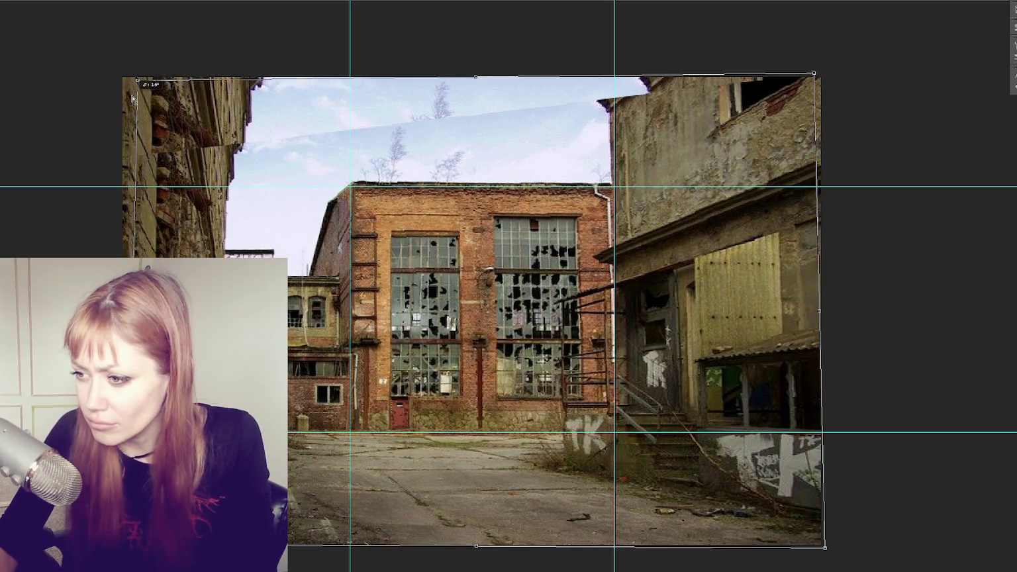
pyautogui.press('Return')
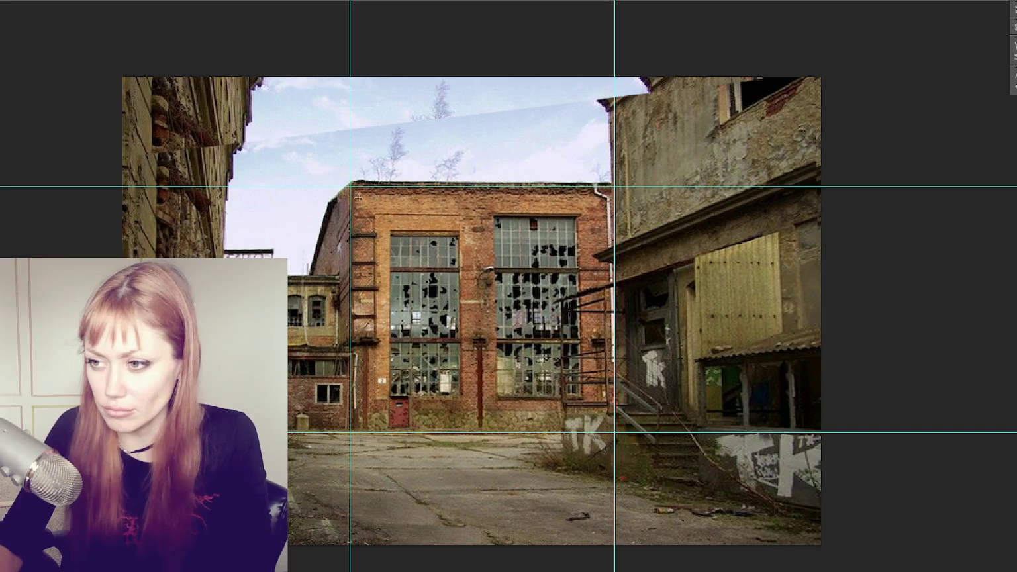
# - Marquee-select the facade area between the guides and crop the image to it
pyautogui.moveTo(350, 187); pyautogui.dragTo(614, 433)
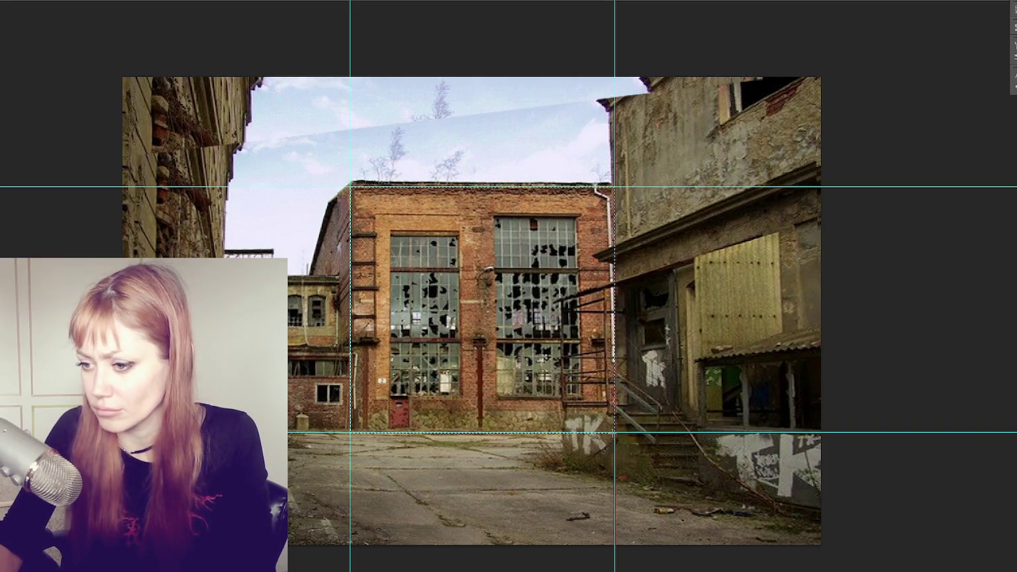
pyautogui.click(20, 61)
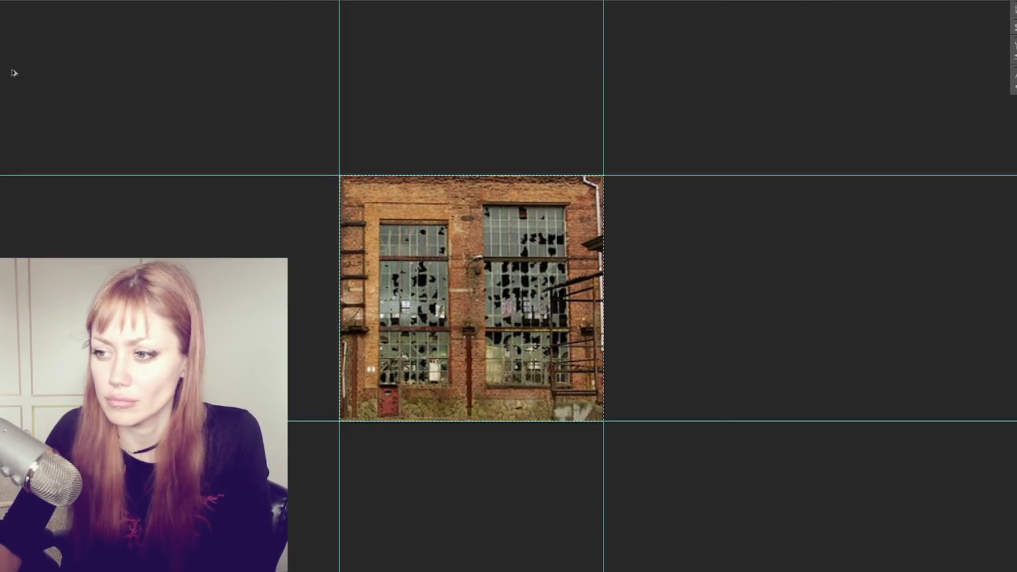
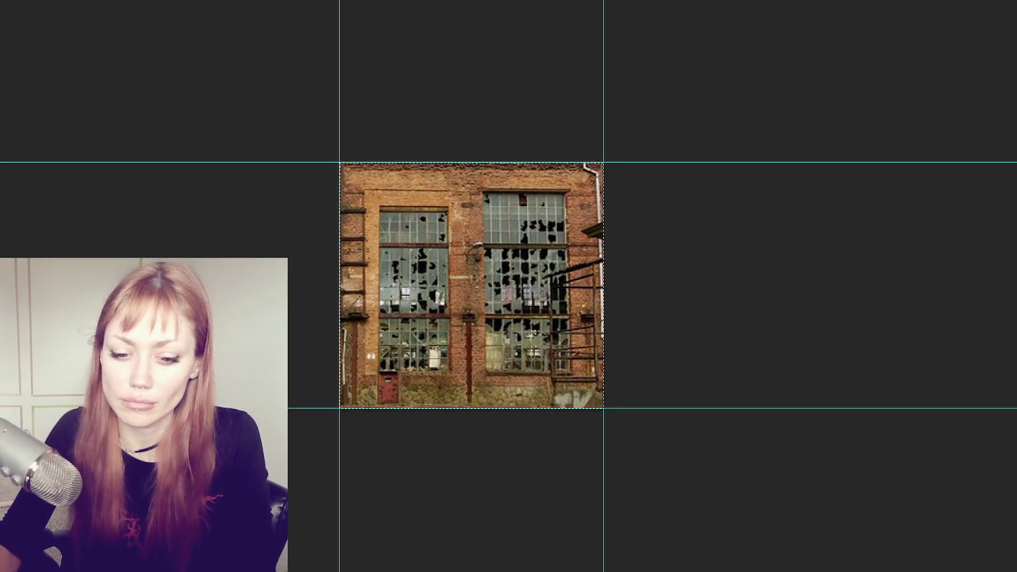
# - Deselect in Photoshop and quit, answering the save-changes prompt for building.jpg
pyautogui.hotkey('ctrl', 'd')
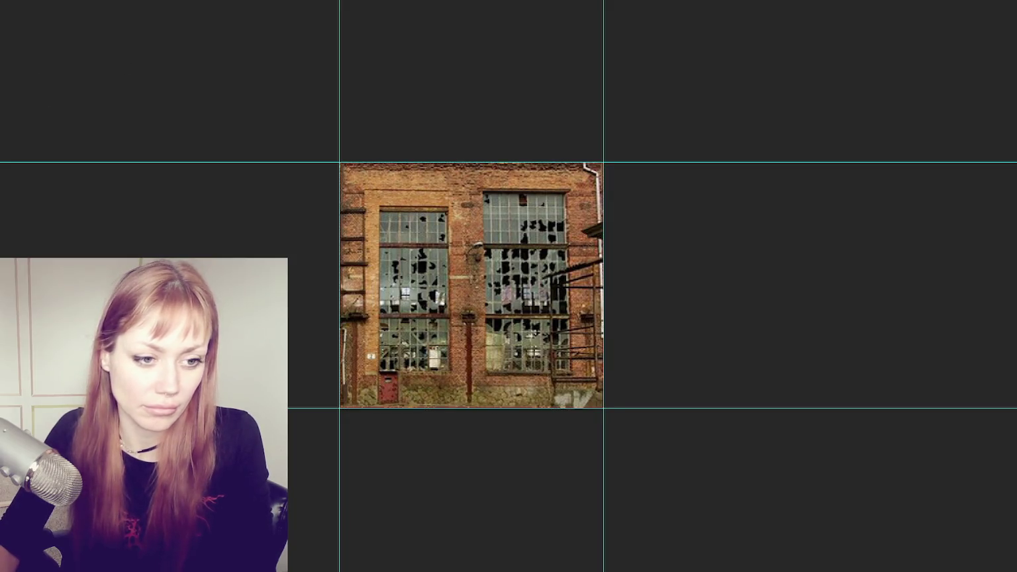
pyautogui.hotkey('ctrl', 'q')
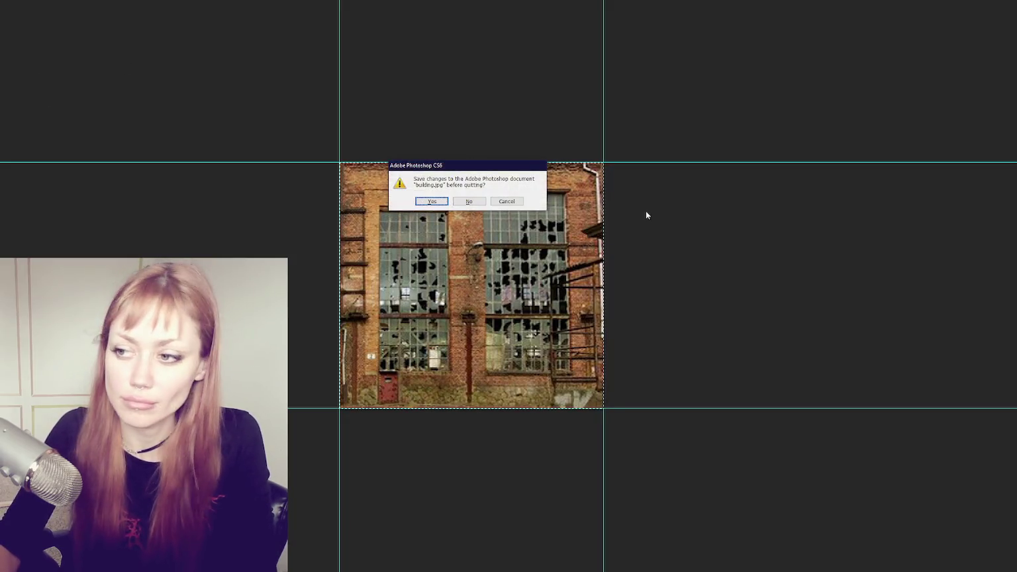
pyautogui.click(499, 206)
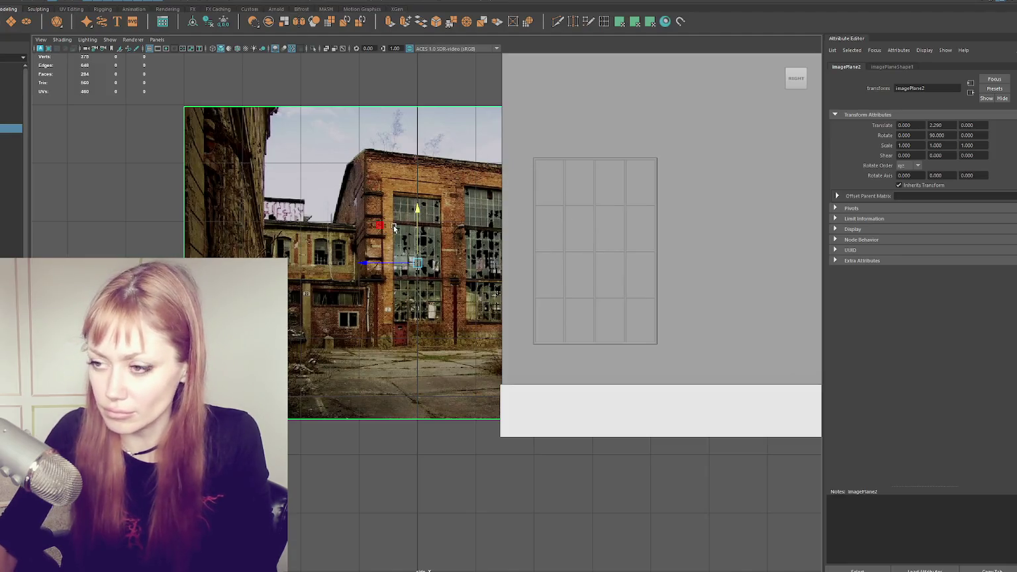
# - Hide the old reference image and load the cropped building photo as a side-view image plane
pyautogui.press('Delete')
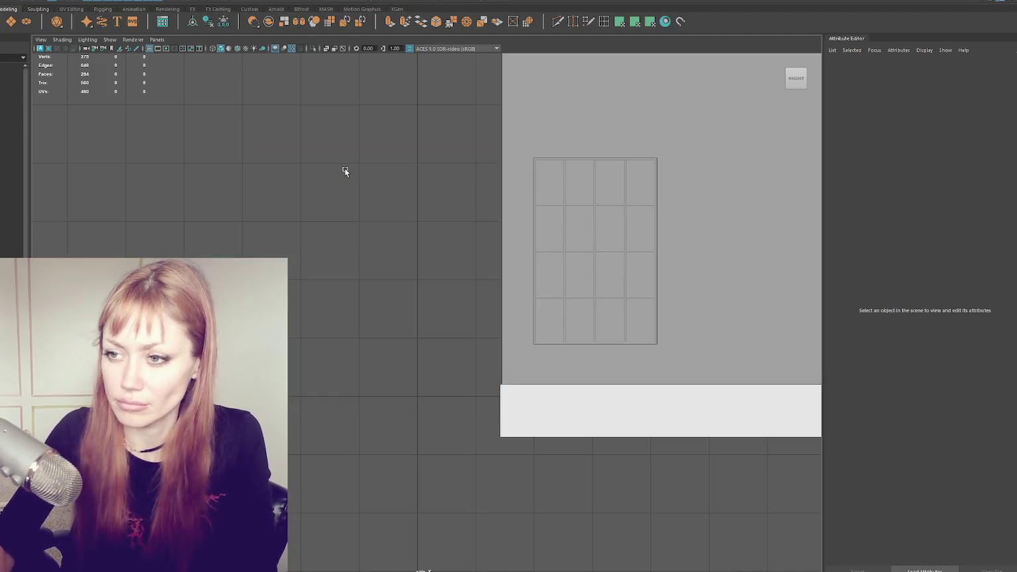
pyautogui.click(40, 40)
pyautogui.click(192, 235)
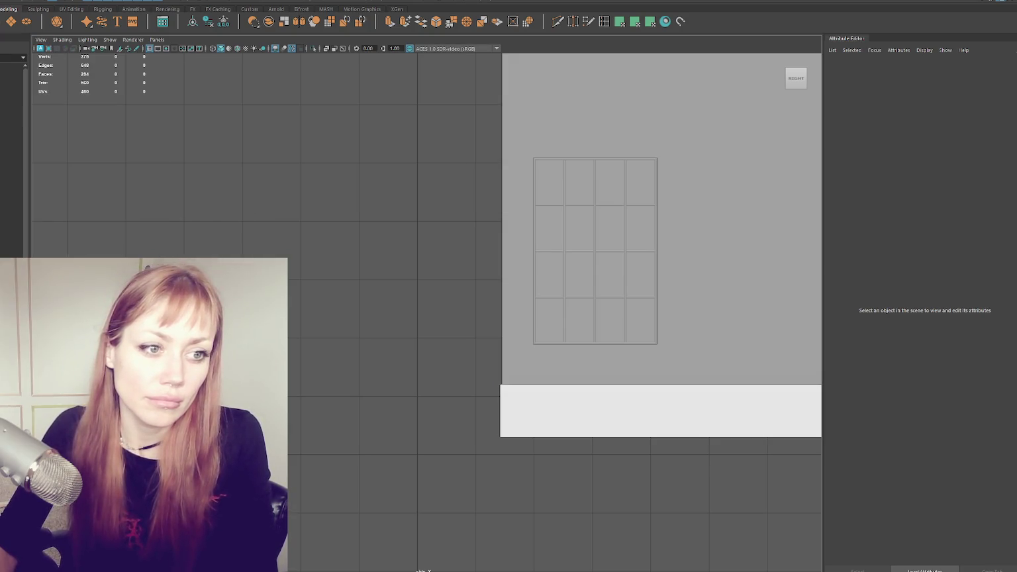
pyautogui.hotkey('ctrl', 'z')
# - Move Loft_Window1 left off the building and hide the TwoStory1 mesh
pyautogui.click(601, 215)
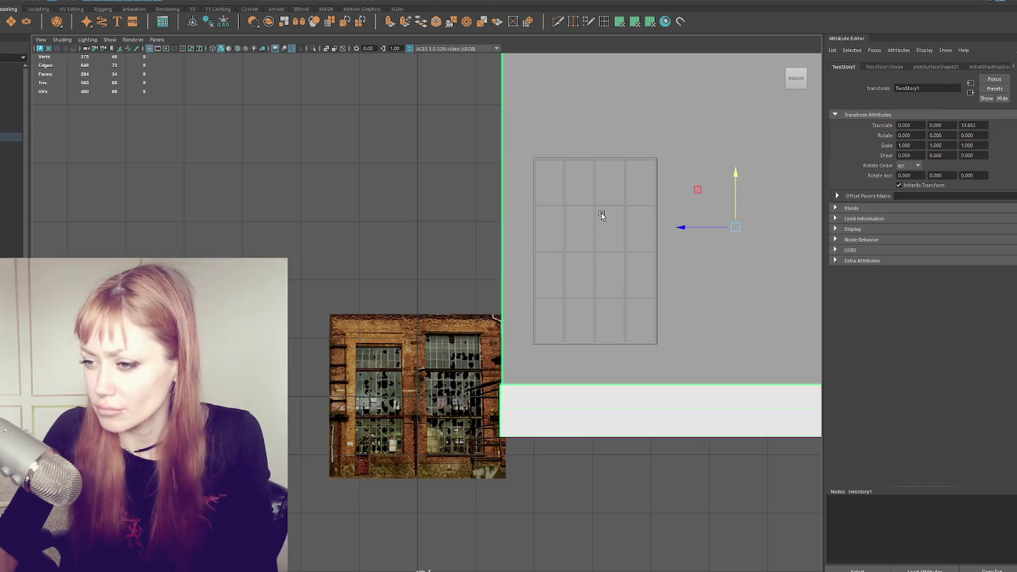
pyautogui.keyDown('alt'); pyautogui.moveTo(601, 215); pyautogui.dragTo(556, 150, button='middle'); pyautogui.keyUp('alt')
pyautogui.click(595, 197)
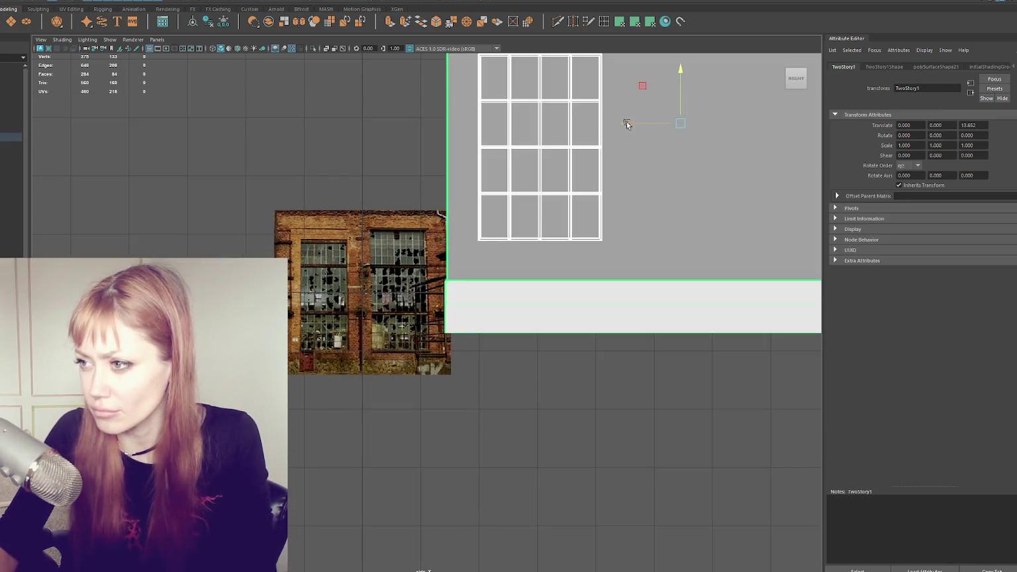
pyautogui.click(514, 149)
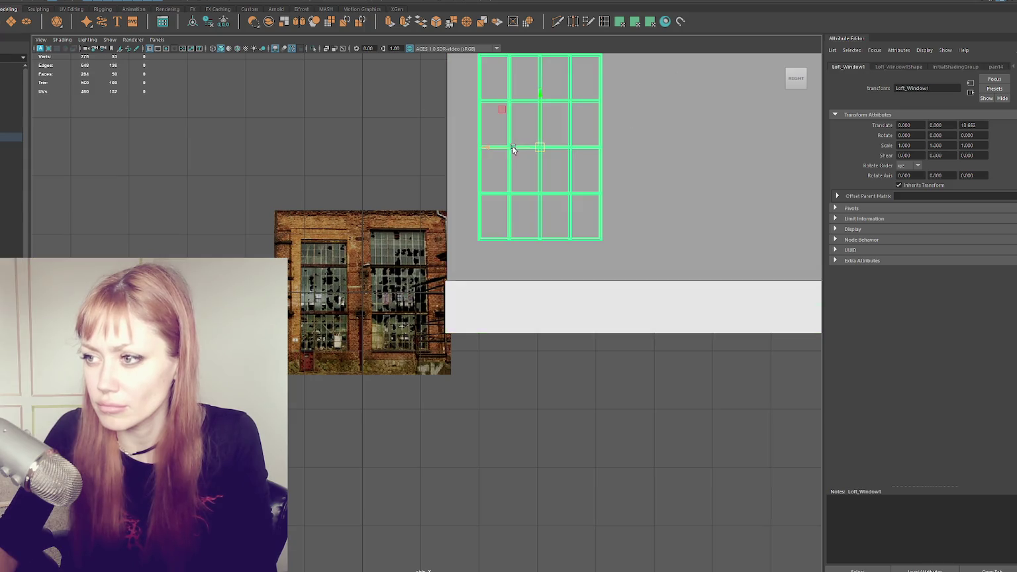
pyautogui.moveTo(508, 150); pyautogui.dragTo(325, 151)
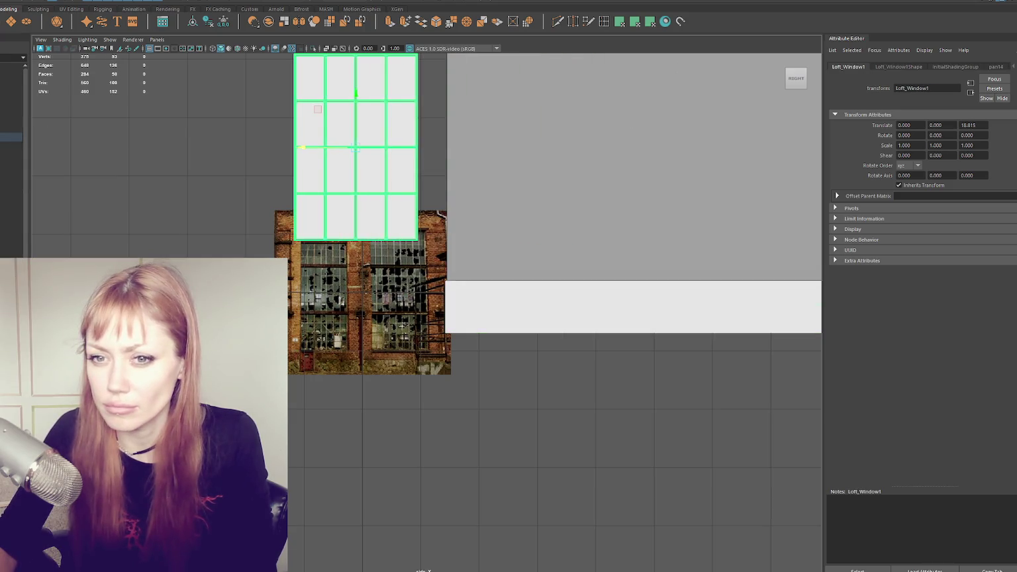
pyautogui.click(629, 198)
pyautogui.hotkey('ctrl', 'h')
# - Try shrinking the window mesh and lining it up over the photo, then undo both changes
pyautogui.click(323, 174)
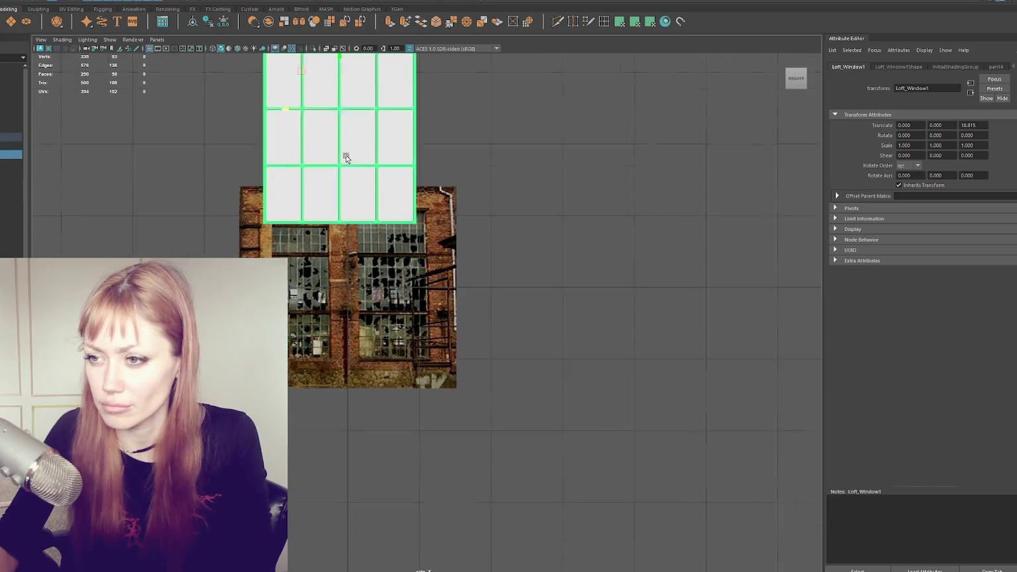
pyautogui.scroll(2, 345, 154)
pyautogui.moveTo(363, 151); pyautogui.dragTo(327, 150)
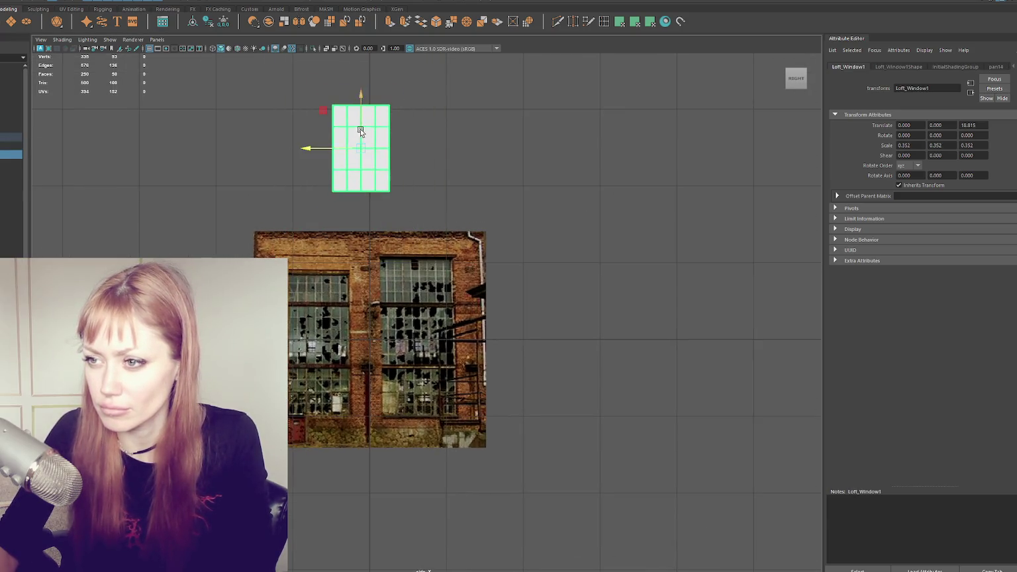
pyautogui.moveTo(363, 101); pyautogui.dragTo(363, 276)
pyautogui.scroll(2, 340, 311)
pyautogui.scroll(3, 340, 311)
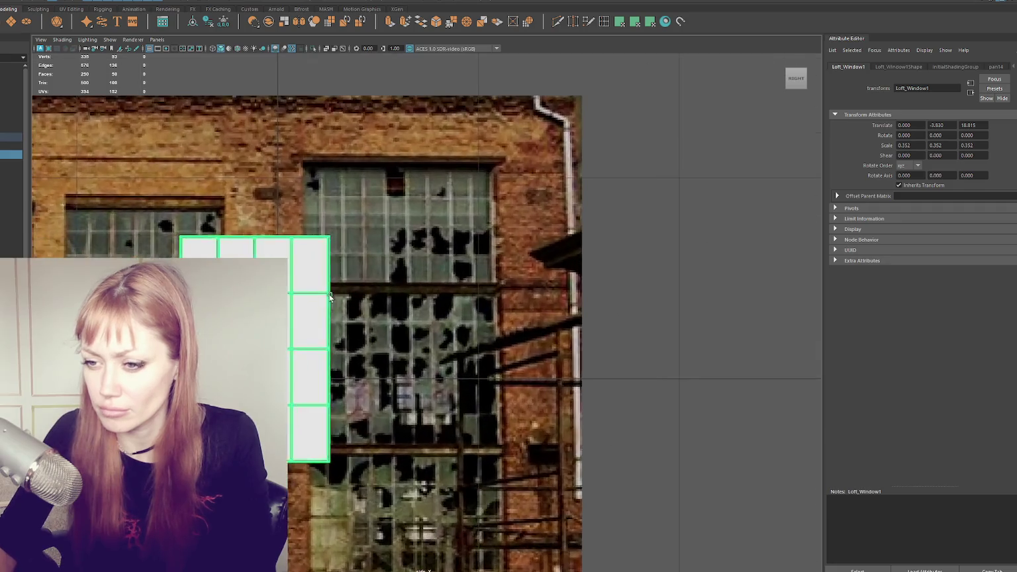
pyautogui.keyDown('alt'); pyautogui.moveTo(299, 290); pyautogui.dragTo(491, 202, button='middle'); pyautogui.keyUp('alt')
pyautogui.hotkey('ctrl', 'z')
pyautogui.hotkey('ctrl', 'z')
pyautogui.hotkey('ctrl', 'z')
pyautogui.hotkey('ctrl', 'z')
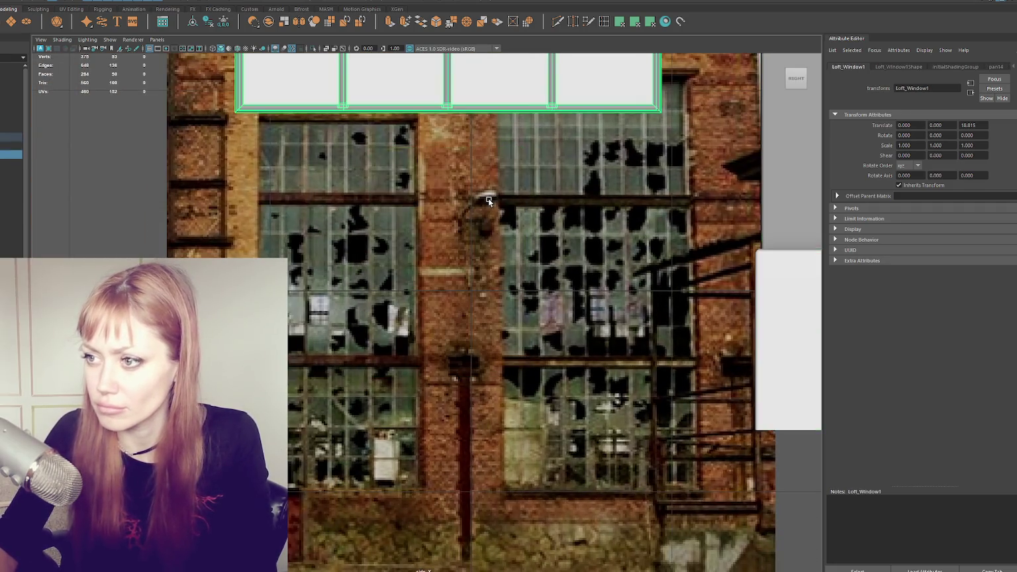
pyautogui.hotkey('ctrl', 'z')
pyautogui.hotkey('ctrl', 'z')
pyautogui.hotkey('ctrl', 'z')
pyautogui.hotkey('ctrl', 'z')
pyautogui.hotkey('ctrl', 'z')
# - Enlarge the building reference image, slide the window plane further left, and select pCube1
pyautogui.moveTo(455, 312); pyautogui.dragTo(623, 290, button='middle')
pyautogui.click(434, 271)
pyautogui.scroll(2, 410, 231)
pyautogui.moveTo(384, 227); pyautogui.dragTo(262, 230)
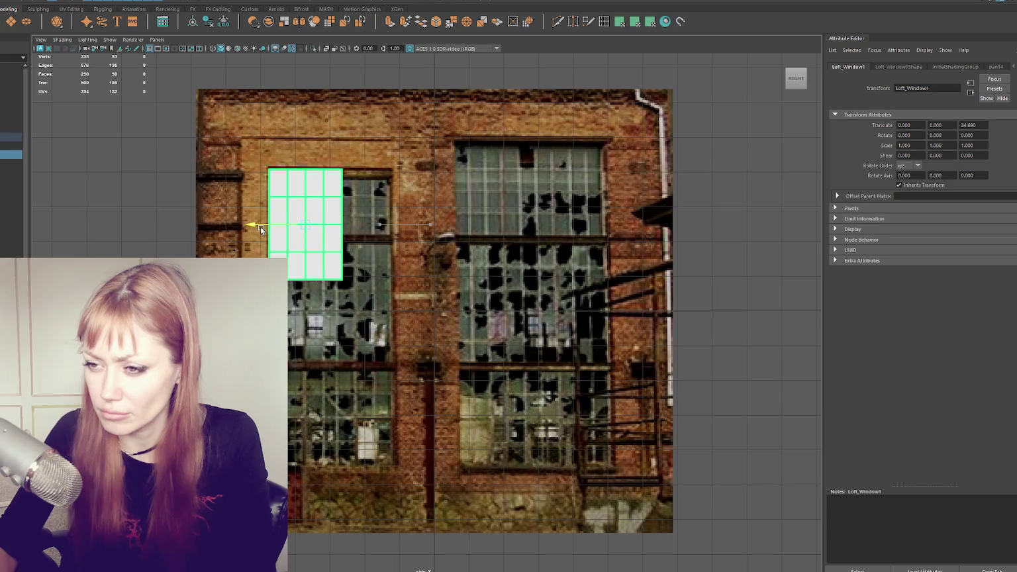
pyautogui.scroll(2, 317, 213)
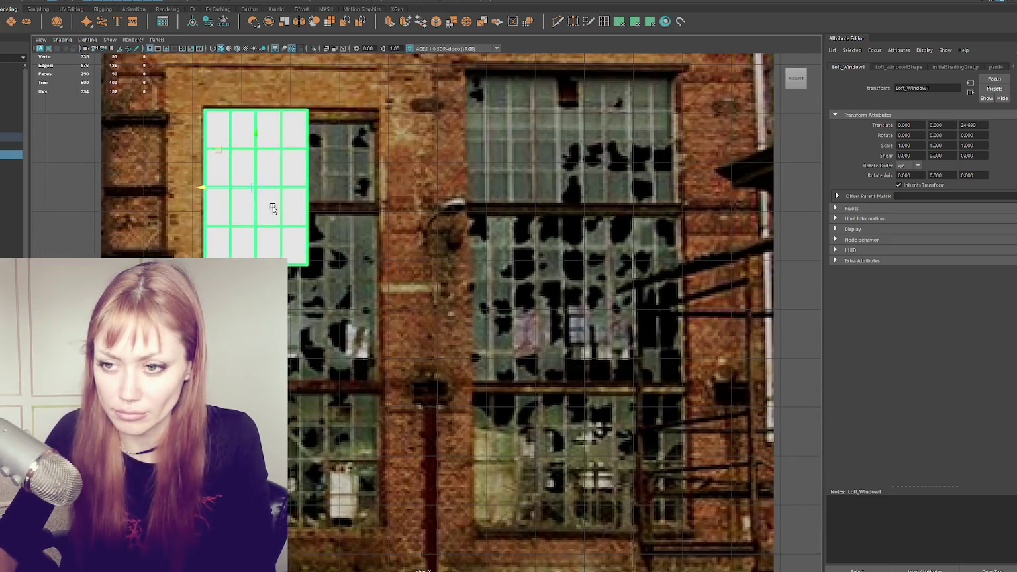
pyautogui.click(284, 204)
pyautogui.scroll(-3, 468, 236)
pyautogui.scroll(-3, 468, 236)
pyautogui.keyDown('alt'); pyautogui.moveTo(468, 236); pyautogui.dragTo(478, 232); pyautogui.keyUp('alt')
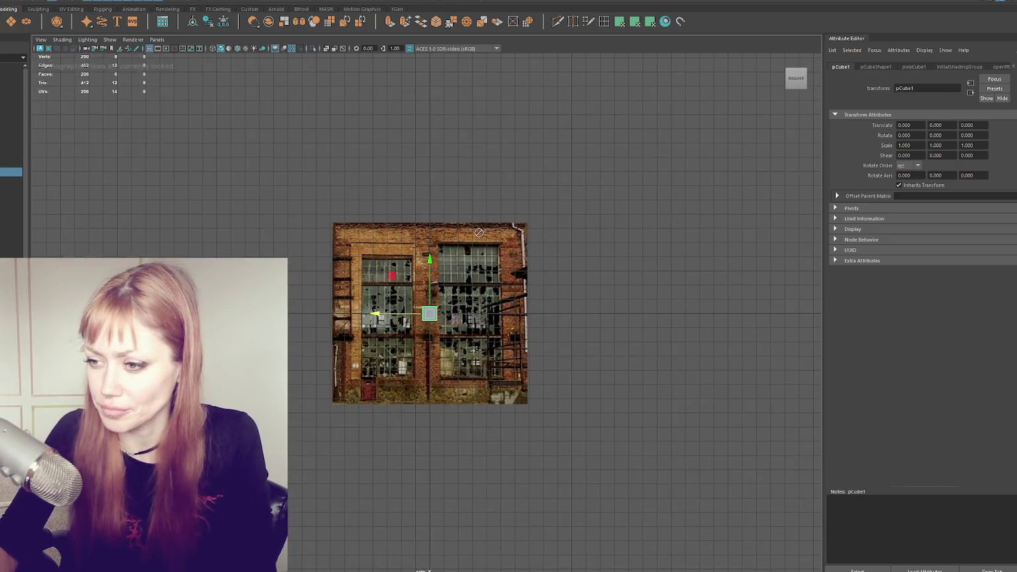
# - Slide pCube1 off the photo and delete all but one of its faces in perspective
pyautogui.moveTo(422, 306); pyautogui.dragTo(327, 315)
pyautogui.press('space')
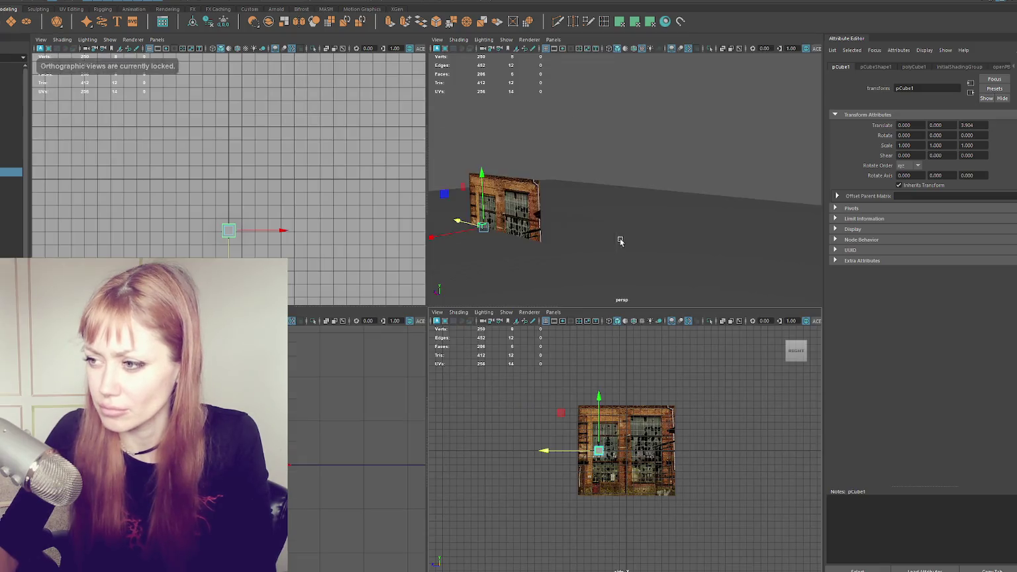
pyautogui.press('f')
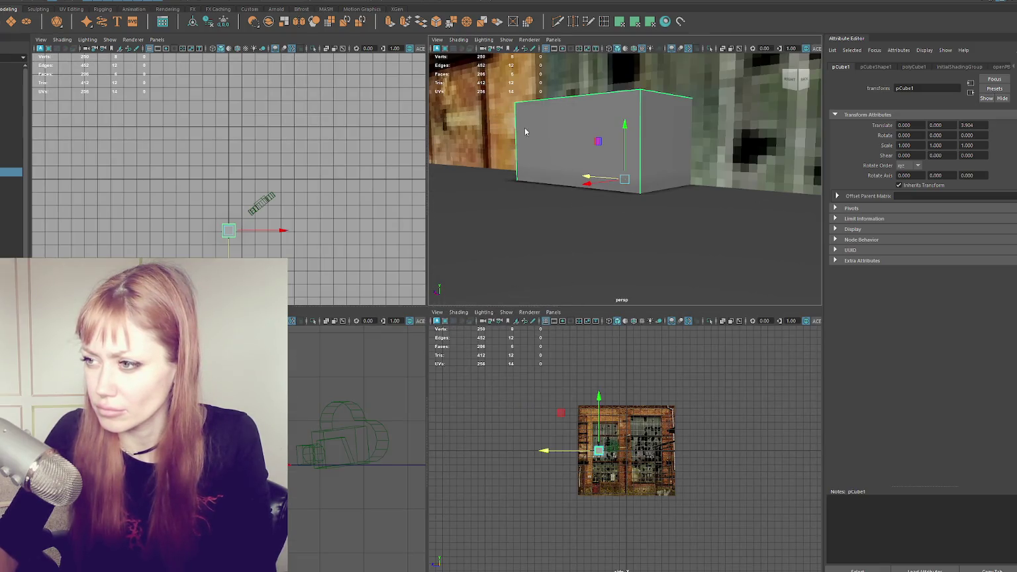
pyautogui.press('Delete')
pyautogui.keyDown('alt'); pyautogui.moveTo(525, 132); pyautogui.dragTo(737, 291); pyautogui.keyUp('alt')
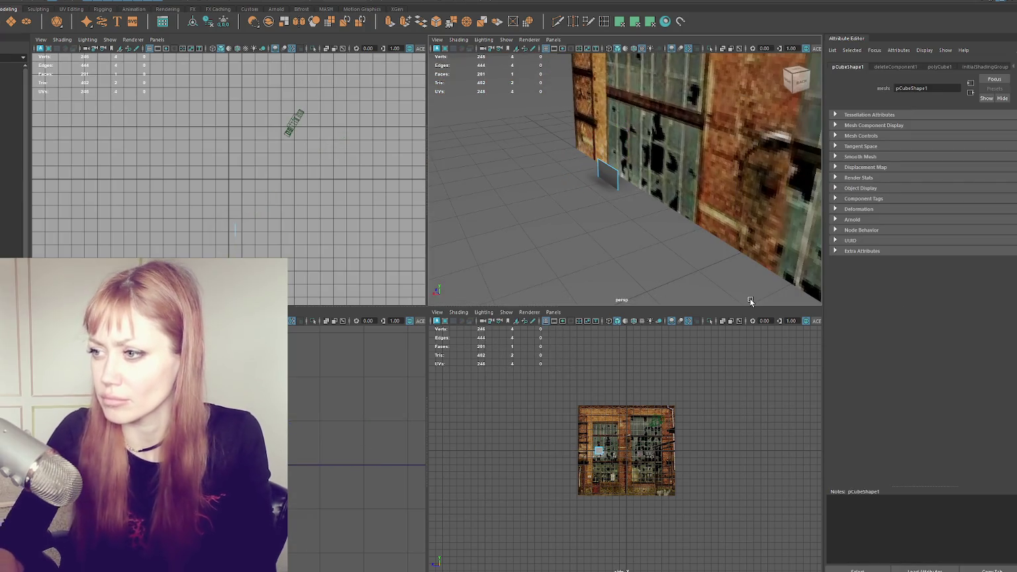
# - Return to the single side view zoomed on the building photo and select pPlane2
pyautogui.press('space')
pyautogui.press('space')
pyautogui.press('space')
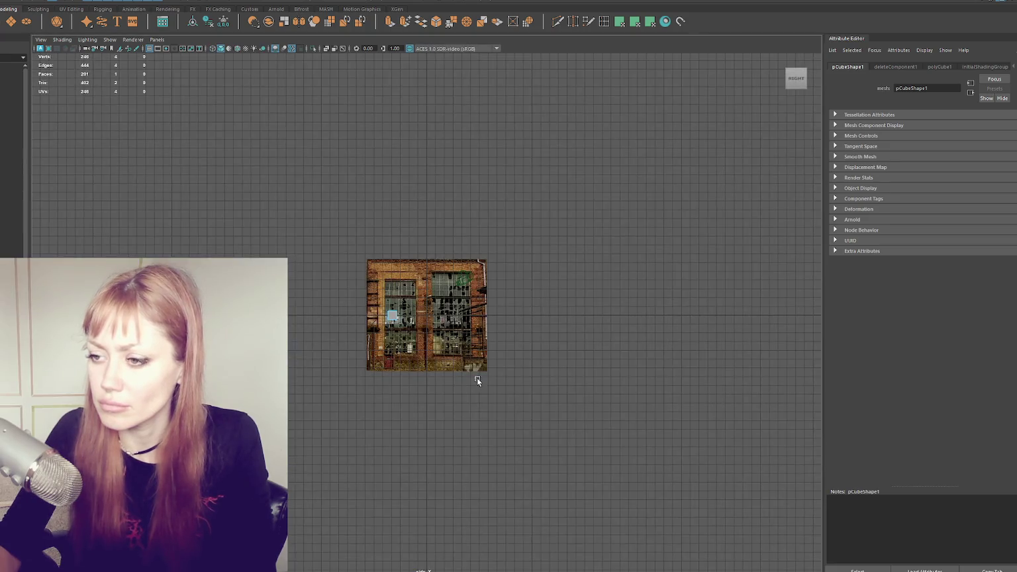
pyautogui.keyDown('alt'); pyautogui.moveTo(478, 381); pyautogui.dragTo(325, 317, button='right'); pyautogui.keyUp('alt')
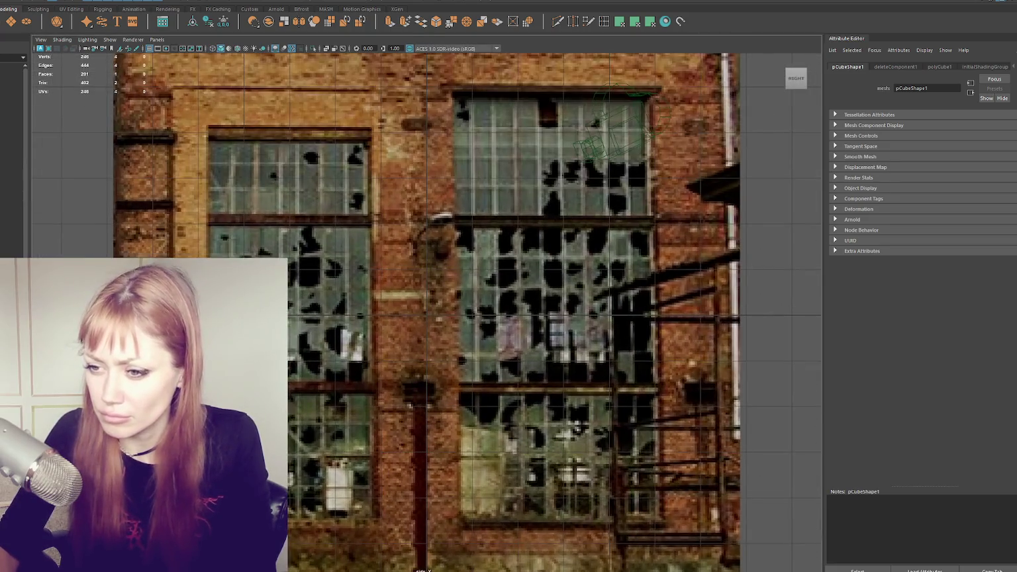
pyautogui.click(11, 128)
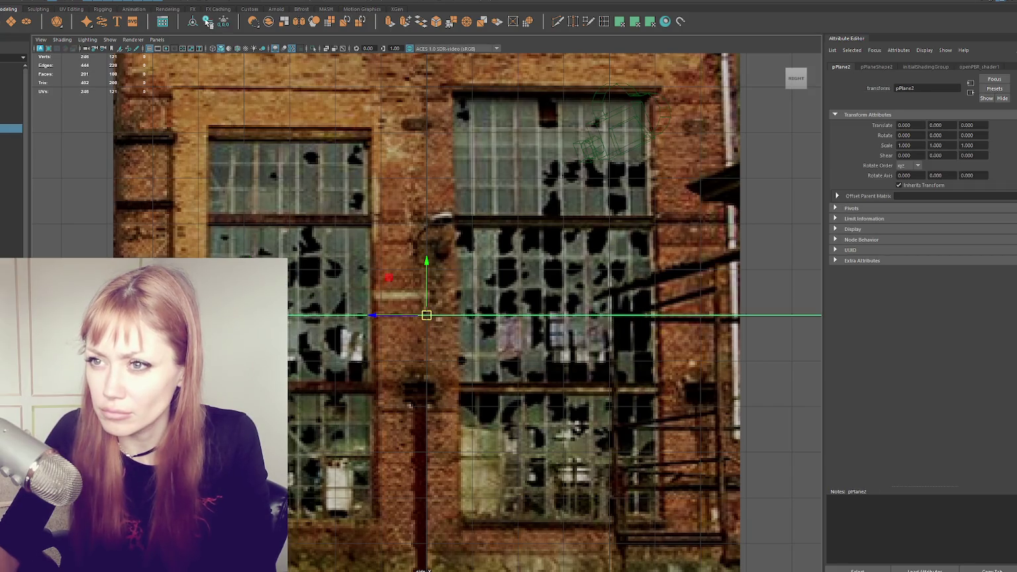
# - Delete pCube1's history, then scale and widen it over the left window opening
pyautogui.click(11, 172)
pyautogui.click(209, 22)
pyautogui.moveTo(247, 253)
pyautogui.mouseDown()
pyautogui.moveTo(285, 254)
pyautogui.moveTo(318, 298)
pyautogui.mouseUp()
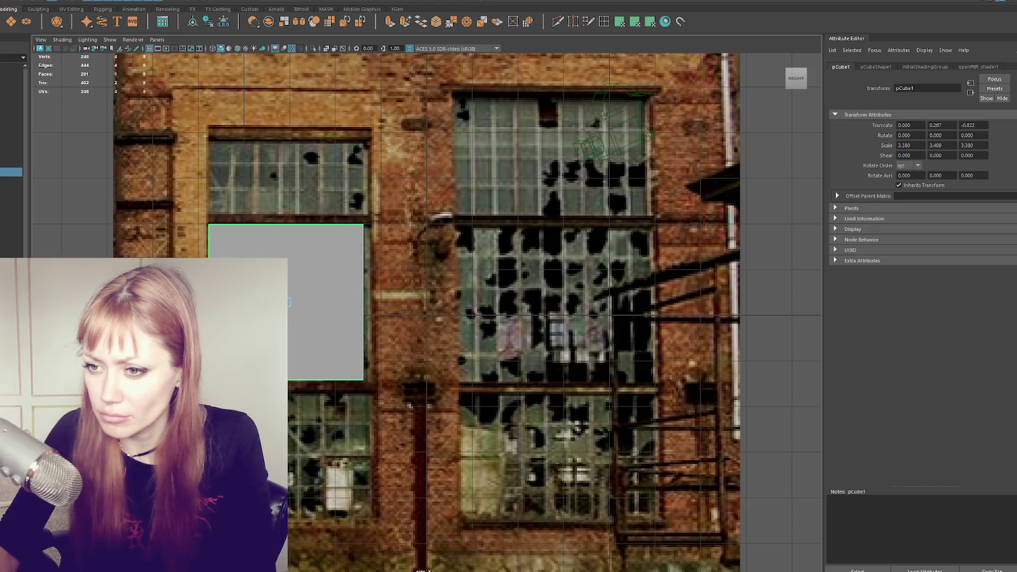
pyautogui.moveTo(265, 302)
pyautogui.mouseDown()
pyautogui.moveTo(281, 301)
pyautogui.moveTo(273, 302)
pyautogui.mouseUp()
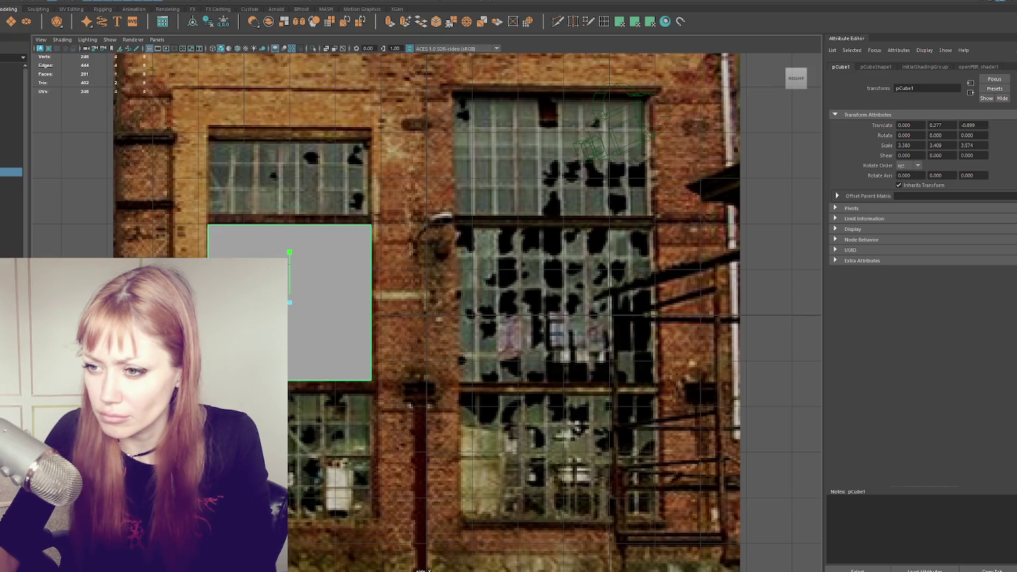
# - Duplicate the box and fit the thin copy to the top window pane
pyautogui.hotkey('ctrl', 'd')
pyautogui.moveTo(289, 252)
pyautogui.mouseDown()
pyautogui.moveTo(290, 292)
pyautogui.moveTo(296, 166)
pyautogui.mouseUp()
pyautogui.press('w')
pyautogui.press('r')
pyautogui.moveTo(296, 166); pyautogui.dragTo(304, 120, button='middle')
# - Duplicate the top box, move it down to the lower pane, and stretch it taller
pyautogui.hotkey('ctrl', 'd')
pyautogui.press('w')
pyautogui.moveTo(294, 126); pyautogui.dragTo(296, 411)
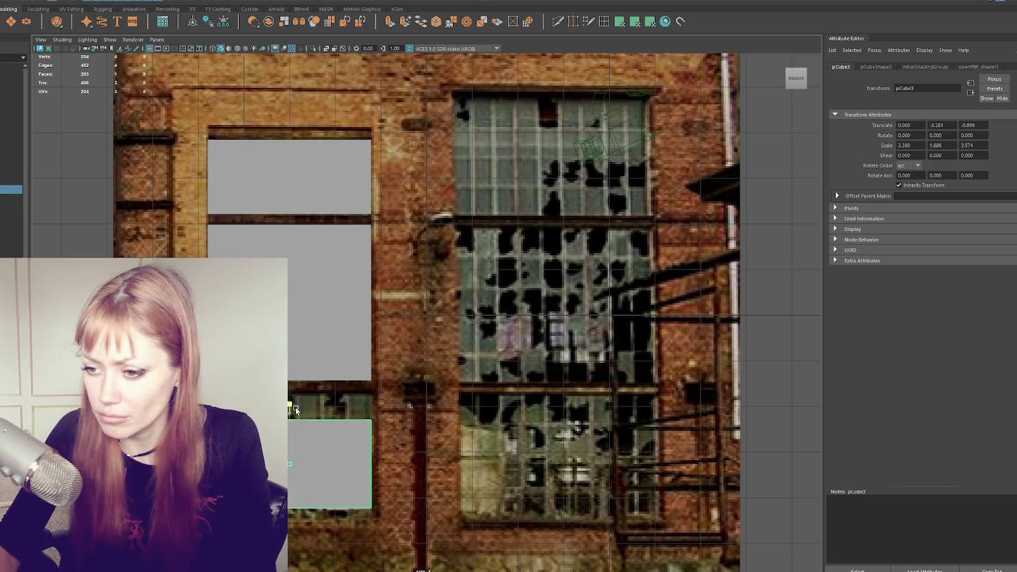
pyautogui.press('r')
pyautogui.moveTo(296, 411); pyautogui.dragTo(291, 410, button='middle')
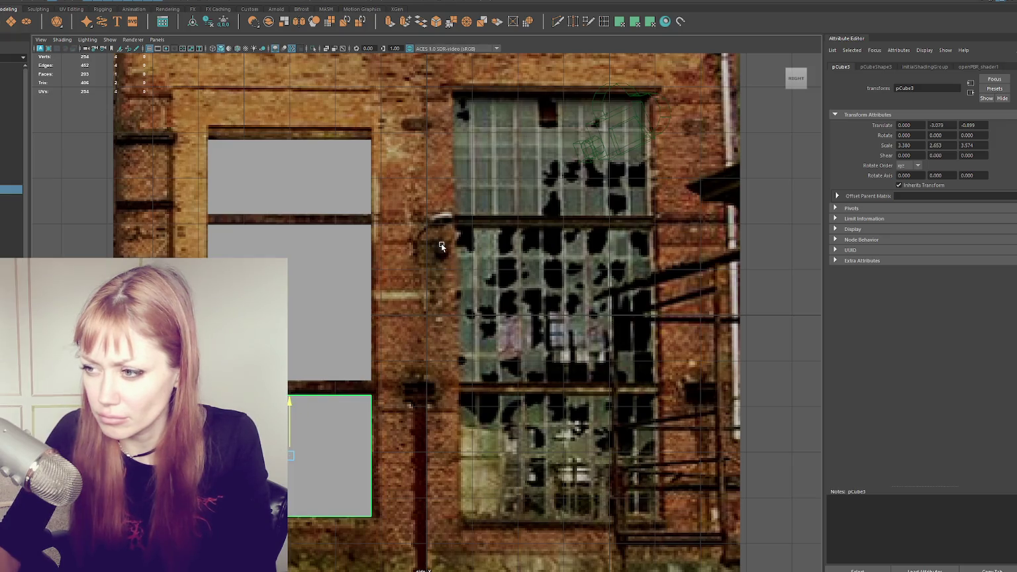
# - Check the box fit against the photo in wireframe, then select the top box in shaded mode
pyautogui.press('4')
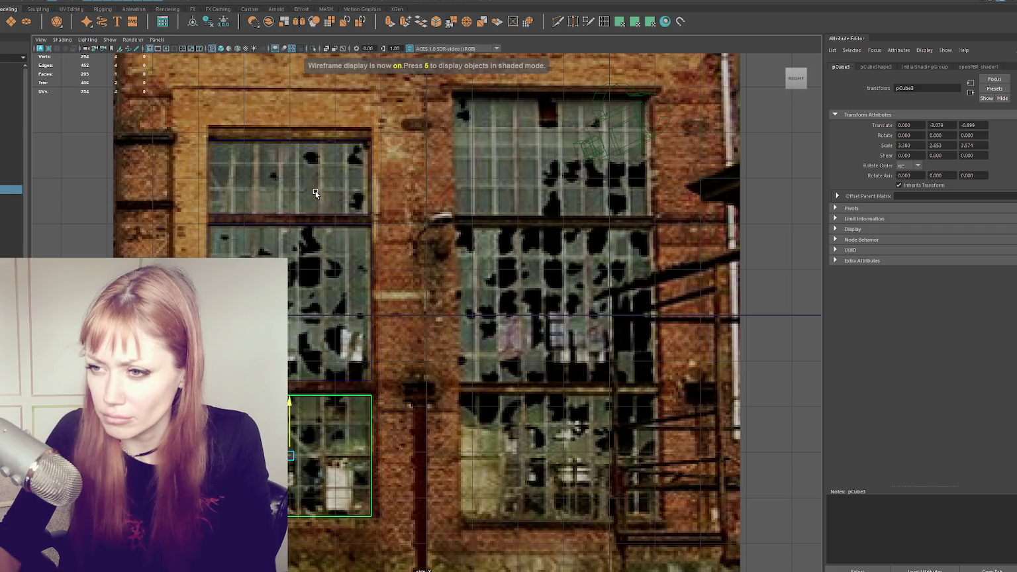
pyautogui.click(315, 193)
pyautogui.press('5')
pyautogui.click(358, 192)
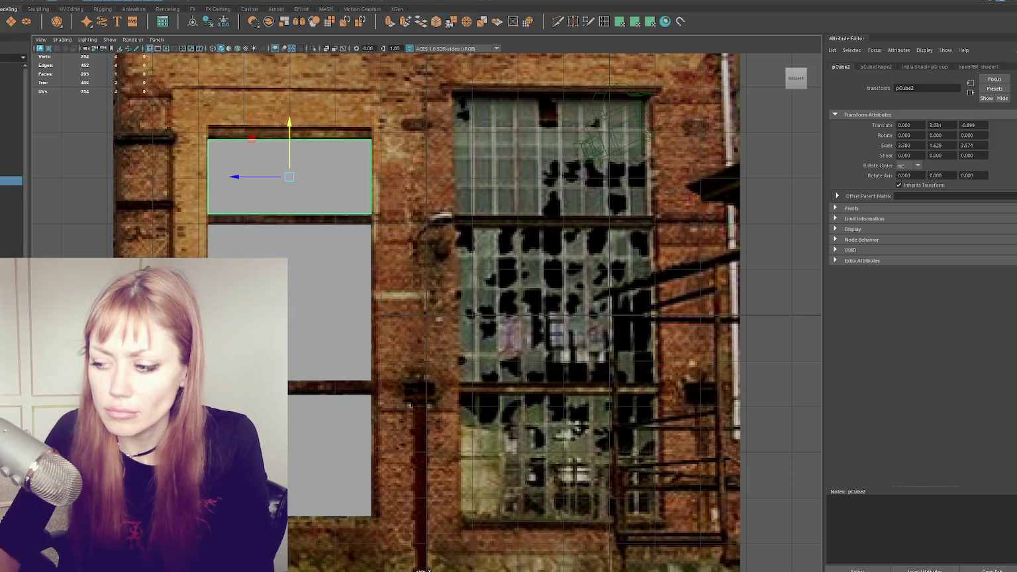
pyautogui.click(17, 1)
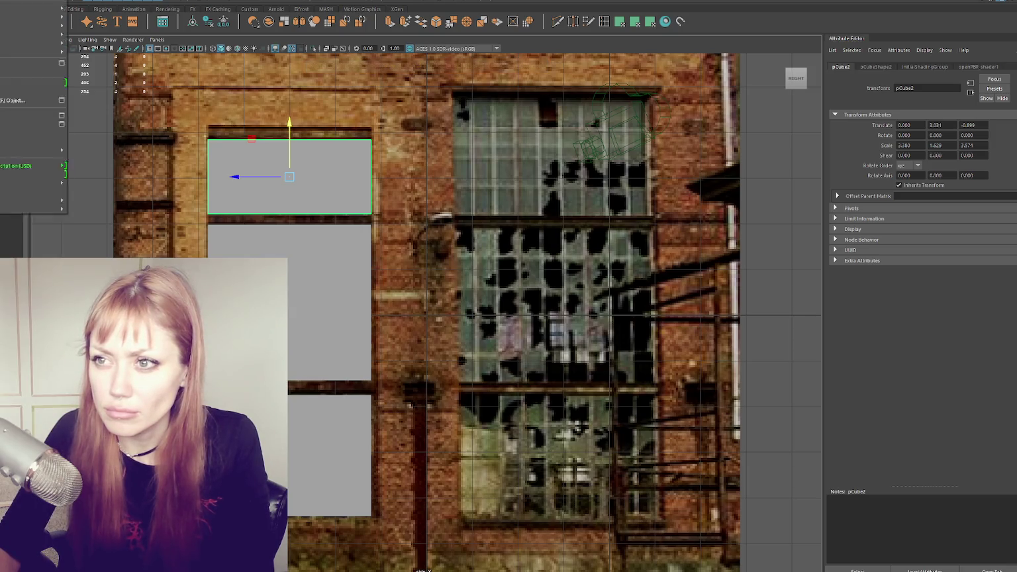
pyautogui.press('Escape')
# - Set Insert Edge Loop to multiple loops and add two loops across the upper window plane
pyautogui.doubleClick(618, 21)
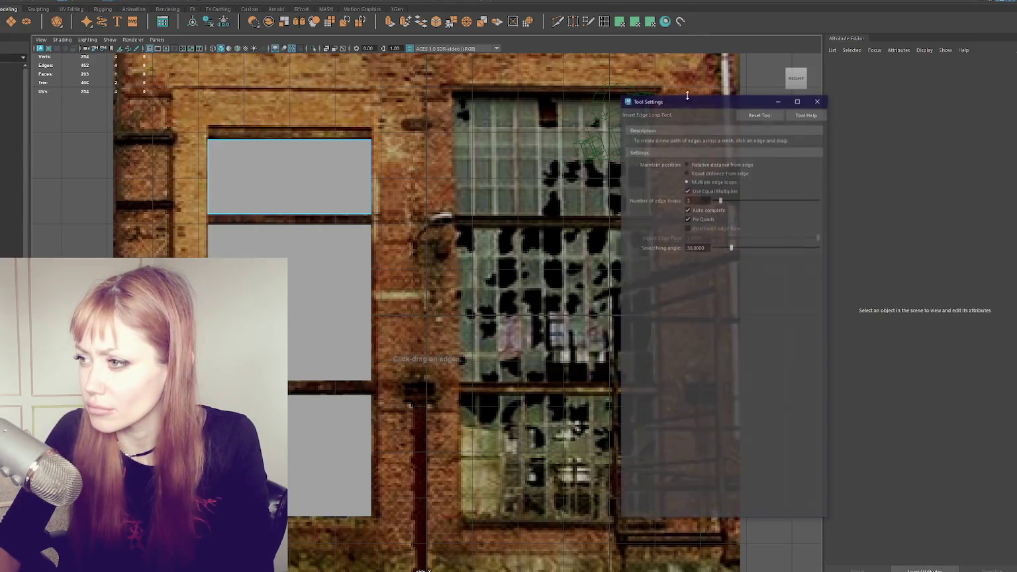
pyautogui.click(700, 182)
pyautogui.press('4')
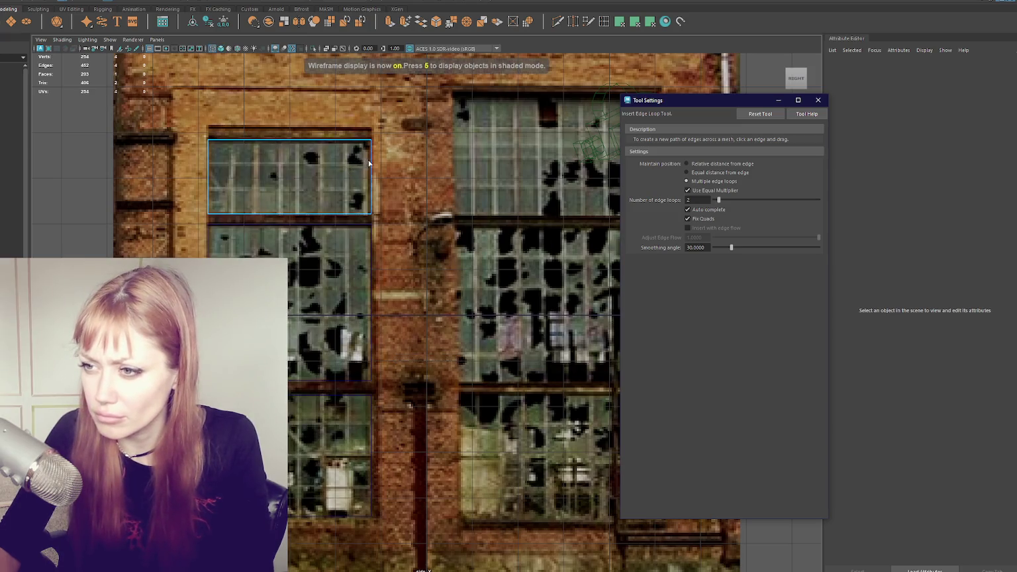
pyautogui.click(369, 162)
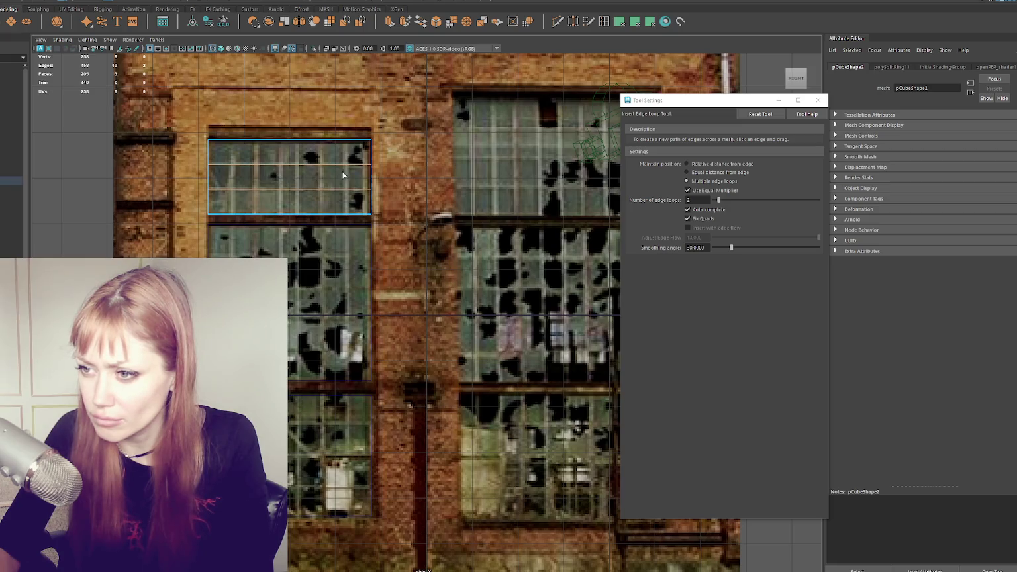
# - Change the loop count to 6 and add six vertical loops across the upper window
pyautogui.doubleClick(695, 199)
pyautogui.write('7')
pyautogui.press('BackSpace')
pyautogui.write('6')
pyautogui.click(351, 142)
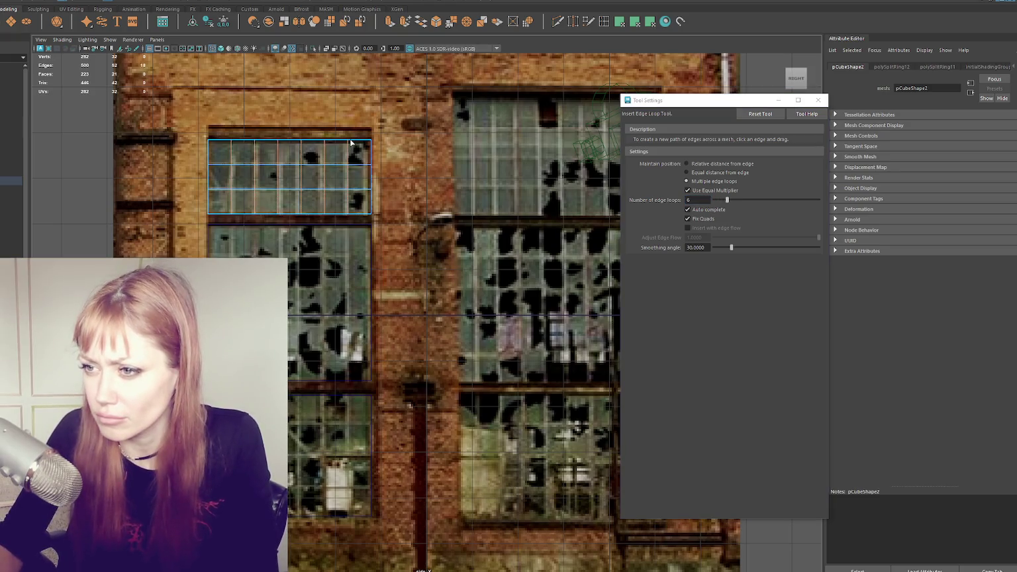
# - Select all three window planes, pCube1 to pCube3, and narrow them slightly to fit
pyautogui.click(328, 214)
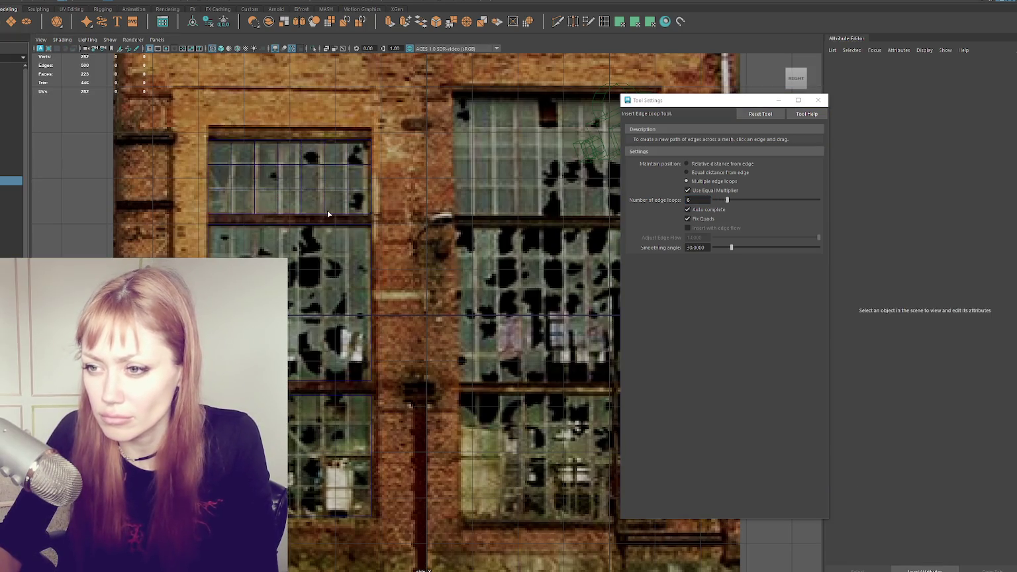
pyautogui.rightClick(4, 185)
pyautogui.press('Escape')
pyautogui.press('q')
pyautogui.click(10, 189)
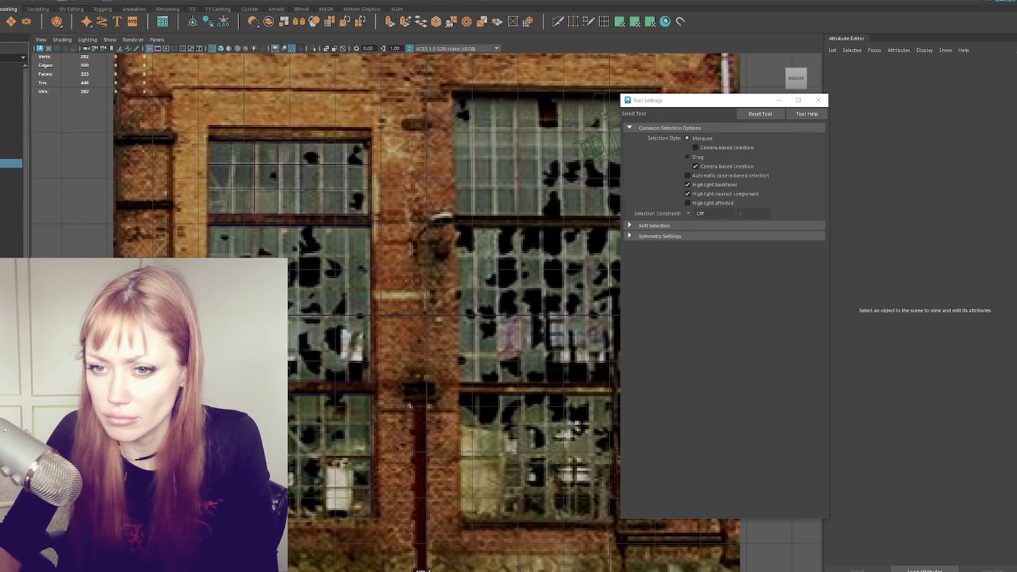
pyautogui.click(10, 181)
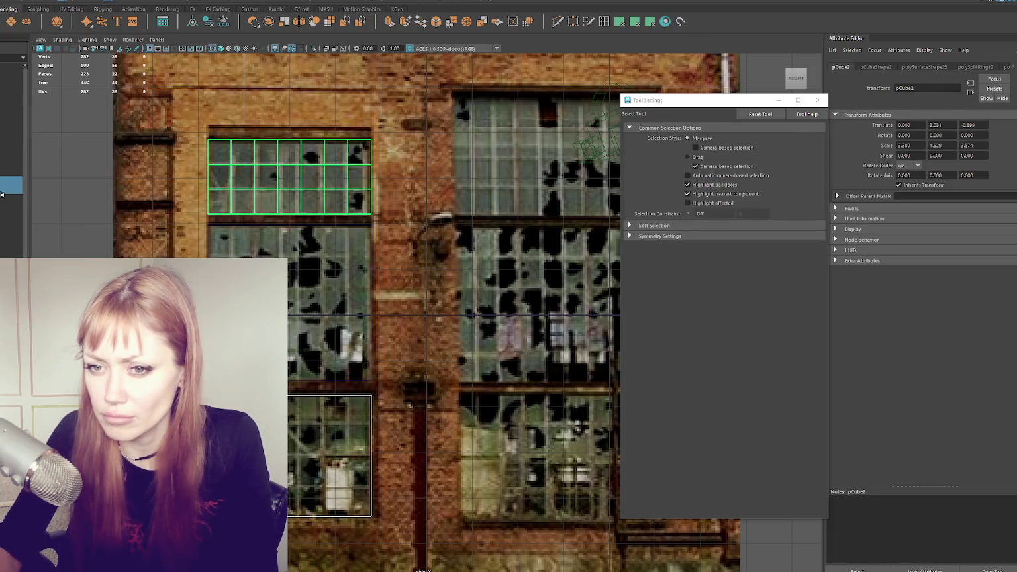
pyautogui.click(362, 331)
pyautogui.press('r')
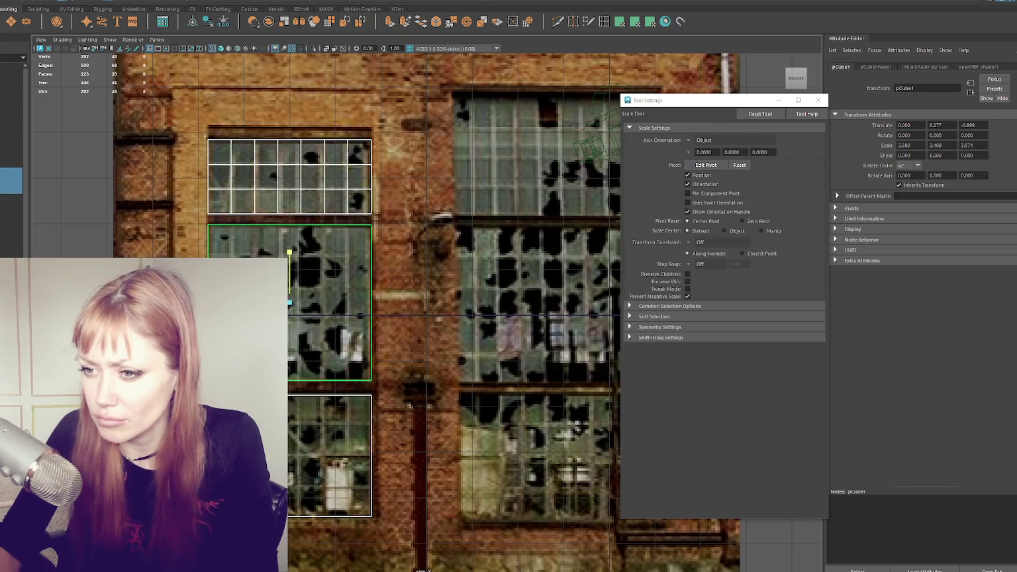
pyautogui.moveTo(289, 251); pyautogui.dragTo(281, 252)
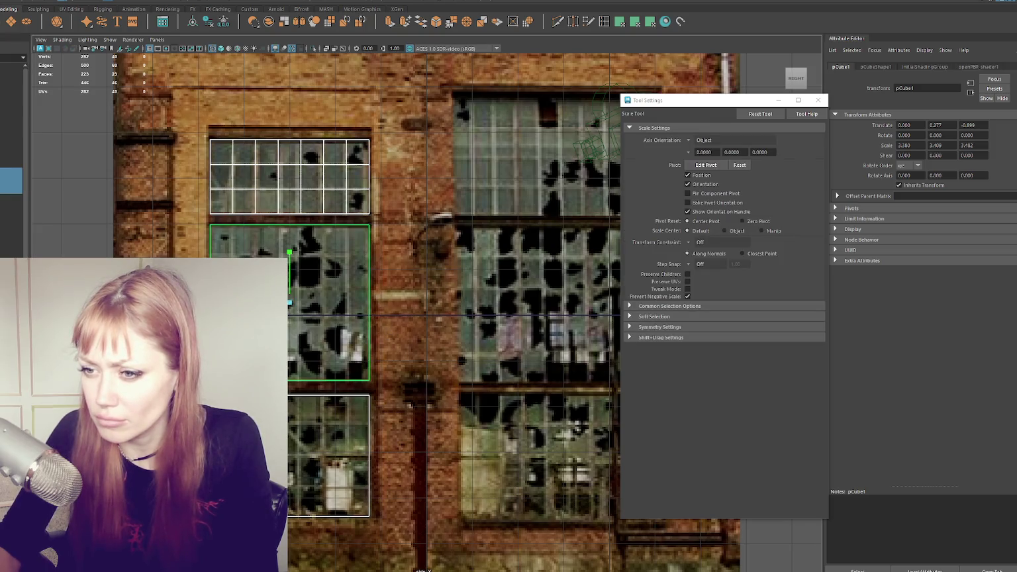
pyautogui.press('w')
pyautogui.press('q')
# - Nudge the middle window plane down slightly, then select the lower window plane
pyautogui.click(309, 226)
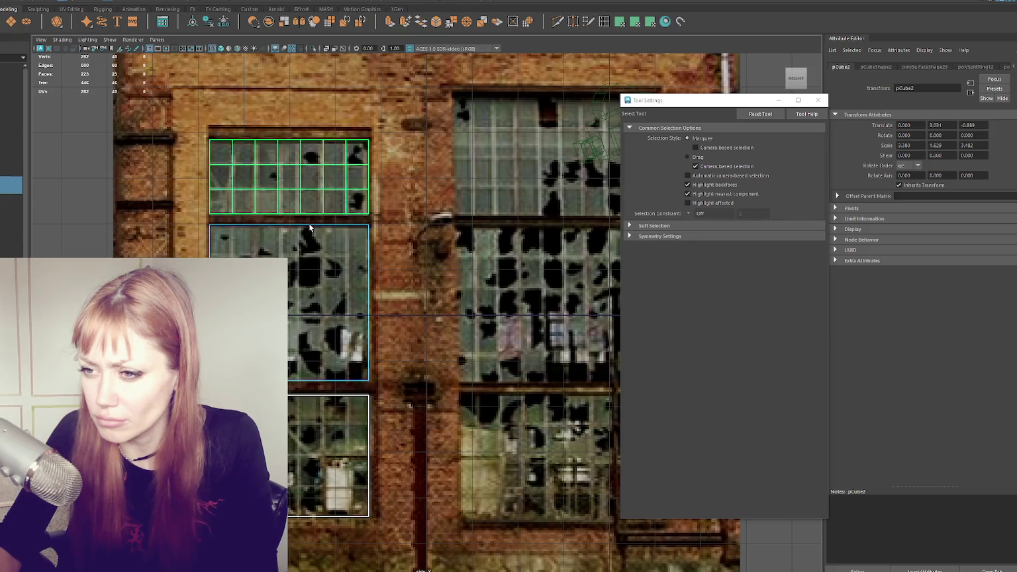
pyautogui.click(307, 225)
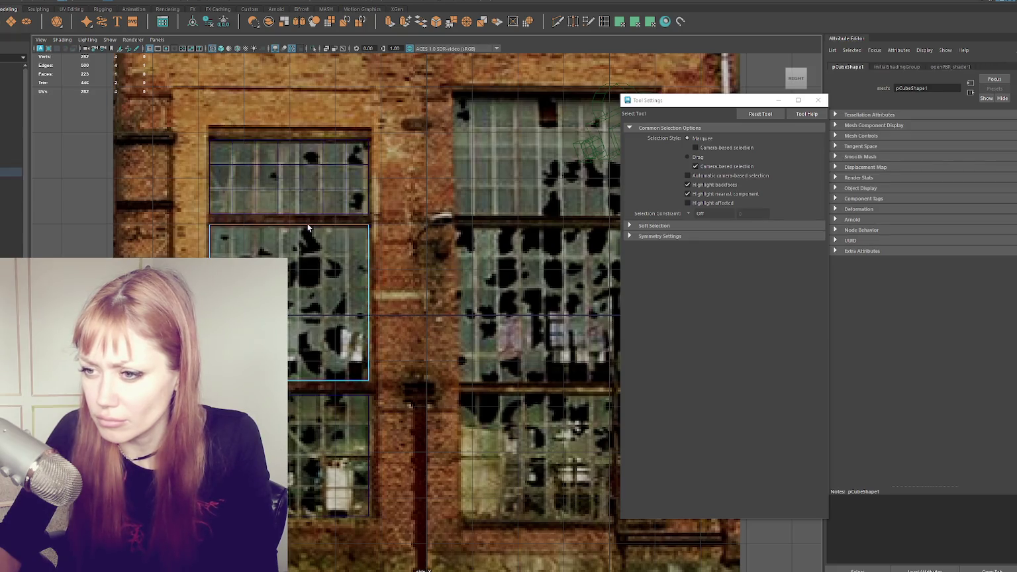
pyautogui.press('w')
pyautogui.moveTo(286, 210); pyautogui.dragTo(284, 211)
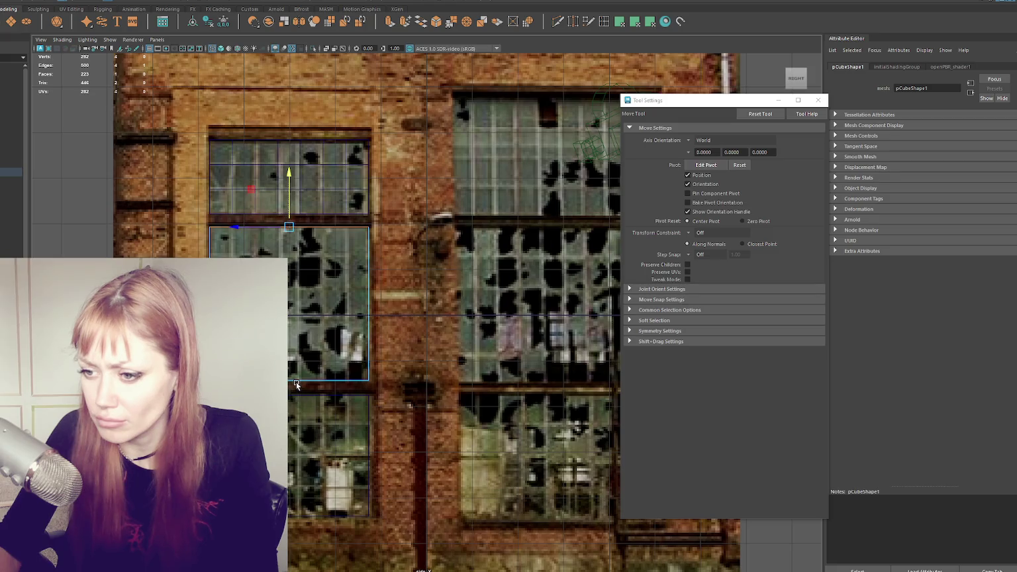
pyautogui.click(303, 435)
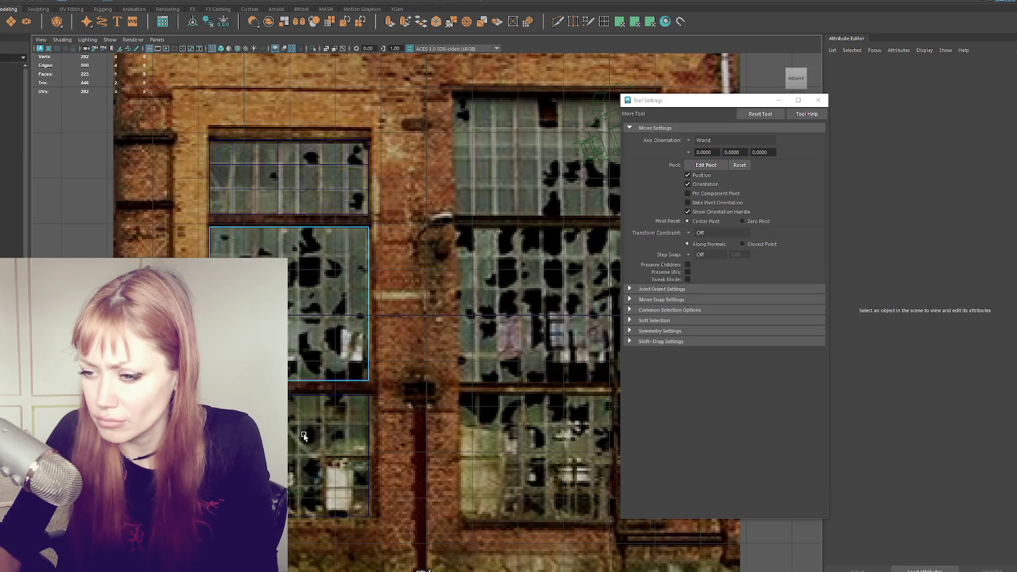
pyautogui.click(303, 393)
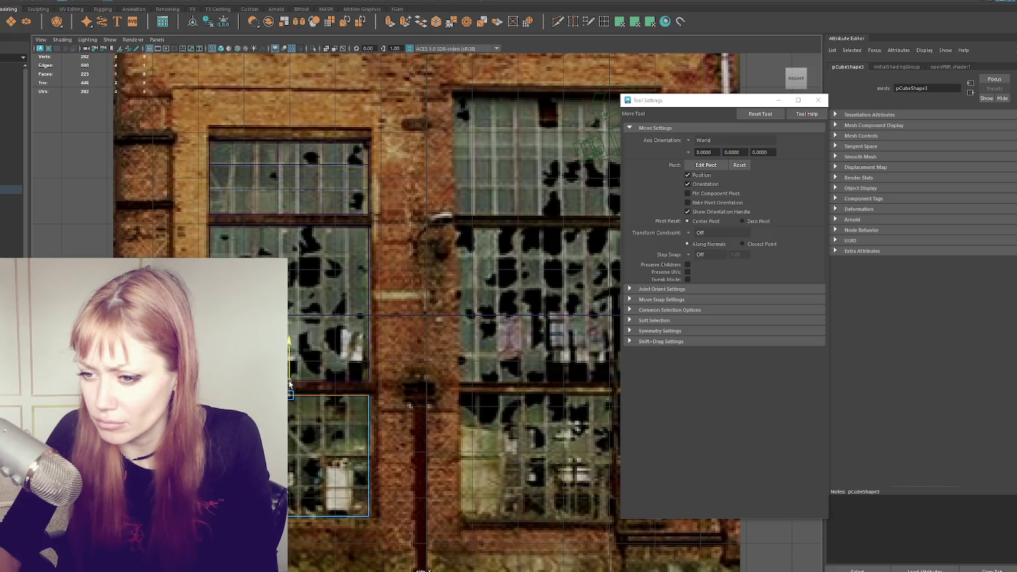
# - Add four horizontal and six vertical edge loops across the middle window plane
pyautogui.keyDown('shift'); pyautogui.moveTo(331, 279); pyautogui.dragTo(367, 260, button='right'); pyautogui.keyUp('shift')
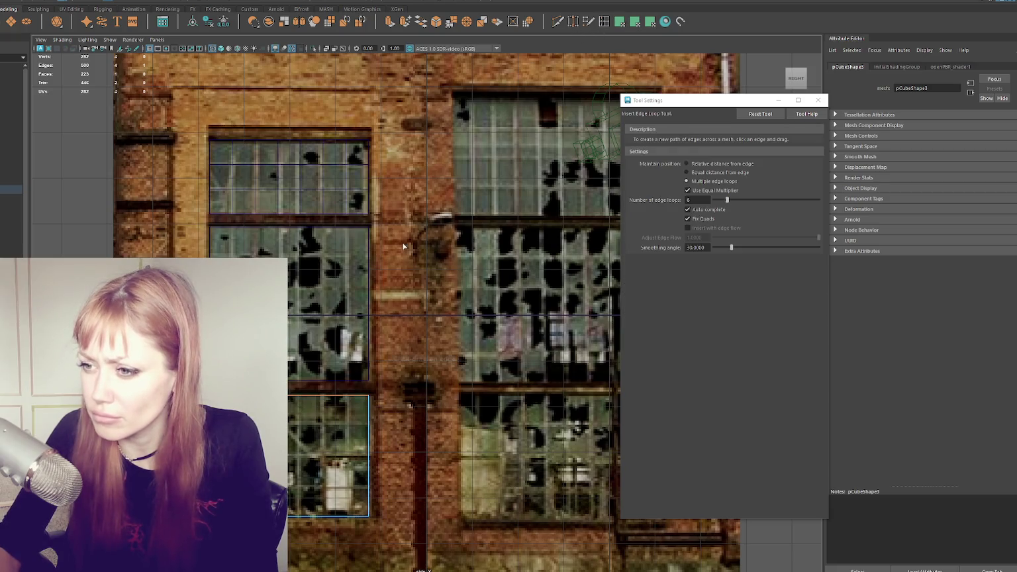
pyautogui.click(368, 261)
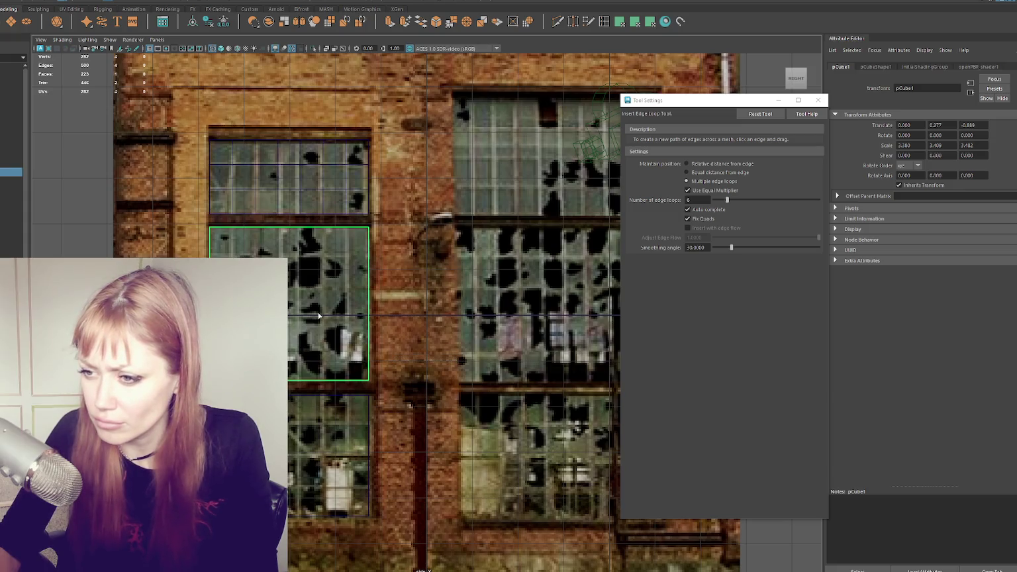
pyautogui.click(369, 256)
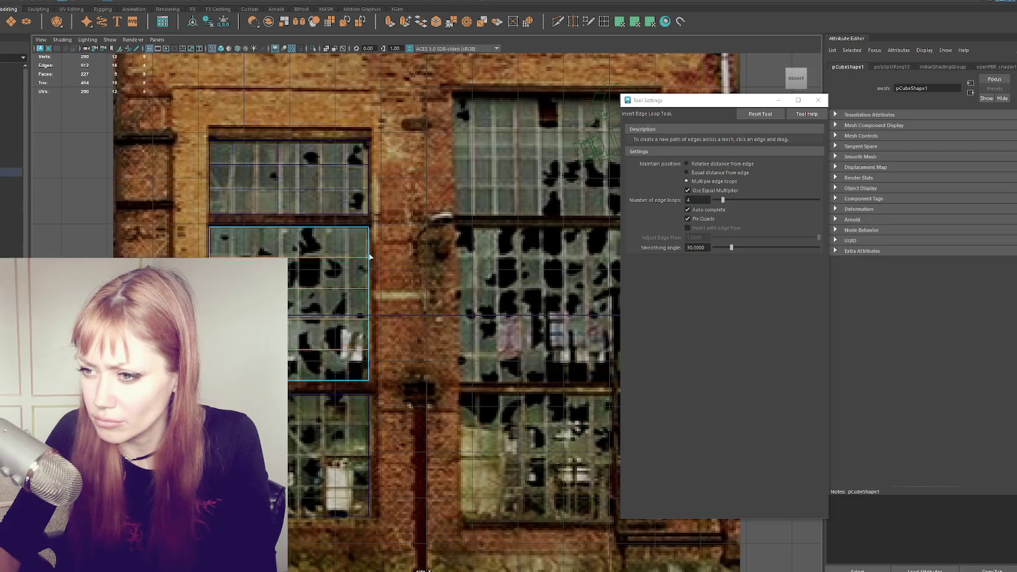
pyautogui.doubleClick(695, 200)
pyautogui.write('6')
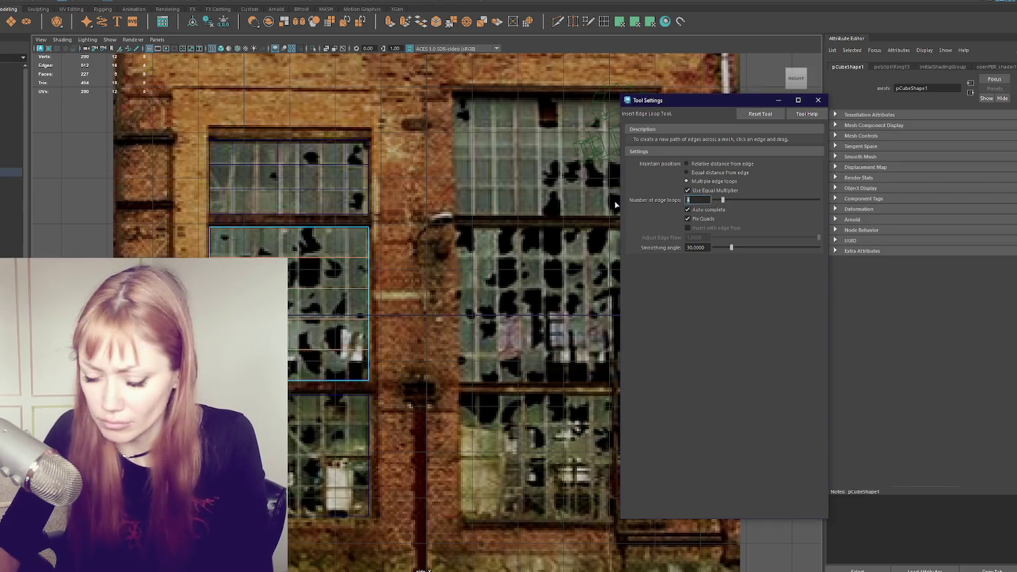
pyautogui.click(348, 227)
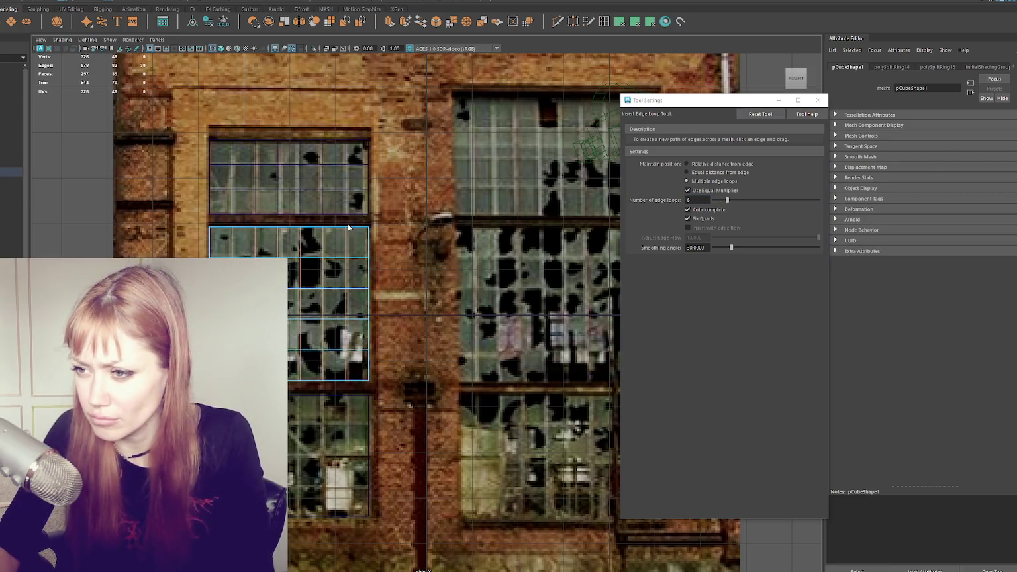
# - Add vertical loops and 3 horizontal loops to the lower window plane, then switch to textured shading
pyautogui.click(348, 395)
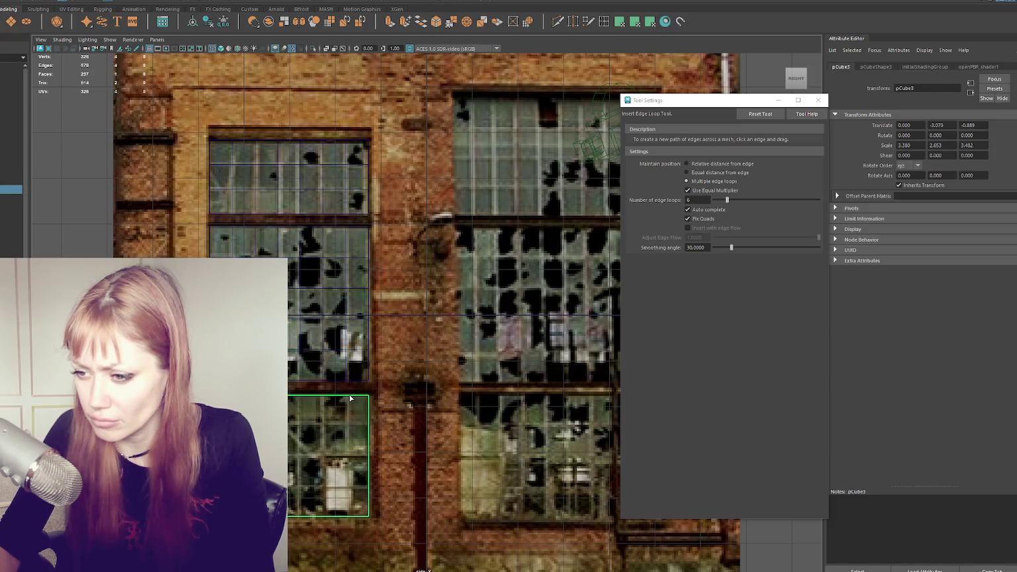
pyautogui.doubleClick(705, 199)
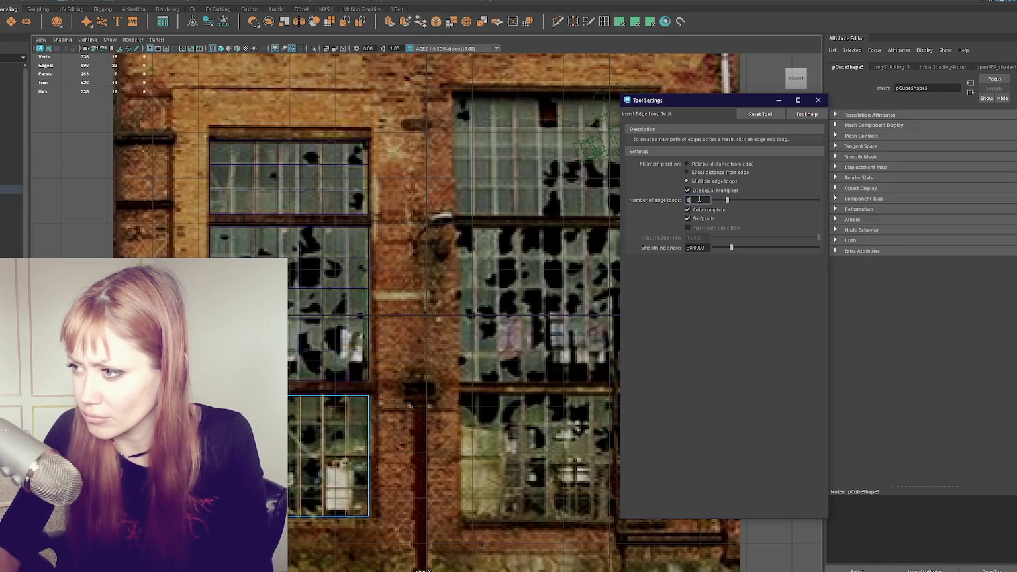
pyautogui.write('3')
pyautogui.press('Return')
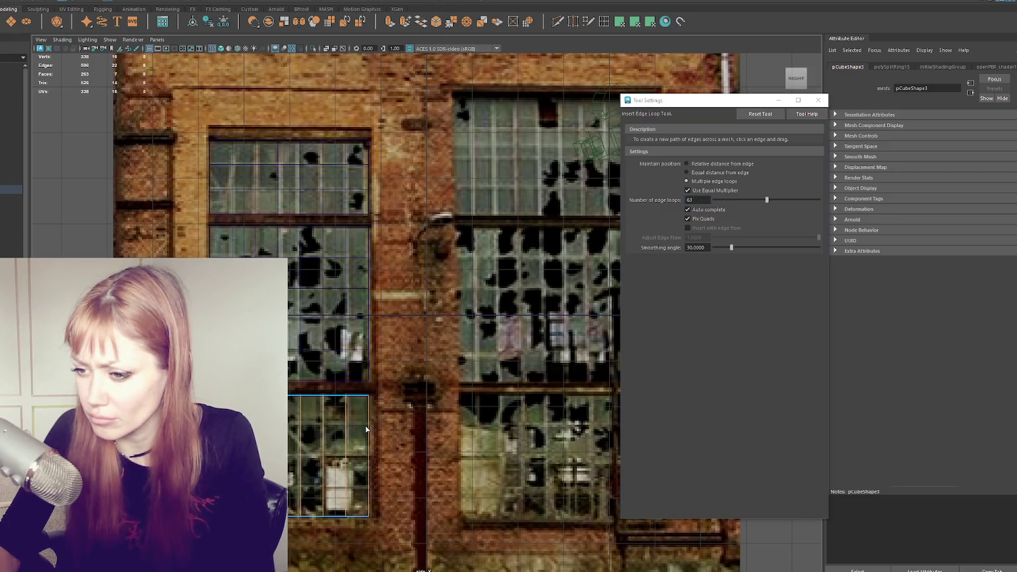
pyautogui.write('3')
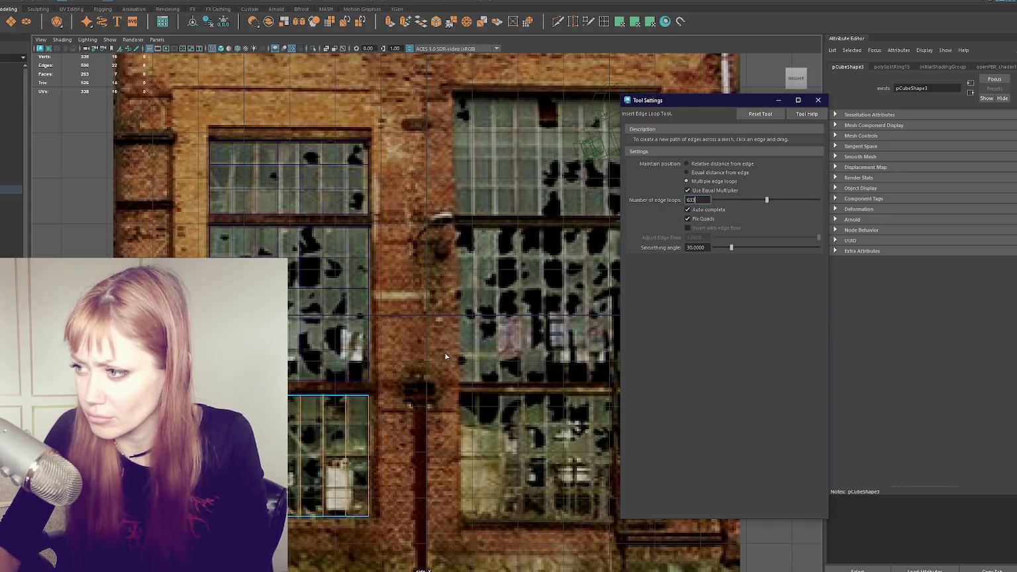
pyautogui.click(369, 426)
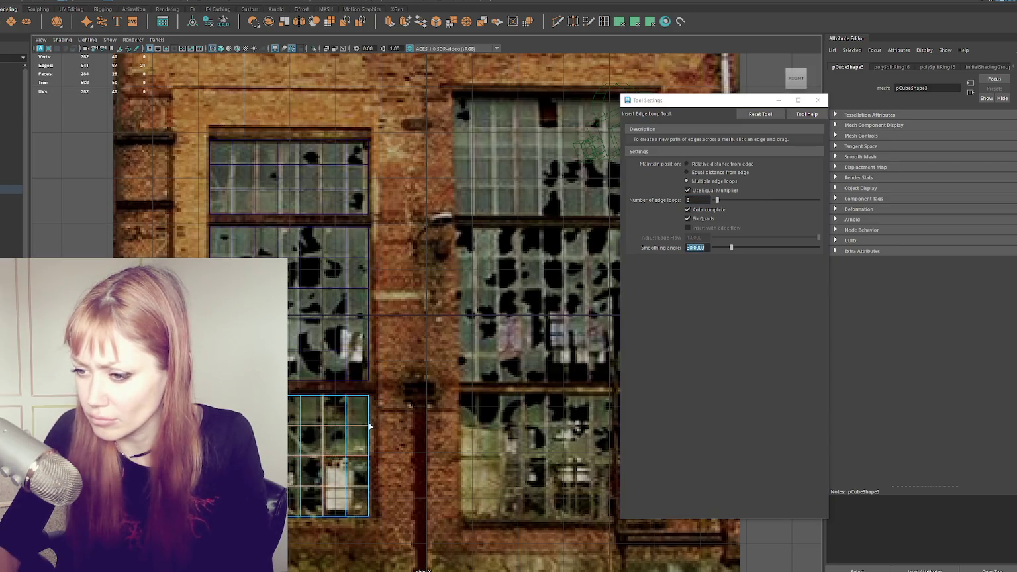
pyautogui.press('6')
pyautogui.scroll(-5, 336, 219)
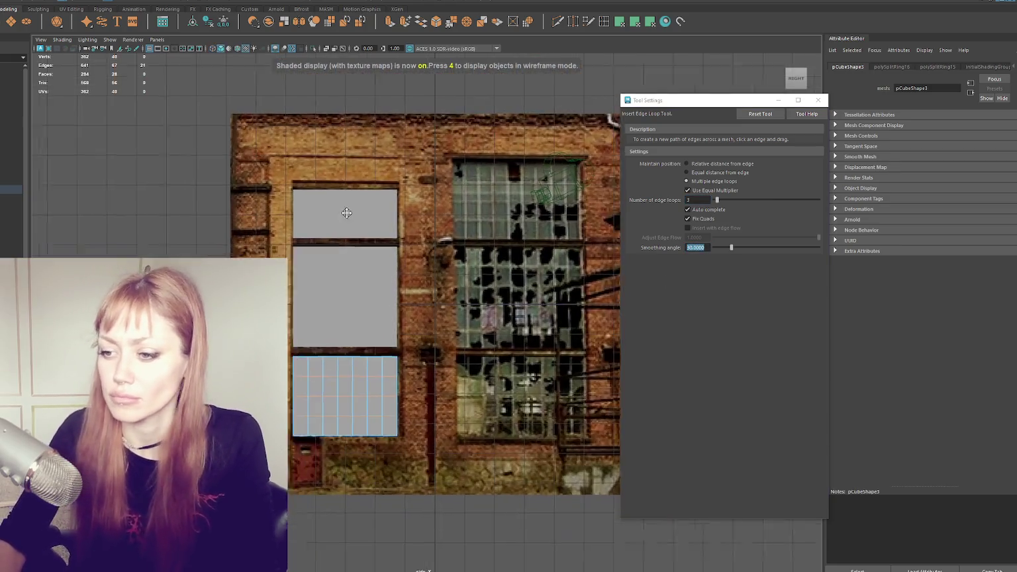
# - Create a small cube, pCube4, and move it along X in the four-view layout
pyautogui.hotkey('ctrl', 'shift', 'h')
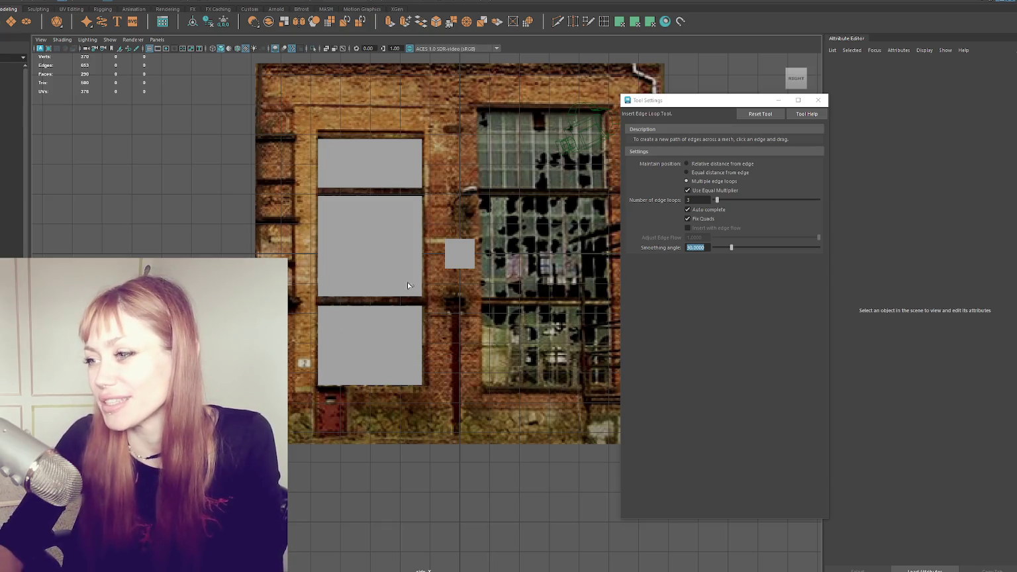
pyautogui.press('space')
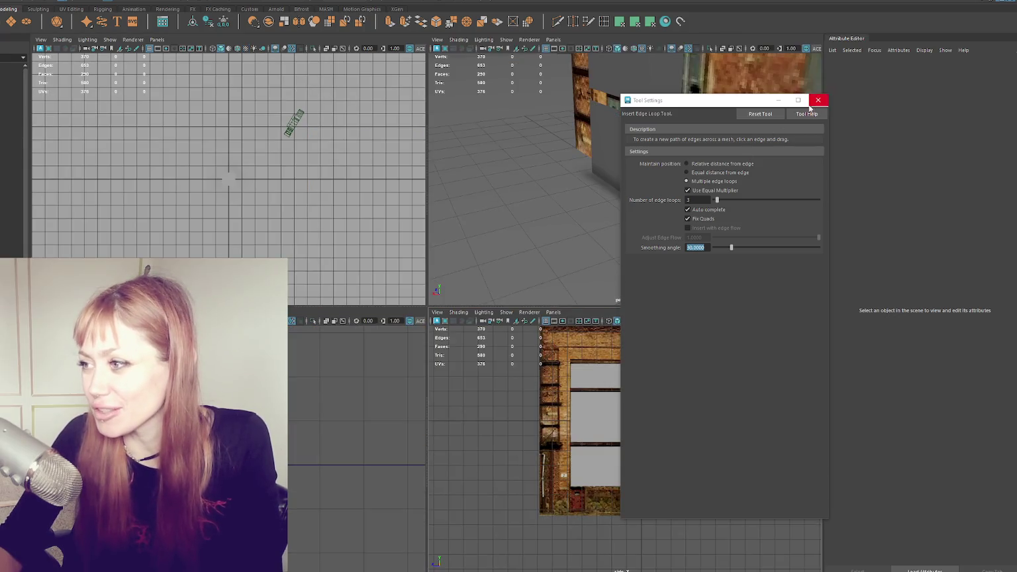
pyautogui.moveTo(734, 100); pyautogui.dragTo(934, 141)
pyautogui.click(722, 254)
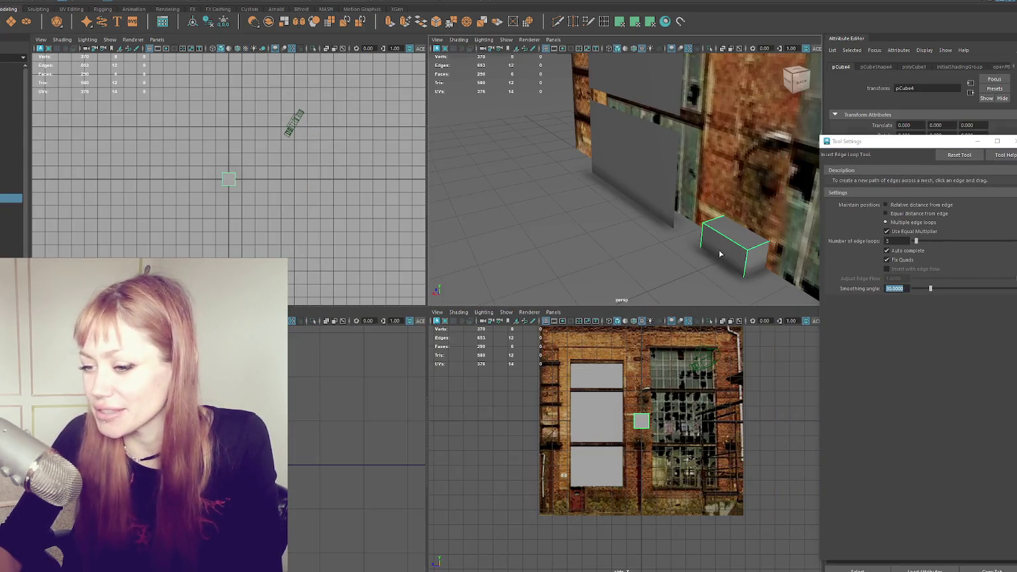
pyautogui.press('w')
pyautogui.moveTo(726, 257)
pyautogui.mouseDown()
pyautogui.moveTo(689, 264)
pyautogui.moveTo(651, 179)
pyautogui.moveTo(665, 183)
pyautogui.mouseUp()
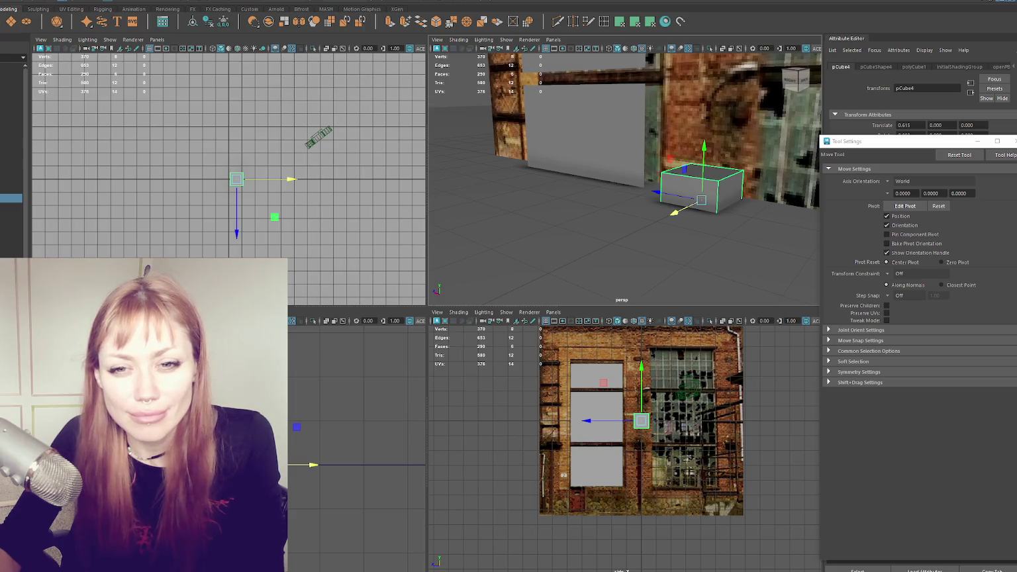
# - Frame the building wall in perspective, deleting the small cube and then restoring it
pyautogui.keyDown('alt'); pyautogui.moveTo(570, 198); pyautogui.dragTo(470, 191); pyautogui.keyUp('alt')
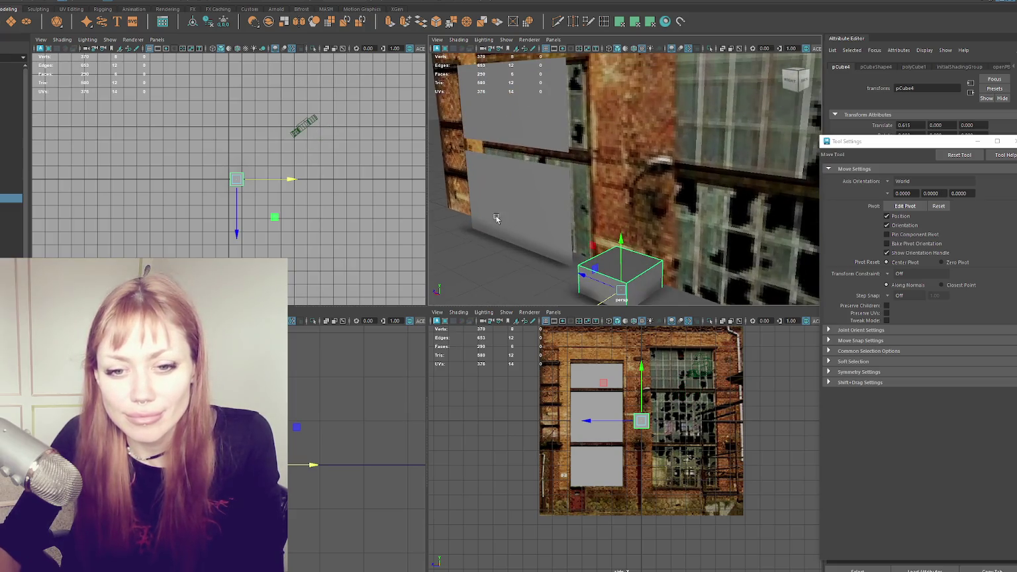
pyautogui.click(501, 249)
pyautogui.press('a')
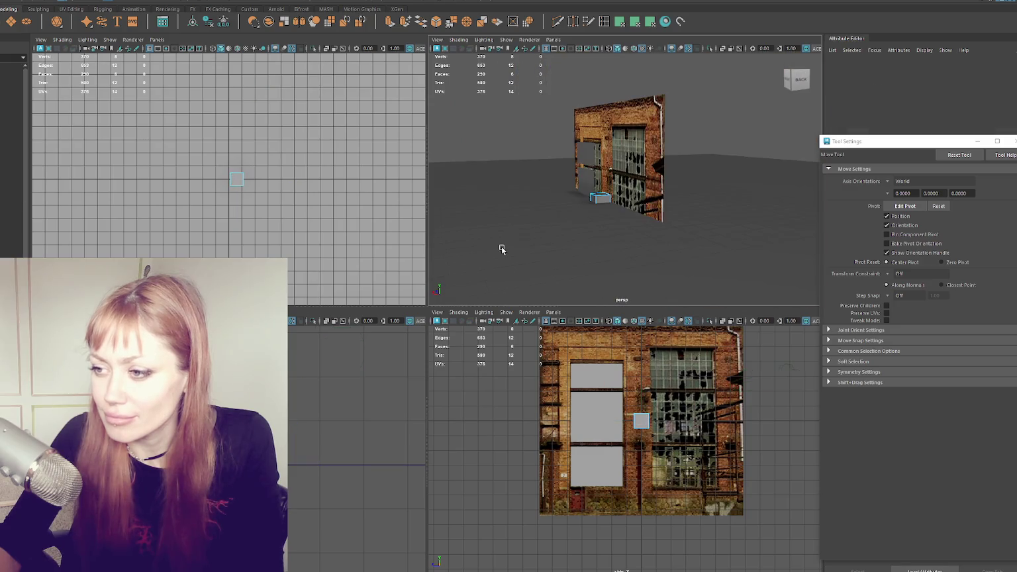
pyautogui.keyDown('alt'); pyautogui.moveTo(471, 112); pyautogui.dragTo(523, 159); pyautogui.keyUp('alt')
pyautogui.click(593, 198)
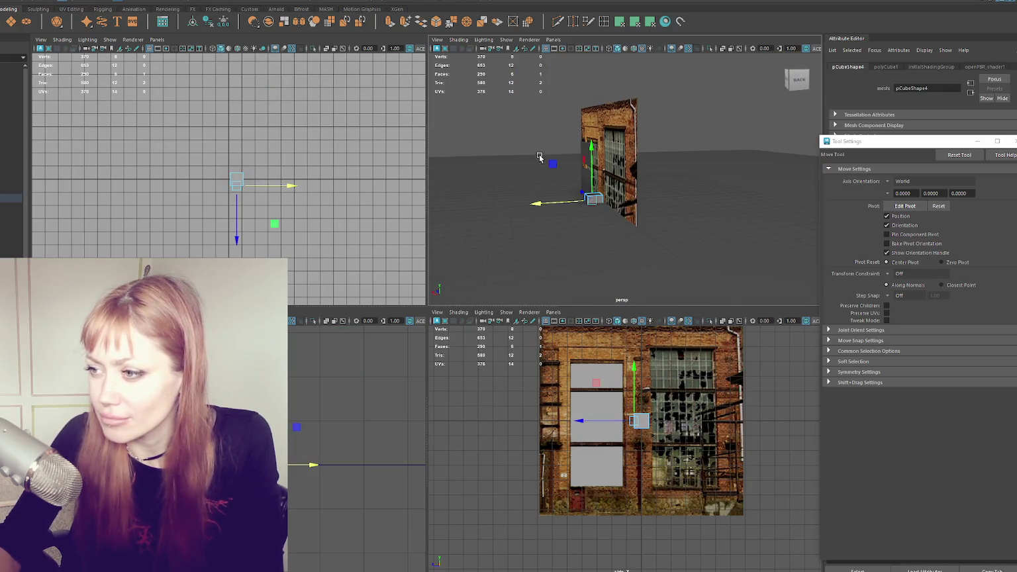
pyautogui.press('Delete')
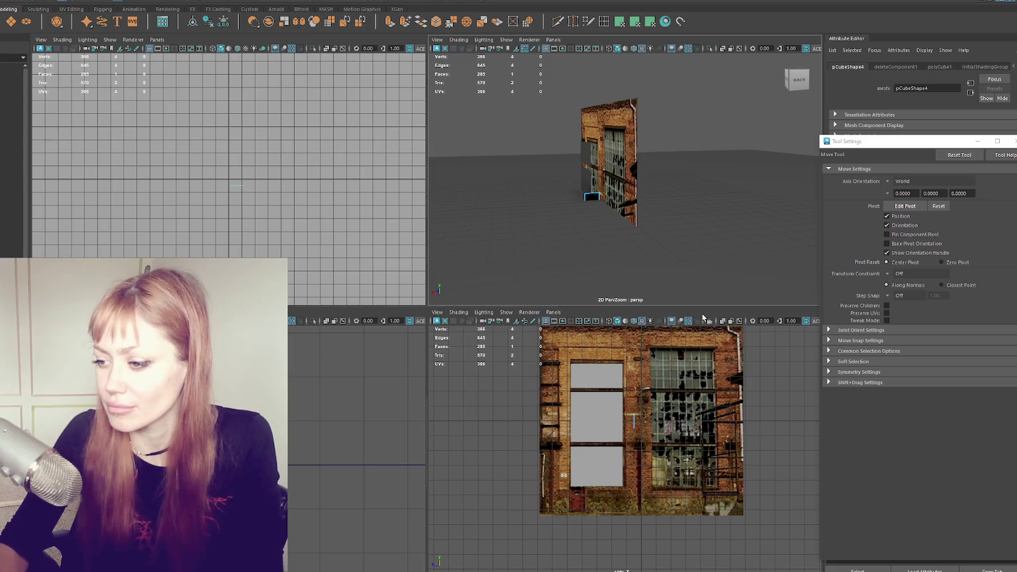
pyautogui.hotkey('ctrl', 'z')
pyautogui.press('q')
pyautogui.keyDown('alt'); pyautogui.moveTo(673, 219); pyautogui.dragTo(554, 191); pyautogui.keyUp('alt')
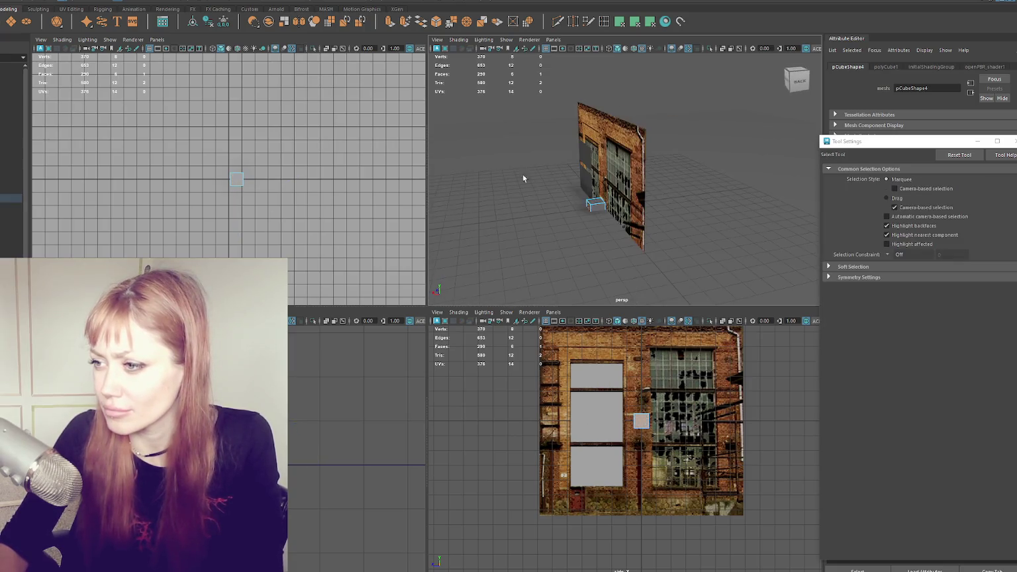
# - Move pCube4 to the wall's lower-left corner, at about -5.443 and 4.260
pyautogui.click(598, 196)
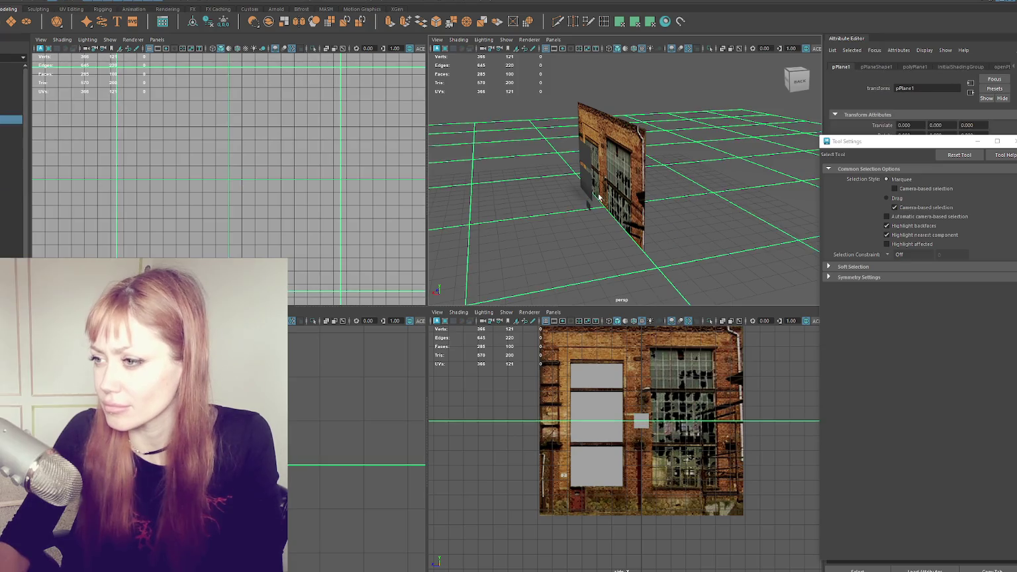
pyautogui.click(588, 204)
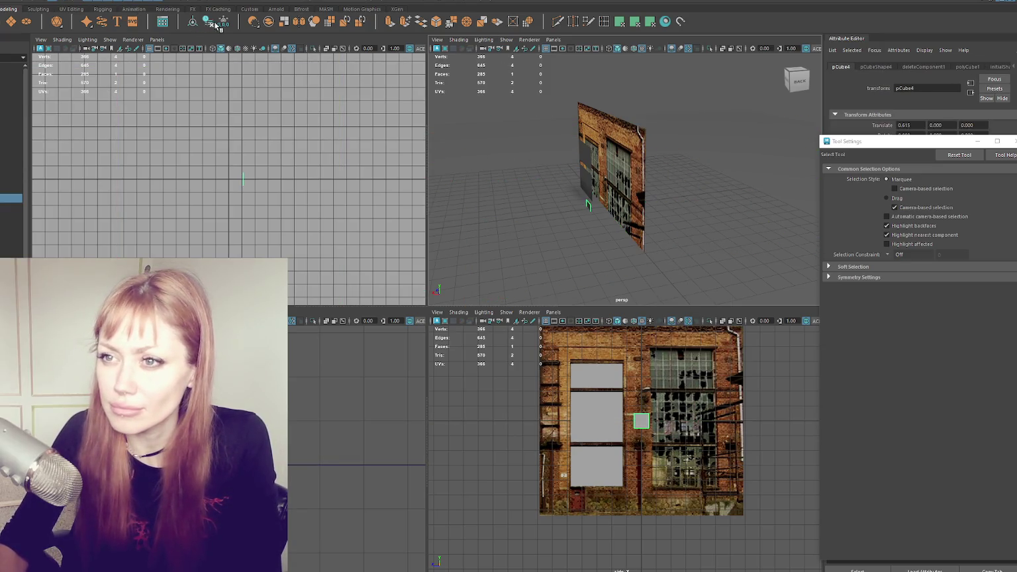
pyautogui.press('w')
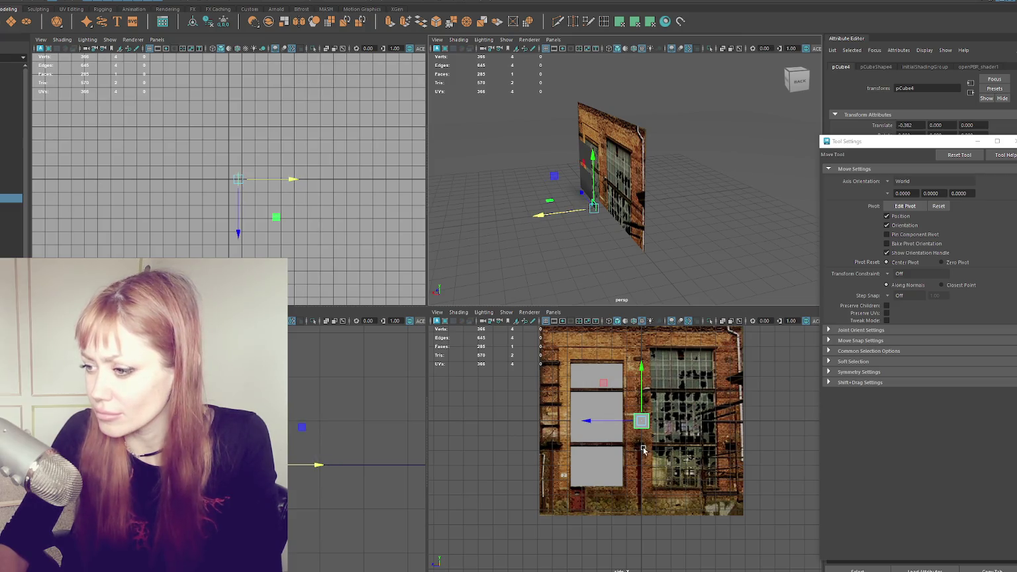
pyautogui.moveTo(623, 421)
pyautogui.mouseDown()
pyautogui.moveTo(555, 424)
pyautogui.moveTo(582, 468)
pyautogui.mouseUp()
pyautogui.scroll(5, 582, 468)
pyautogui.scroll(-3, 596, 457)
pyautogui.press('space')
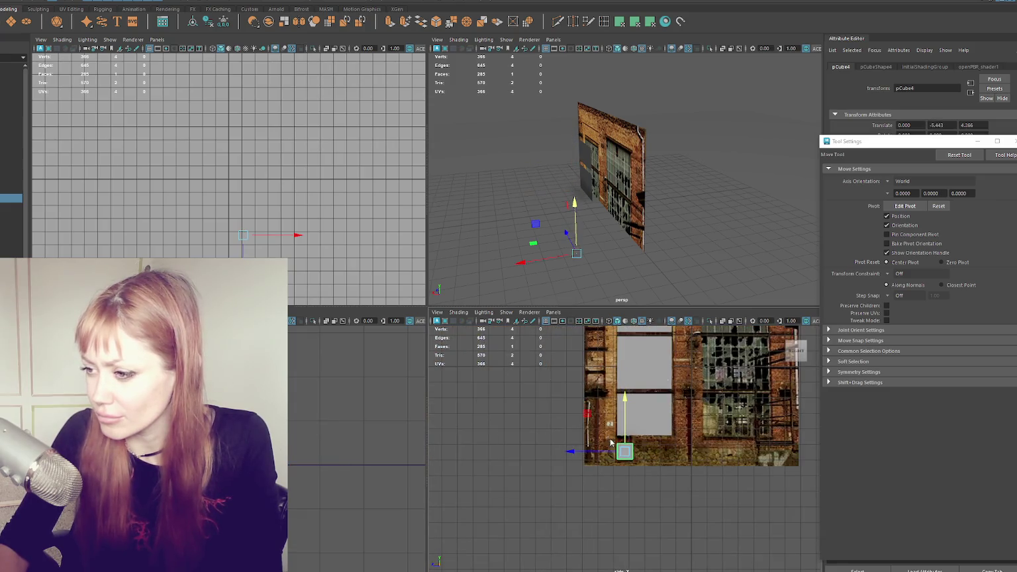
# - Nudge the small cube slightly left in the enlarged side view
pyautogui.press('r')
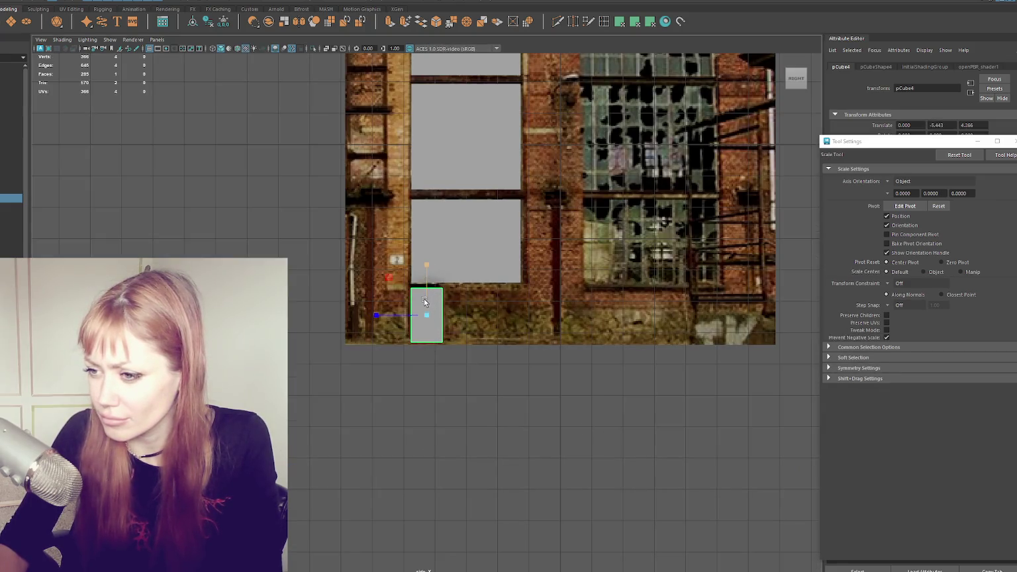
pyautogui.press('w')
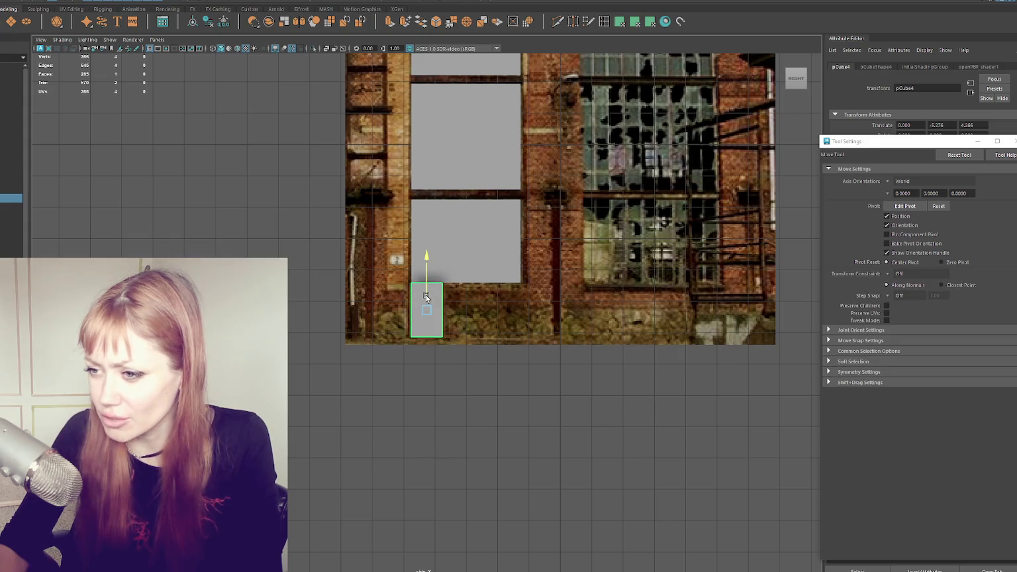
pyautogui.moveTo(426, 298); pyautogui.dragTo(404, 311)
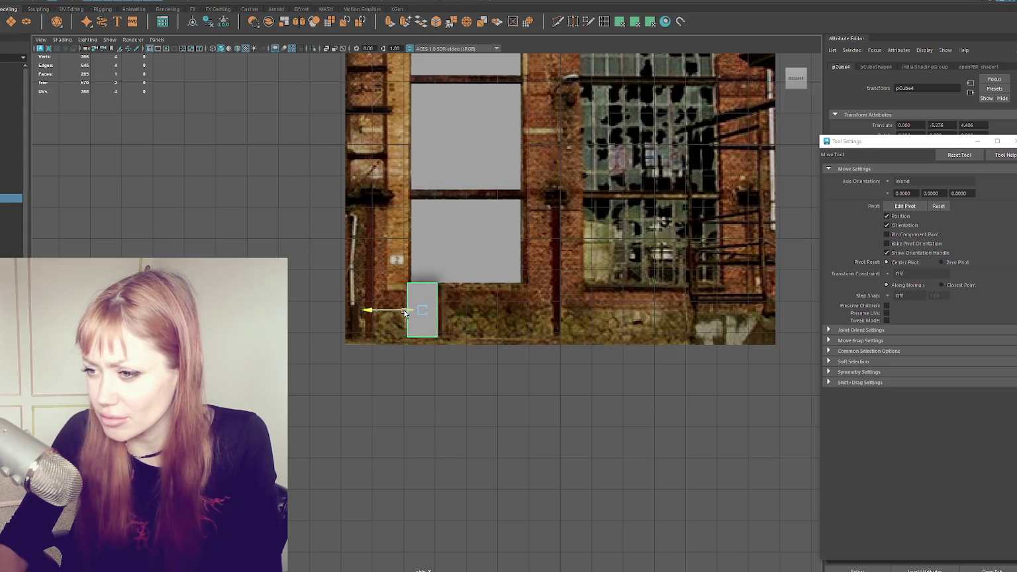
pyautogui.press('r')
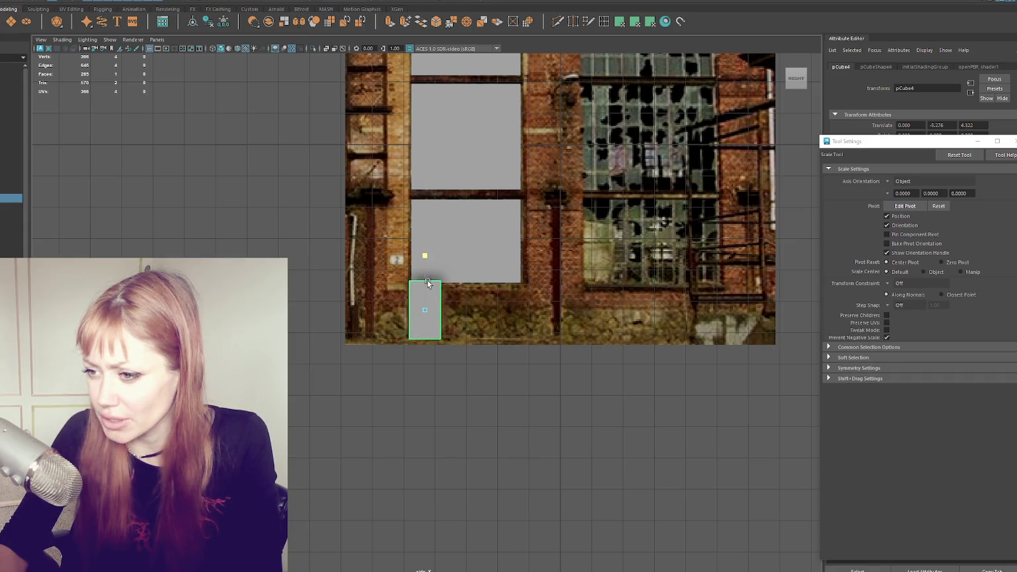
pyautogui.press('w')
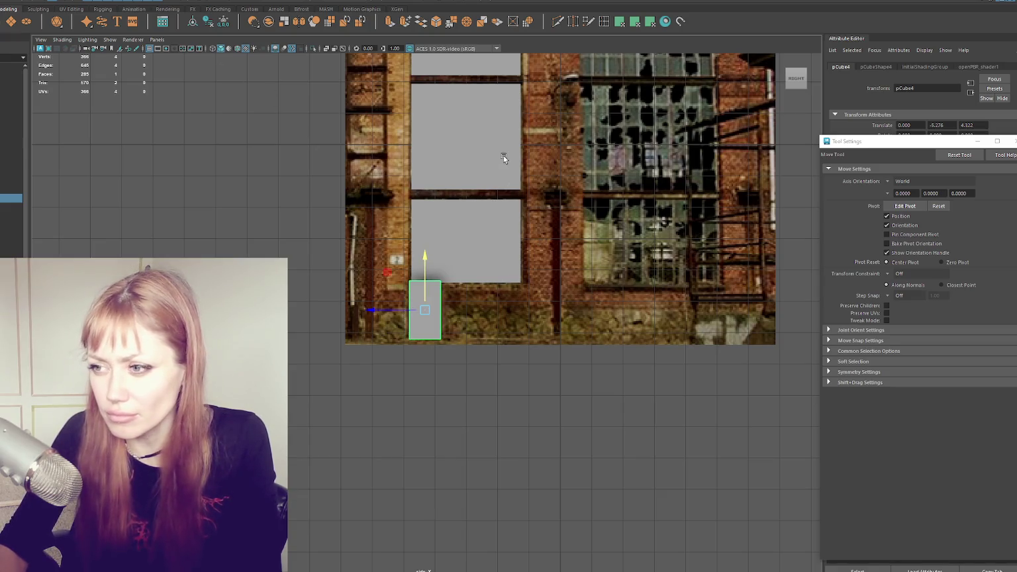
pyautogui.keyDown('alt'); pyautogui.moveTo(503, 158); pyautogui.dragTo(340, 342, button='middle'); pyautogui.keyUp('alt')
# - Duplicate the cube and extrude its edge into a thin strip along the wall's left edge
pyautogui.hotkey('ctrl', 'd')
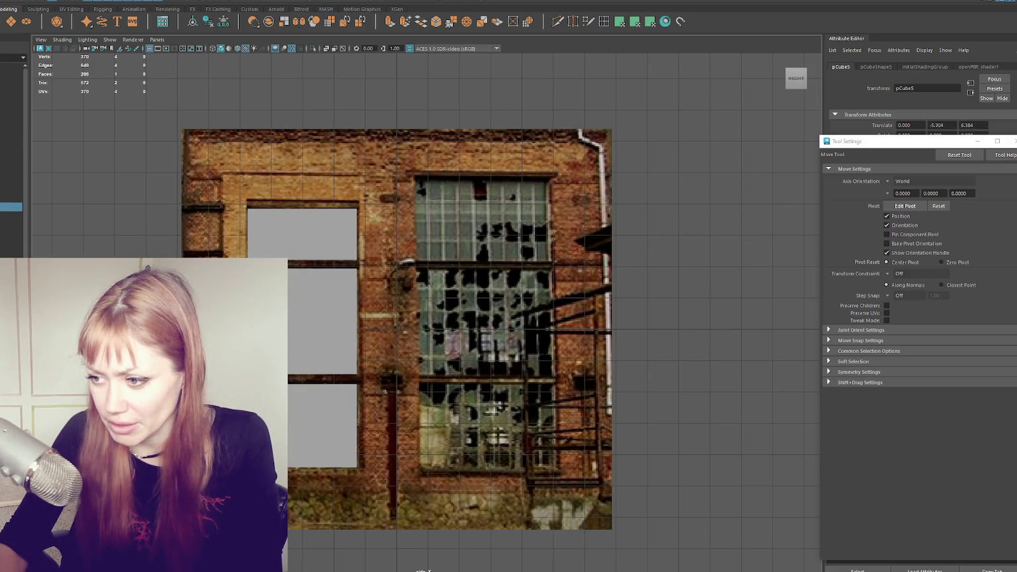
pyautogui.press('F10')
pyautogui.moveTo(206, 153); pyautogui.dragTo(221, 113)
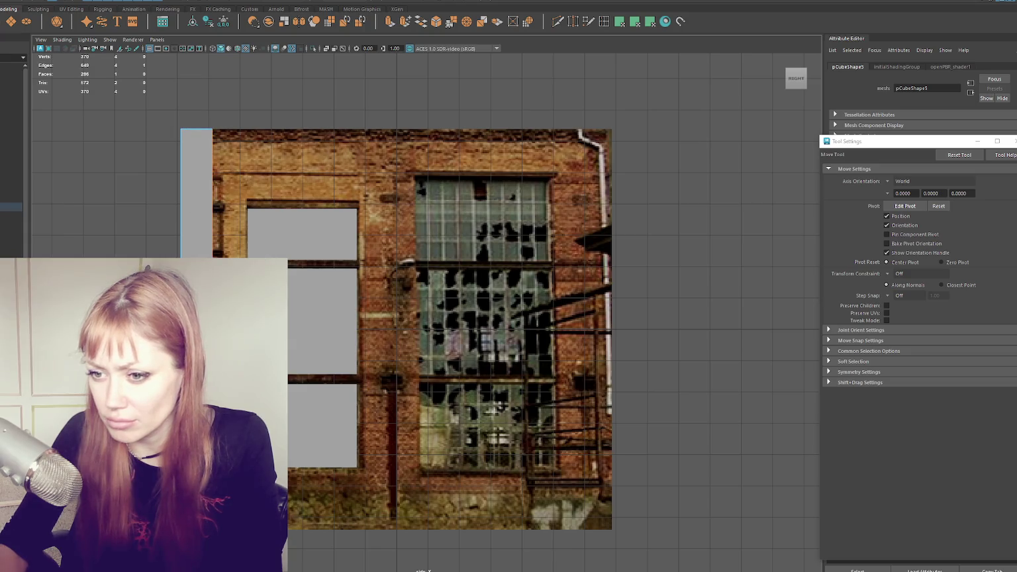
# - Stretch the grey strip across the whole wall and switch pPlane2 to edge mode, undoing an extra extrusion
pyautogui.moveTo(186, 341); pyautogui.dragTo(715, 344)
pyautogui.rightClick(337, 103)
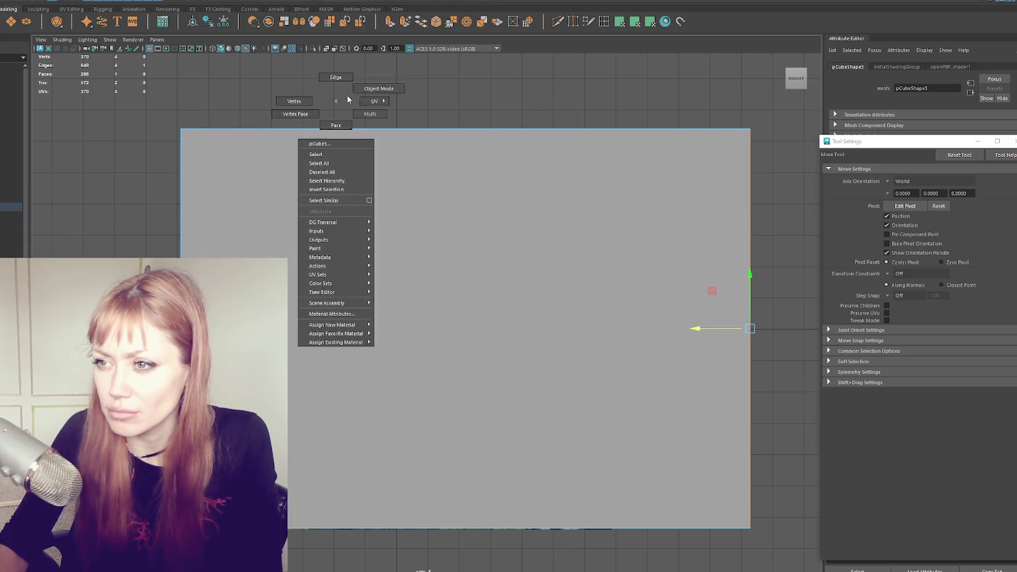
pyautogui.press('space')
pyautogui.rightClick(707, 152)
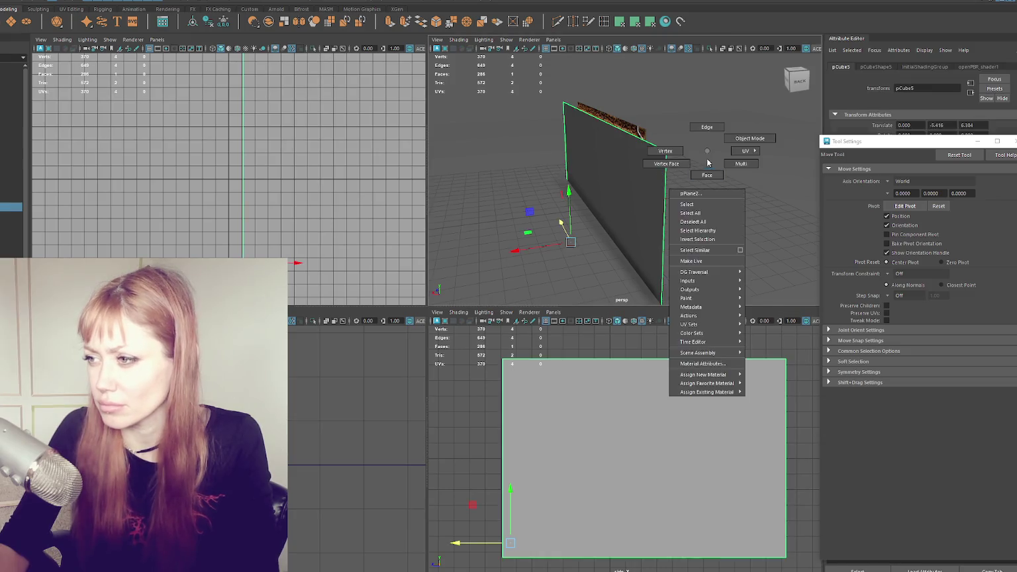
pyautogui.keyDown('alt'); pyautogui.moveTo(707, 152); pyautogui.dragTo(596, 159); pyautogui.keyUp('alt')
pyautogui.hotkey('ctrl', 'e')
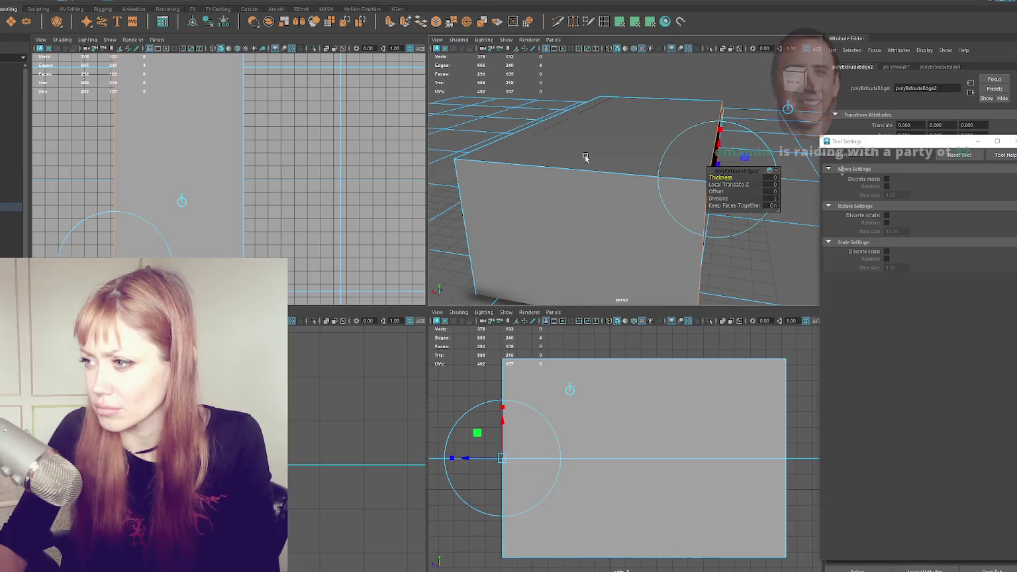
pyautogui.hotkey('ctrl', 'z')
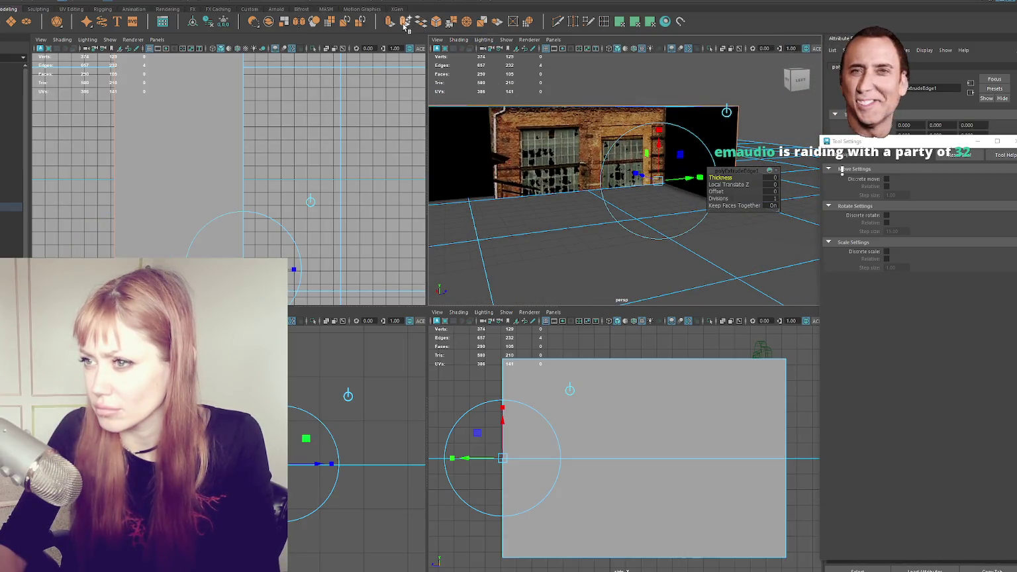
# - Extrude a single wall edge with Ctrl+E to form a new side of the box
pyautogui.moveTo(662, 159)
pyautogui.keyDown('alt'); pyautogui.mouseDown()
pyautogui.moveTo(597, 144)
pyautogui.moveTo(670, 183)
pyautogui.mouseUp(); pyautogui.keyUp('alt')
pyautogui.press('4')
pyautogui.scroll(-5, 662, 172)
pyautogui.press('q')
pyautogui.click(573, 206)
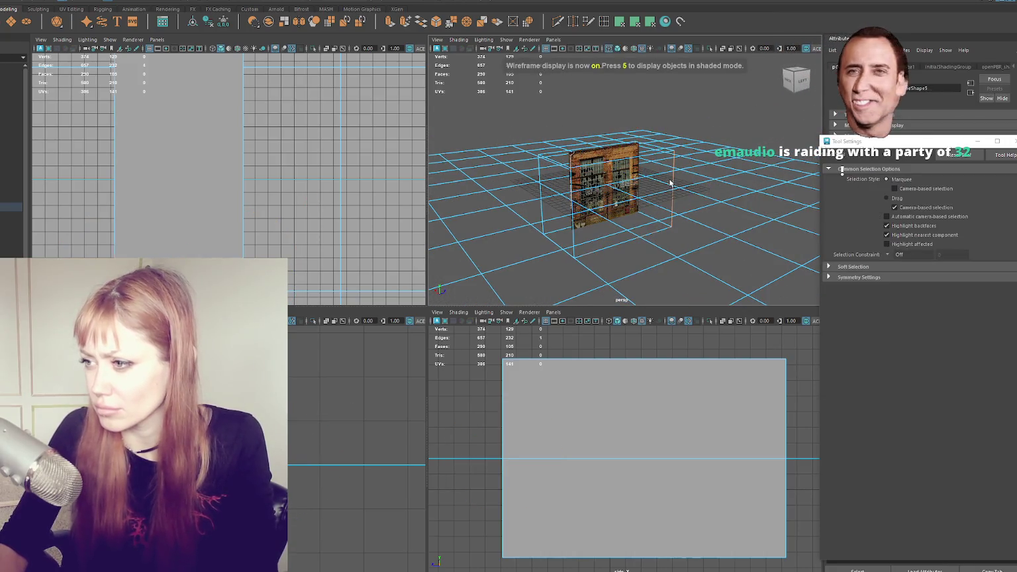
pyautogui.hotkey('ctrl', 'e')
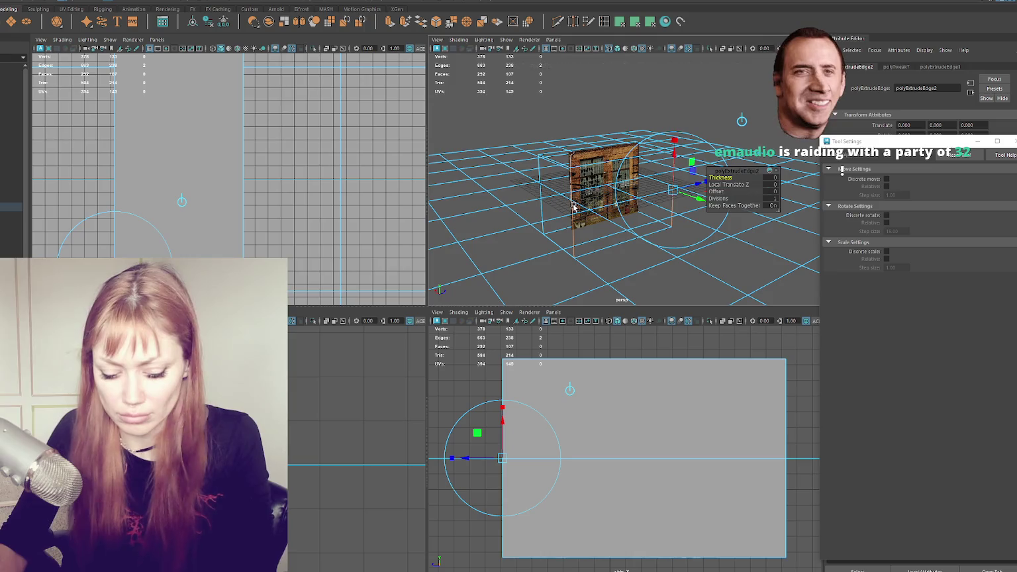
pyautogui.press('5')
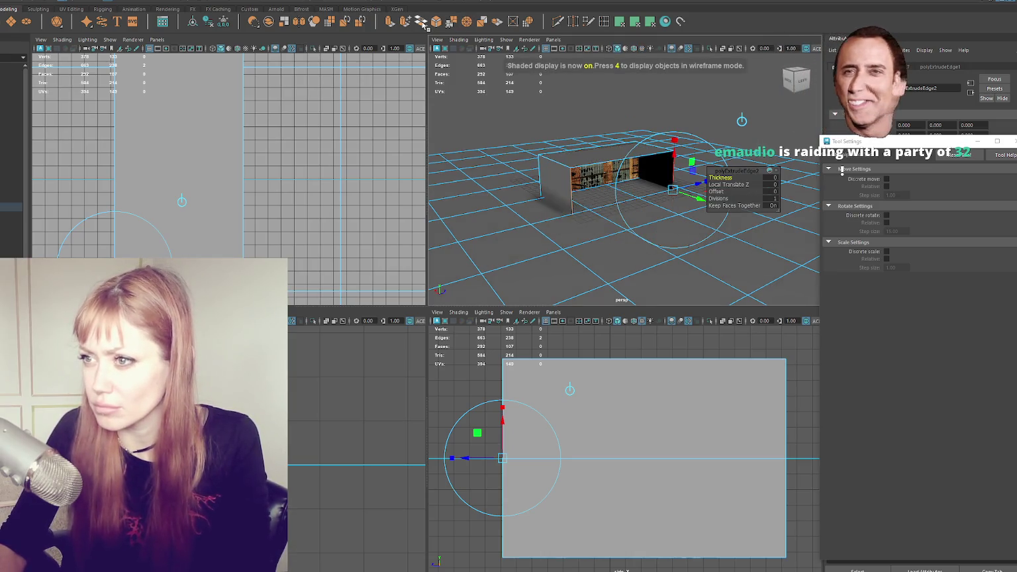
# - Bridge the open edges into a closed rectangular box and select the whole block
pyautogui.click(420, 21)
pyautogui.keyDown('alt'); pyautogui.moveTo(467, 57); pyautogui.dragTo(483, 61); pyautogui.keyUp('alt')
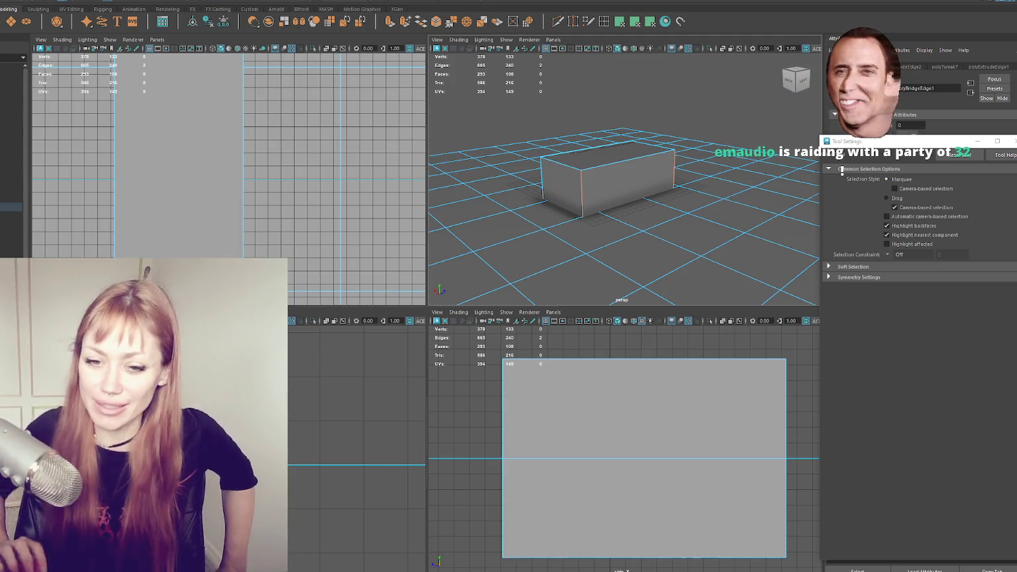
pyautogui.moveTo(573, 159); pyautogui.dragTo(596, 142, button='right')
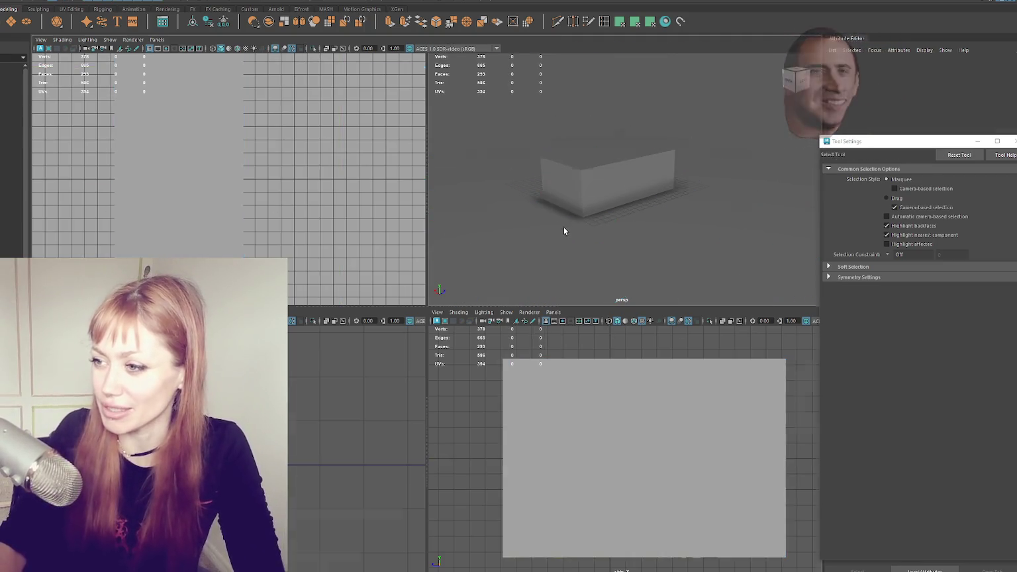
# - Frame the block-out box in the perspective view and raise it upward
pyautogui.press('space')
pyautogui.press('f')
pyautogui.press('4')
pyautogui.moveTo(531, 283)
pyautogui.keyDown('alt'); pyautogui.mouseDown()
pyautogui.moveTo(501, 171)
pyautogui.moveTo(454, 228)
pyautogui.moveTo(443, 177)
pyautogui.mouseUp(); pyautogui.keyUp('alt')
pyautogui.click(454, 228)
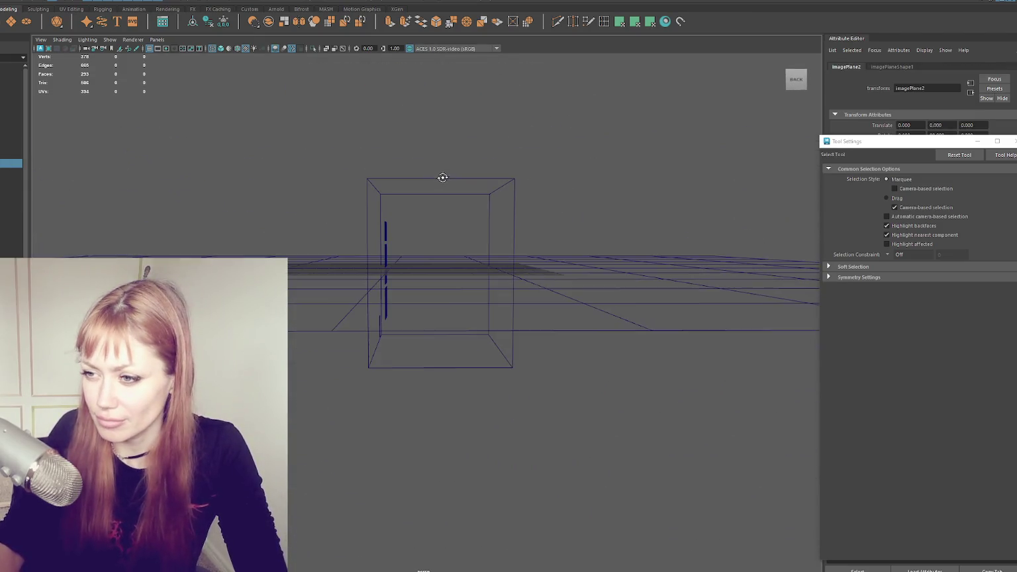
pyautogui.moveTo(324, 340); pyautogui.dragTo(325, 340)
pyautogui.keyDown('alt'); pyautogui.moveTo(698, 344); pyautogui.dragTo(570, 320); pyautogui.keyUp('alt')
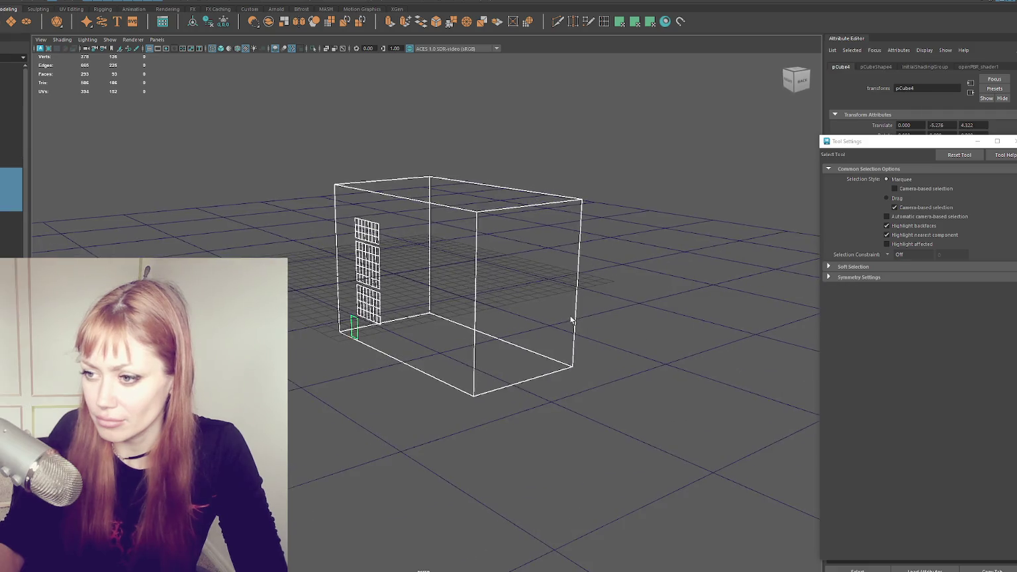
pyautogui.keyDown('alt'); pyautogui.moveTo(317, 134); pyautogui.dragTo(282, 127); pyautogui.keyUp('alt')
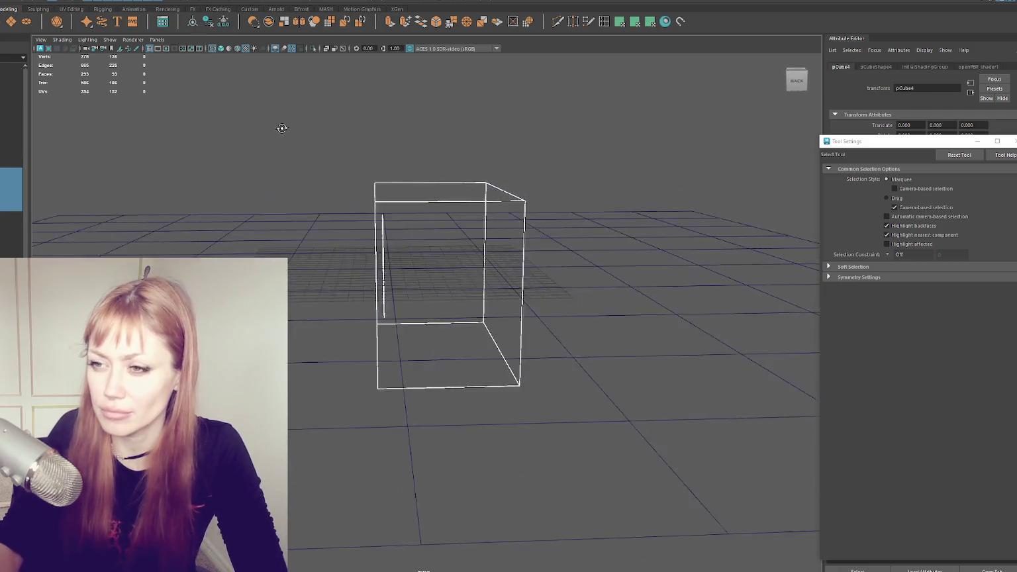
pyautogui.scroll(5, 295, 145)
pyautogui.scroll(-5, 325, 159)
pyautogui.press('w')
pyautogui.moveTo(388, 271)
pyautogui.mouseDown()
pyautogui.moveTo(386, 200)
pyautogui.moveTo(449, 216)
pyautogui.moveTo(362, 218)
pyautogui.moveTo(471, 236)
pyautogui.mouseUp()
# - Inspect the box and the other plane in the scene in shaded and wireframe display
pyautogui.press('6')
pyautogui.scroll(-3, 363, 226)
pyautogui.press('5')
pyautogui.keyDown('shift'); pyautogui.moveTo(471, 236); pyautogui.dragTo(647, 225, button='right'); pyautogui.keyUp('shift')
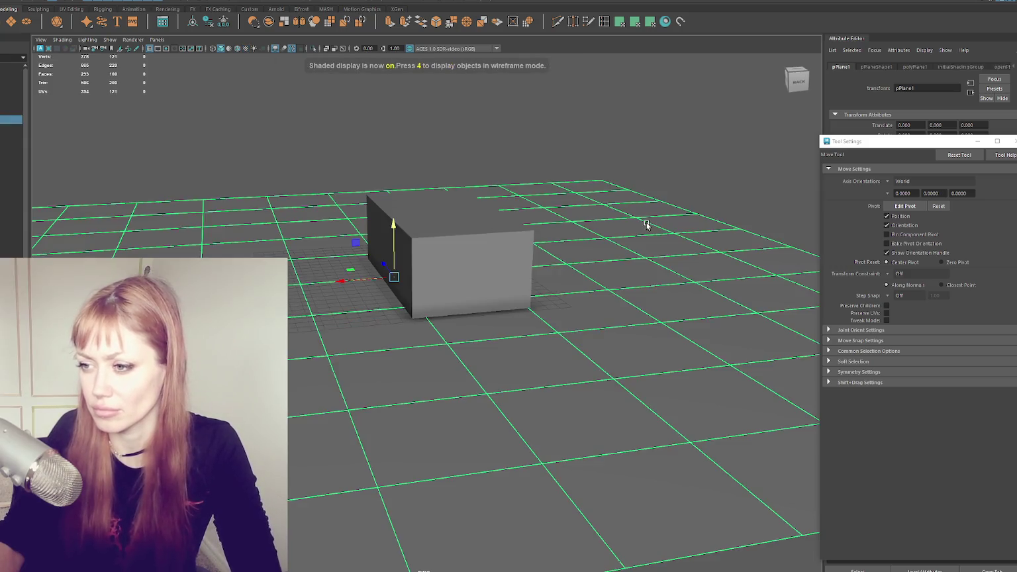
pyautogui.click(587, 227)
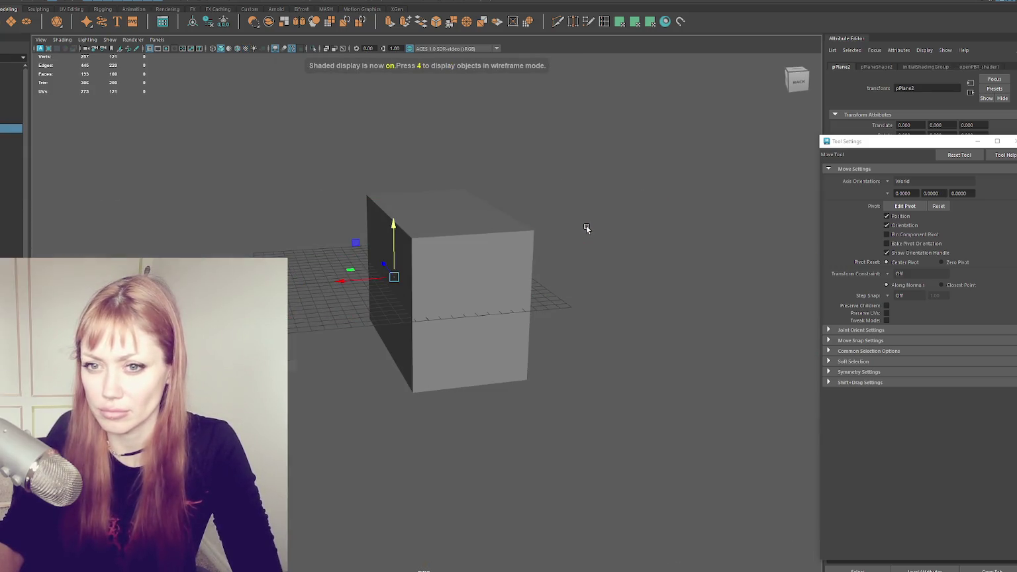
pyautogui.press('4')
pyautogui.keyDown('alt'); pyautogui.moveTo(543, 253); pyautogui.dragTo(598, 254); pyautogui.keyUp('alt')
pyautogui.click(597, 253)
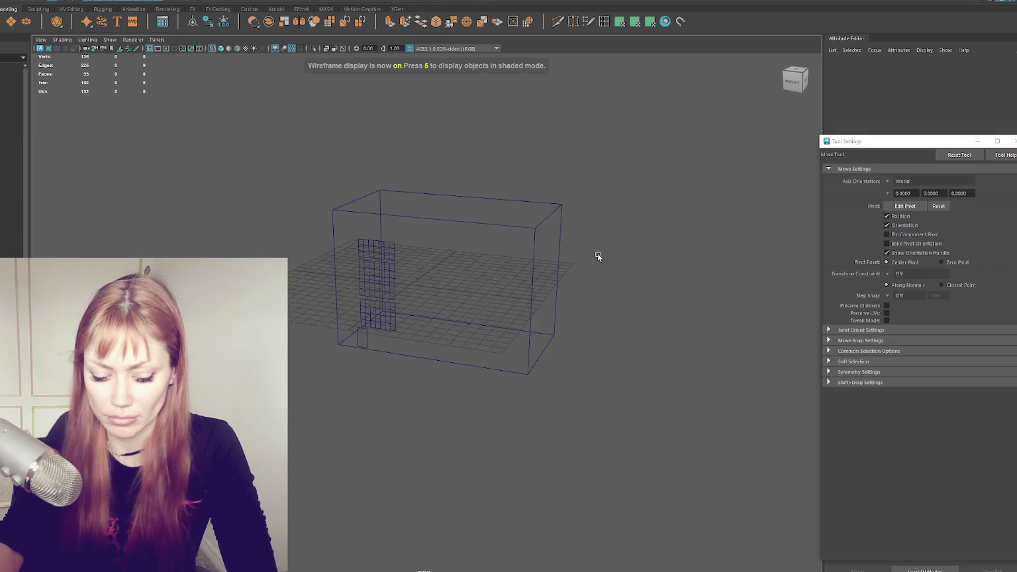
pyautogui.press('5')
pyautogui.scroll(3, 601, 235)
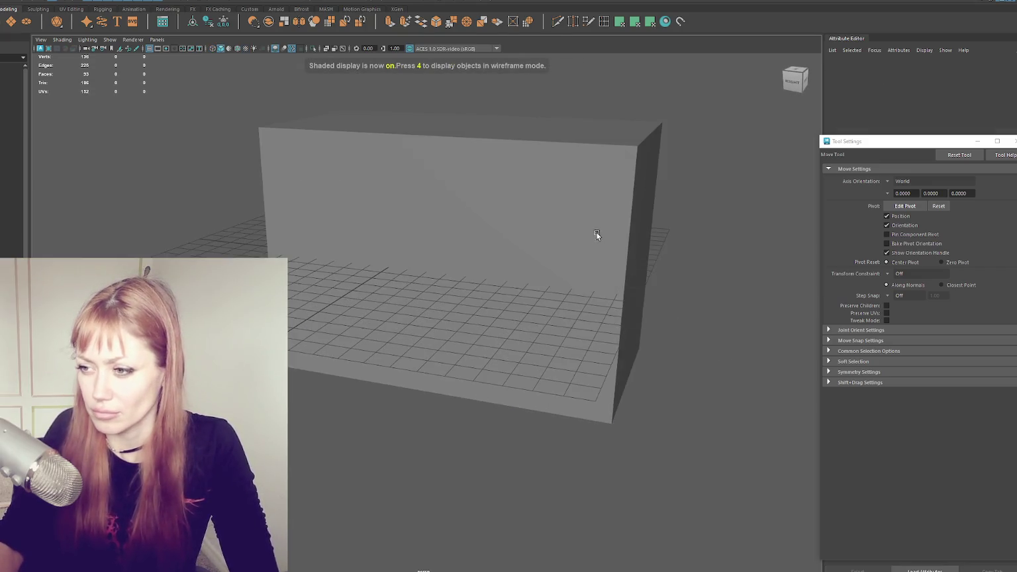
# - In the side view, select the image plane and display its brick-facade texture
pyautogui.press('space')
pyautogui.press('4')
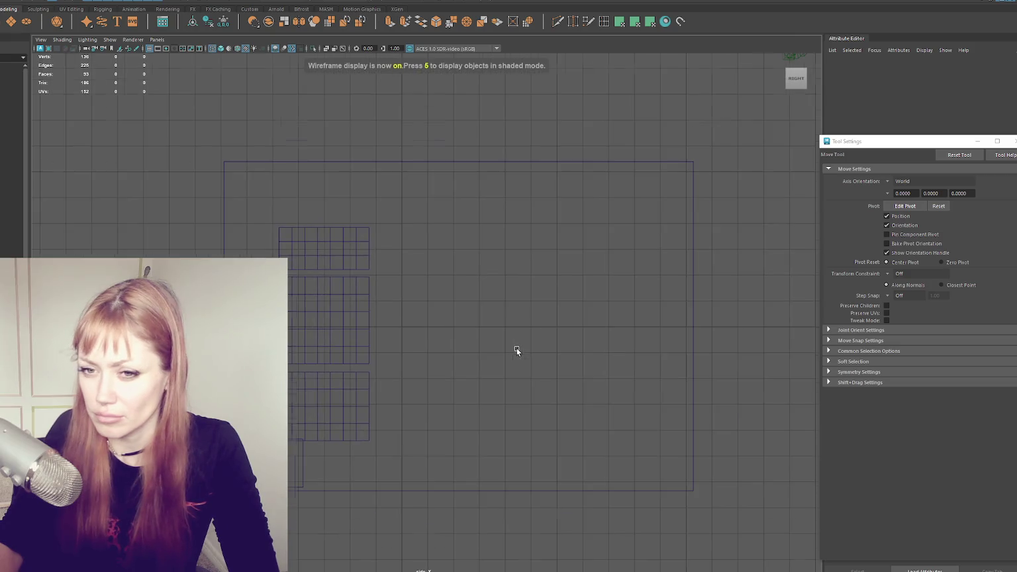
pyautogui.click(422, 188)
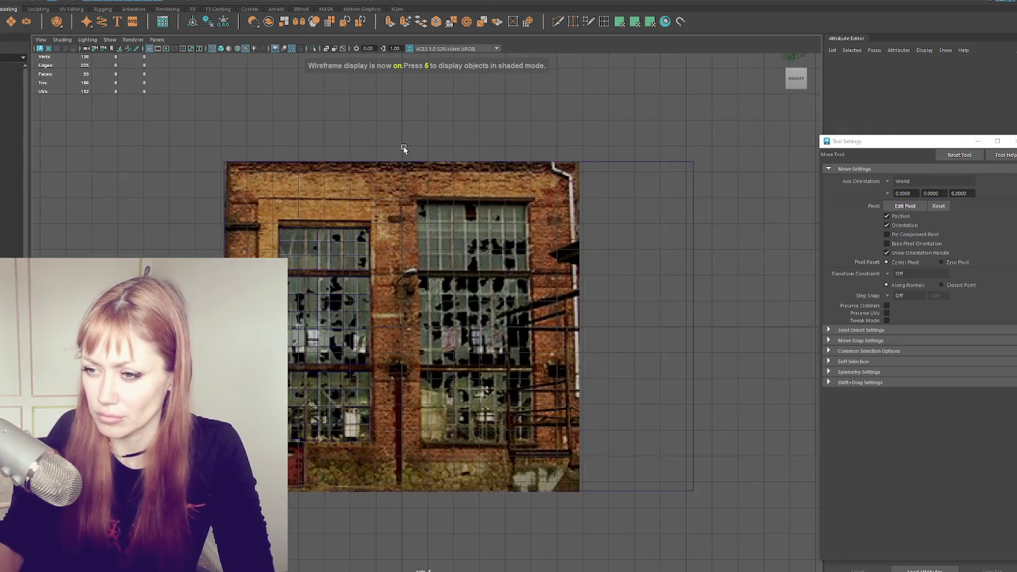
pyautogui.press('6')
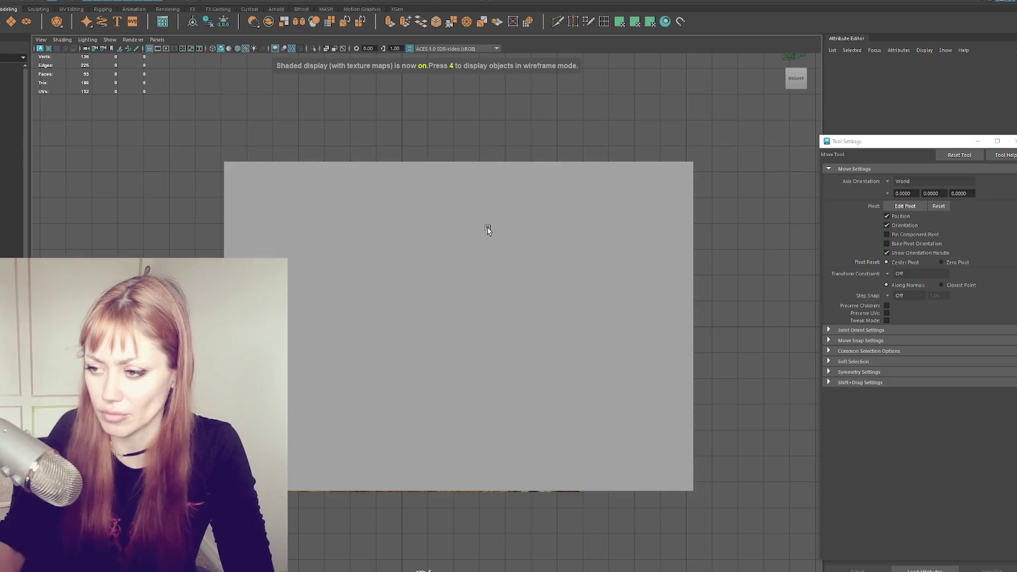
pyautogui.press('f')
# - Back in perspective, widen the building box toward the right to match the reference
pyautogui.press('space')
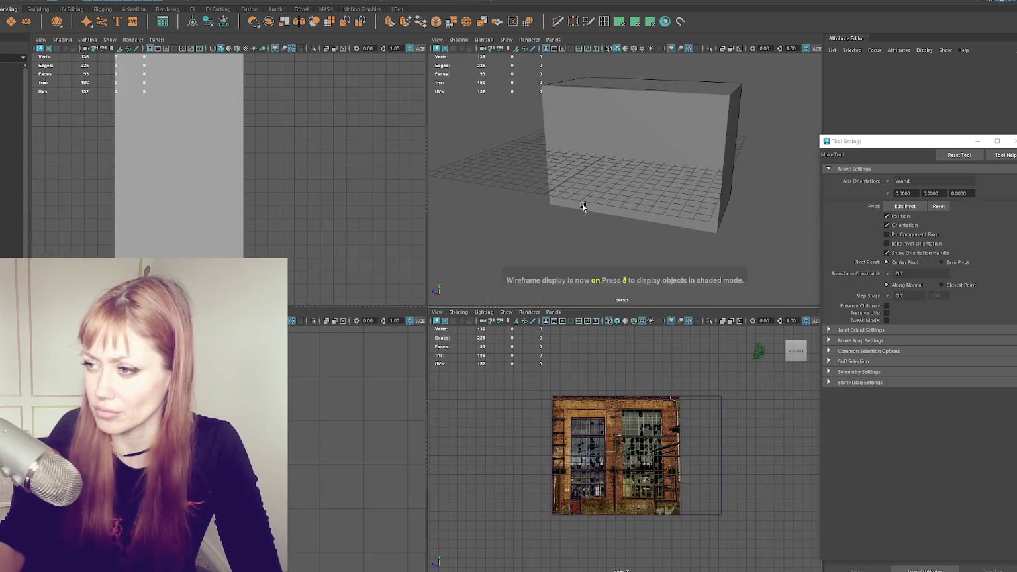
pyautogui.press('space')
pyautogui.moveTo(595, 200)
pyautogui.keyDown('alt'); pyautogui.mouseDown()
pyautogui.moveTo(541, 210)
pyautogui.moveTo(711, 234)
pyautogui.moveTo(581, 211)
pyautogui.moveTo(599, 205)
pyautogui.moveTo(516, 301)
pyautogui.mouseUp(); pyautogui.keyUp('alt')
pyautogui.keyDown('alt'); pyautogui.moveTo(586, 241); pyautogui.dragTo(572, 102); pyautogui.keyUp('alt')
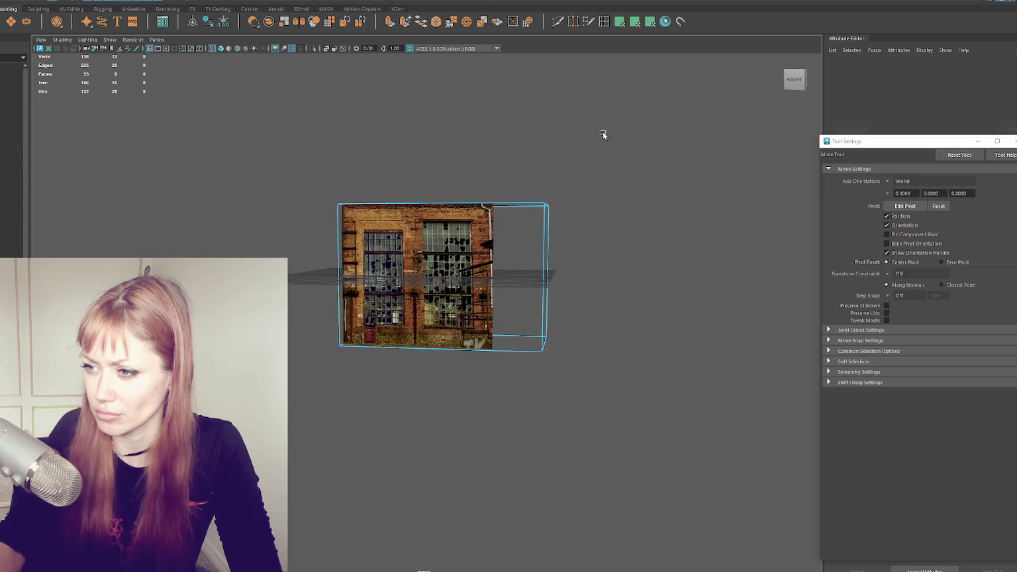
pyautogui.moveTo(536, 269)
pyautogui.mouseDown()
pyautogui.moveTo(549, 275)
pyautogui.moveTo(574, 200)
pyautogui.mouseUp()
pyautogui.click(604, 167)
# - Select the left-column window grids, duplicate them, then delete the misplaced copy
pyautogui.scroll(3, 520, 195)
pyautogui.click(375, 221)
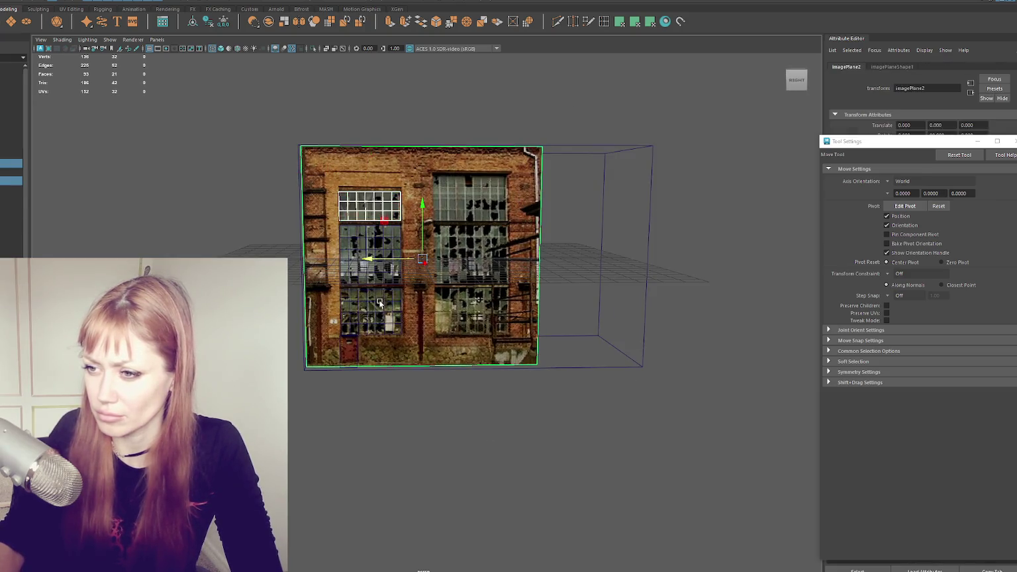
pyautogui.press('q')
pyautogui.click(378, 284)
pyautogui.keyDown('shift'); pyautogui.click(380, 226); pyautogui.keyUp('shift')
pyautogui.keyDown('shift'); pyautogui.click(378, 303); pyautogui.keyUp('shift')
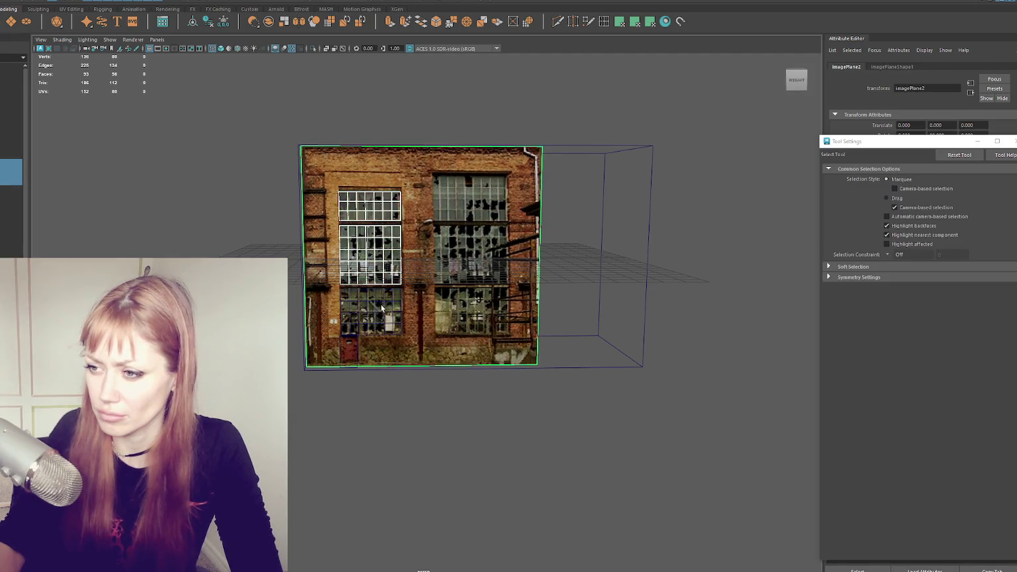
pyautogui.keyDown('shift'); pyautogui.click(394, 303); pyautogui.keyUp('shift')
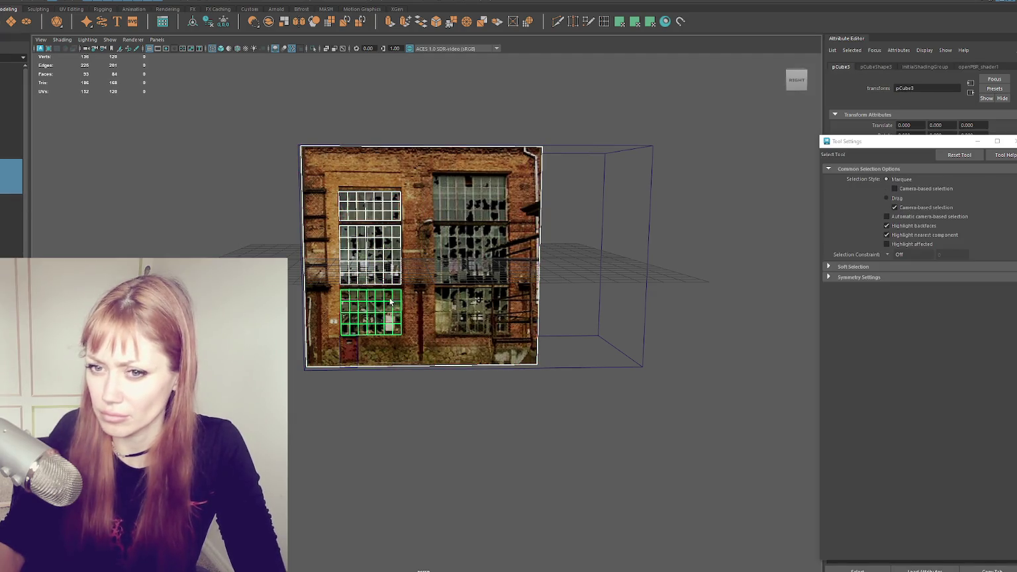
pyautogui.keyDown('shift'); pyautogui.click(540, 358); pyautogui.keyUp('shift')
pyautogui.hotkey('ctrl', 'd')
pyautogui.press('w')
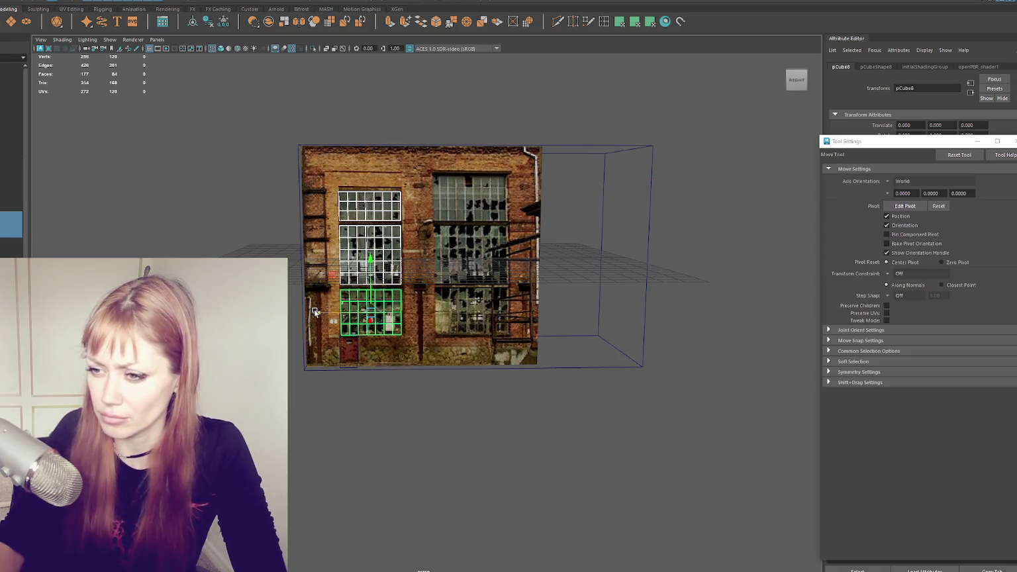
pyautogui.moveTo(315, 311); pyautogui.dragTo(411, 311)
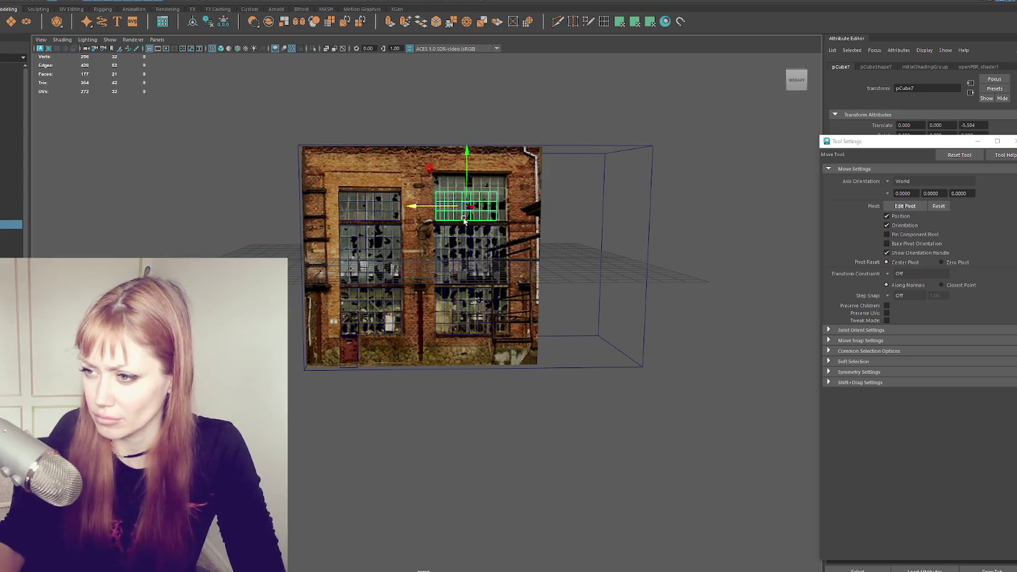
pyautogui.press('Delete')
# - Place window grids over the middle window and duplicate one toward the right column
pyautogui.click(462, 232)
pyautogui.click(462, 237)
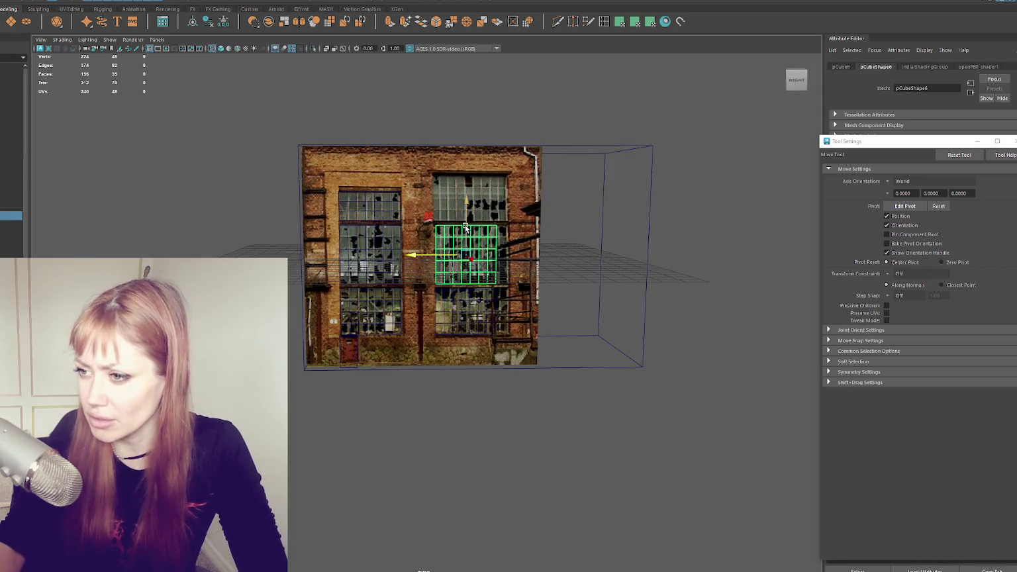
pyautogui.moveTo(466, 229)
pyautogui.mouseDown()
pyautogui.moveTo(466, 185)
pyautogui.moveTo(461, 325)
pyautogui.moveTo(479, 173)
pyautogui.mouseUp()
pyautogui.hotkey('ctrl', 'd')
pyautogui.hotkey('ctrl', 'd')
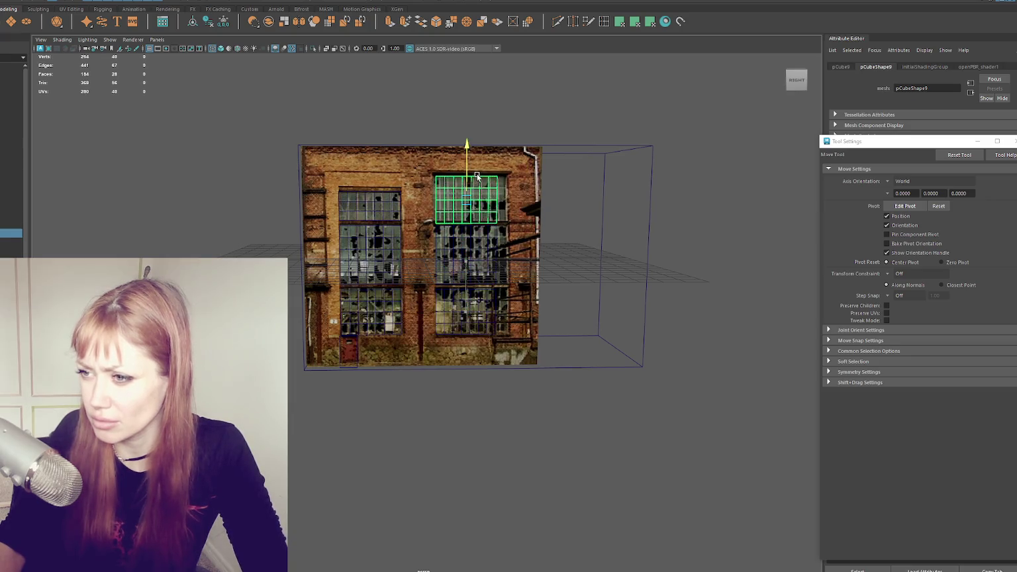
pyautogui.click(466, 251)
pyautogui.moveTo(563, 120); pyautogui.dragTo(550, 196)
pyautogui.moveTo(435, 198); pyautogui.dragTo(538, 199)
# - Hide the reference image plane and shift the right-column window grids slightly left
pyautogui.click(511, 166)
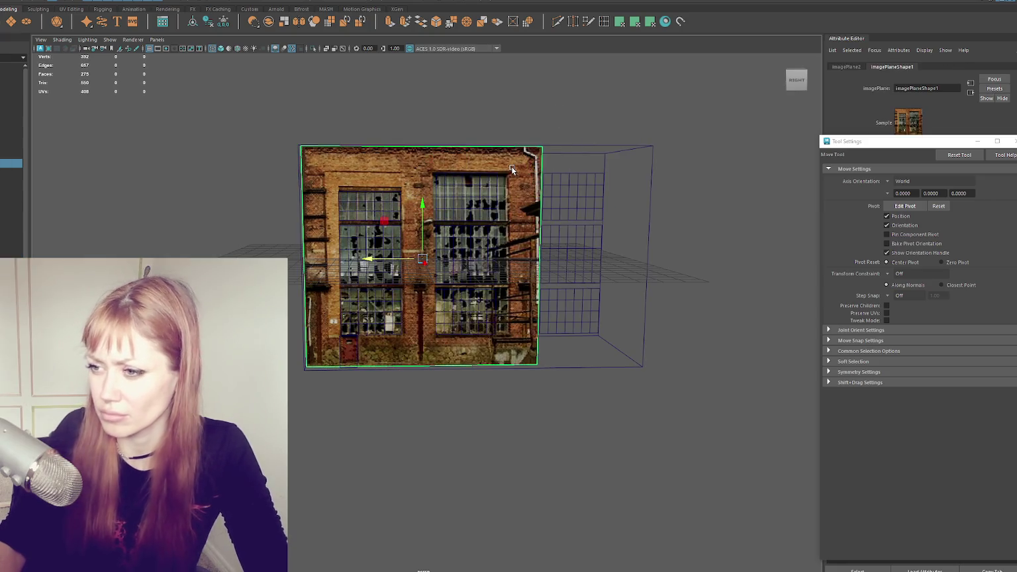
pyautogui.hotkey('ctrl', 'h')
pyautogui.moveTo(511, 167)
pyautogui.keyDown('alt'); pyautogui.mouseDown()
pyautogui.moveTo(609, 216)
pyautogui.moveTo(587, 161)
pyautogui.mouseUp(); pyautogui.keyUp('alt')
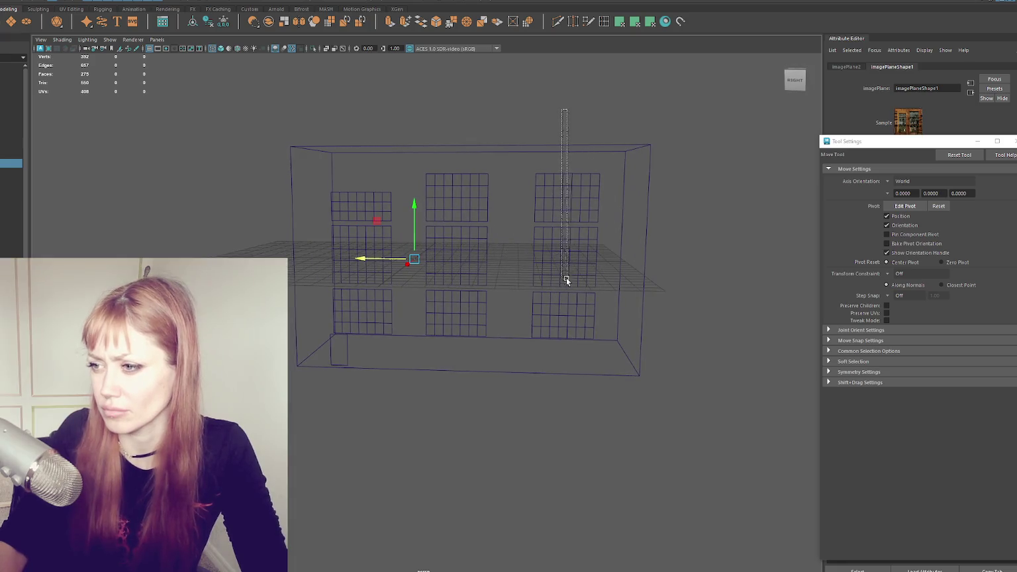
pyautogui.moveTo(567, 253); pyautogui.dragTo(567, 308)
pyautogui.moveTo(517, 198); pyautogui.dragTo(504, 197)
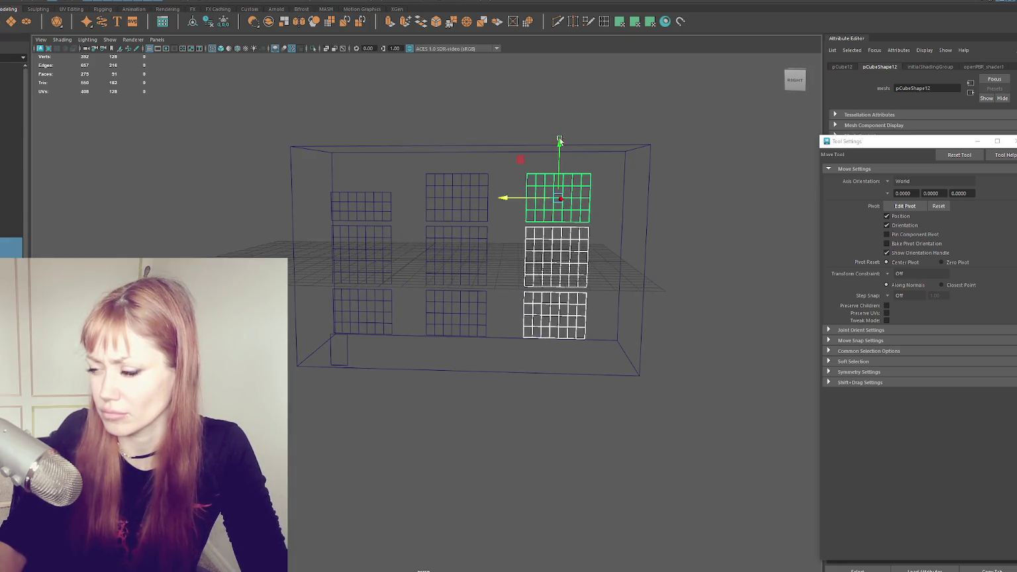
pyautogui.click(597, 142)
pyautogui.keyDown('alt'); pyautogui.moveTo(597, 143); pyautogui.dragTo(616, 128); pyautogui.keyUp('alt')
# - Pull the box's right-side vertices in to the left to fit the facade
pyautogui.rightClick(676, 114)
pyautogui.click(657, 114)
pyautogui.moveTo(685, 91); pyautogui.dragTo(582, 475)
pyautogui.moveTo(585, 253); pyautogui.dragTo(571, 253)
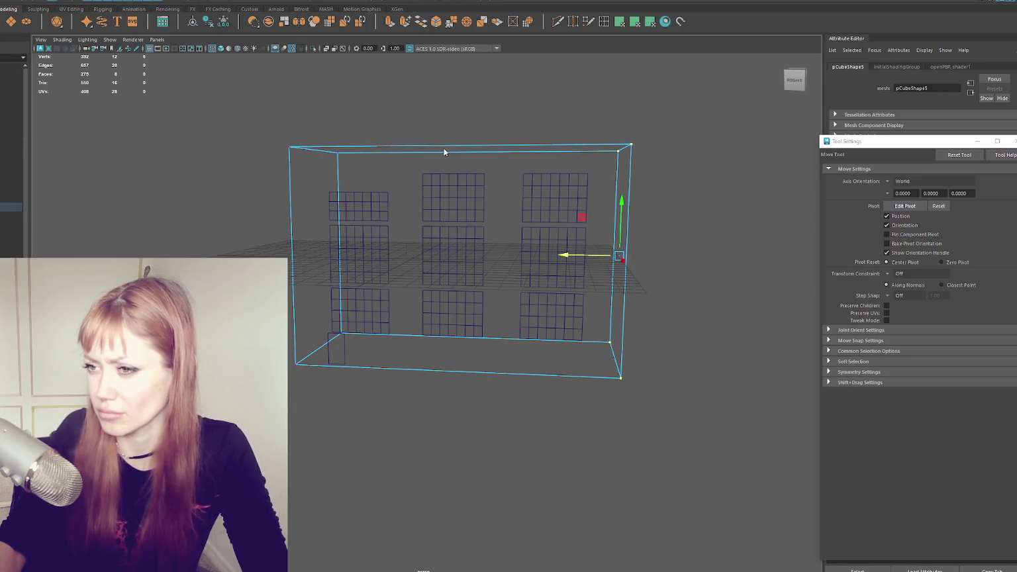
pyautogui.press('5')
pyautogui.moveTo(438, 181)
pyautogui.keyDown('alt'); pyautogui.mouseDown()
pyautogui.moveTo(512, 183)
pyautogui.moveTo(454, 192)
pyautogui.moveTo(493, 141)
pyautogui.moveTo(467, 182)
pyautogui.mouseUp(); pyautogui.keyUp('alt')
# - Check the box in textured and wireframe display, then hide the reference image plane
pyautogui.press('4')
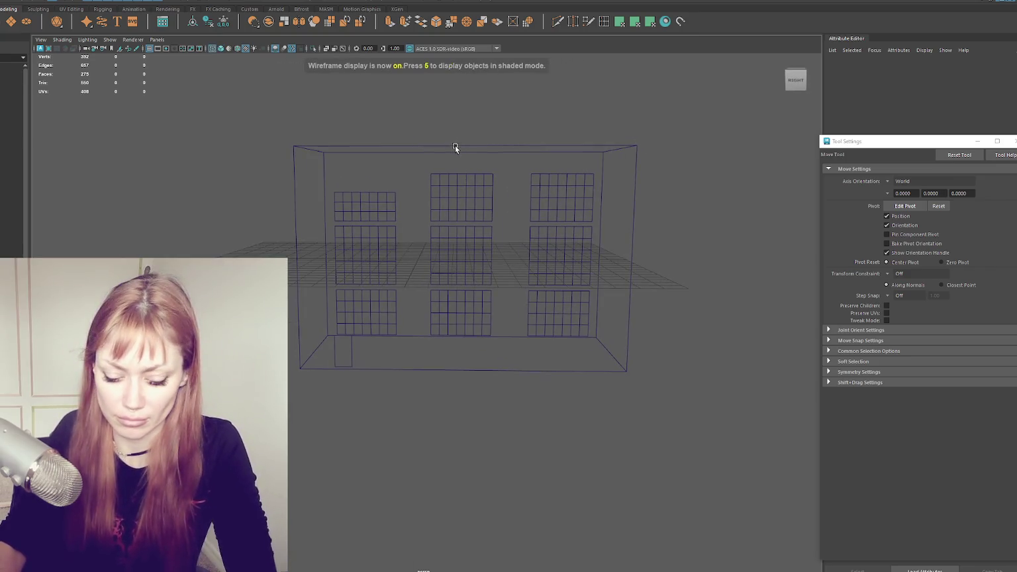
pyautogui.press('5')
pyautogui.keyDown('alt'); pyautogui.moveTo(285, 178); pyautogui.dragTo(246, 215); pyautogui.keyUp('alt')
pyautogui.press('6')
pyautogui.press('4')
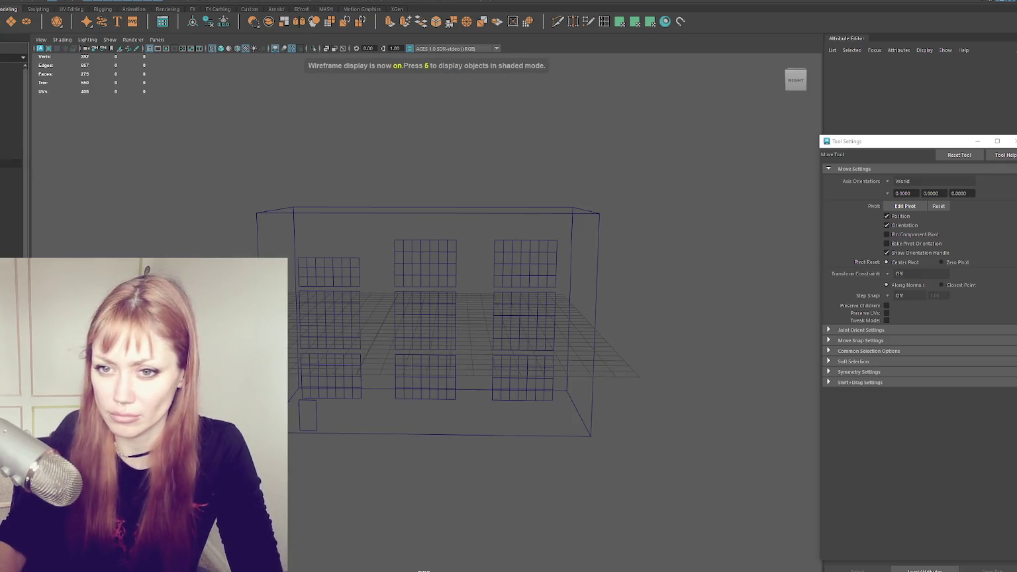
pyautogui.click(18, 166)
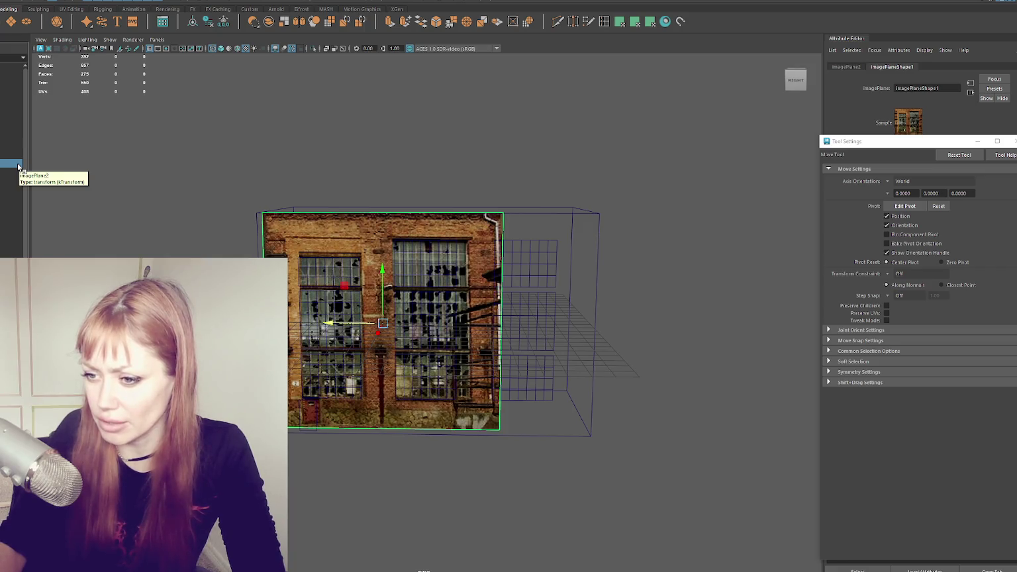
pyautogui.hotkey('ctrl', 'h')
pyautogui.keyDown('alt'); pyautogui.moveTo(586, 499); pyautogui.dragTo(613, 429); pyautogui.keyUp('alt')
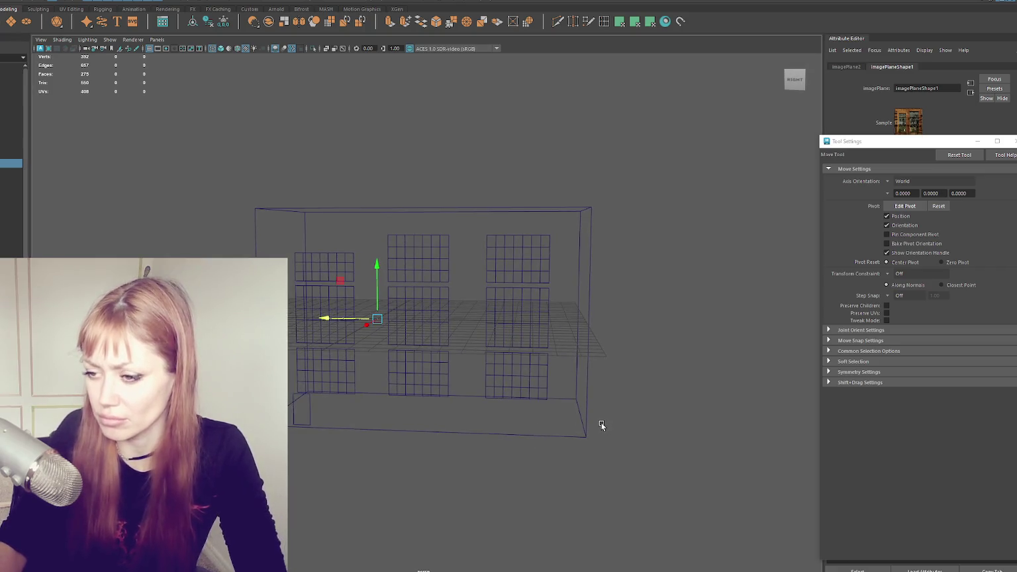
# - Hide the grey building box to reveal the wall
pyautogui.press('5')
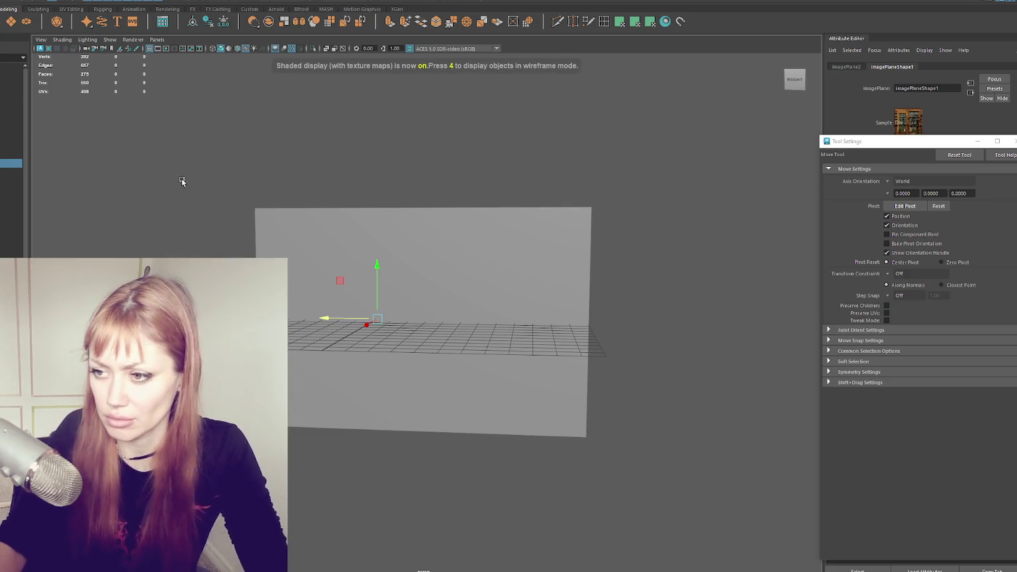
pyautogui.click(92, 174)
pyautogui.click(324, 247)
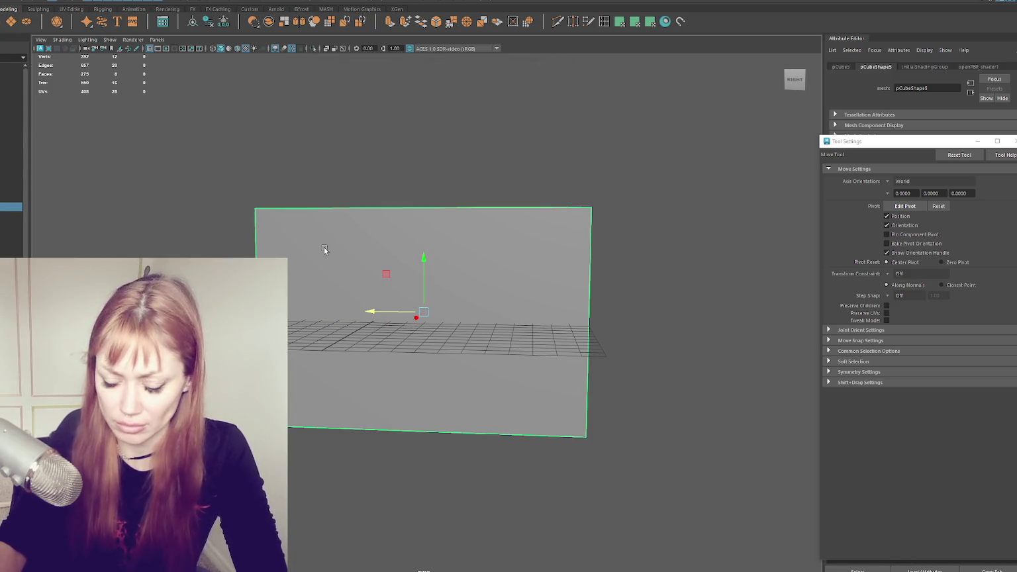
pyautogui.hotkey('ctrl', 'h')
pyautogui.scroll(2, 377, 224)
pyautogui.scroll(3, 380, 245)
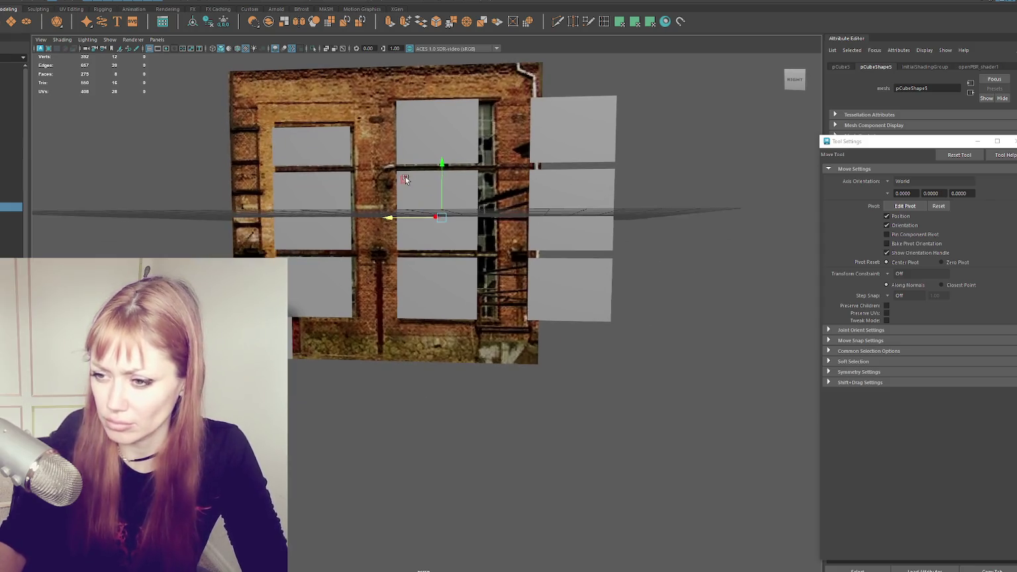
# - Slide the base plank far to the right along X
pyautogui.click(294, 322)
pyautogui.press('r')
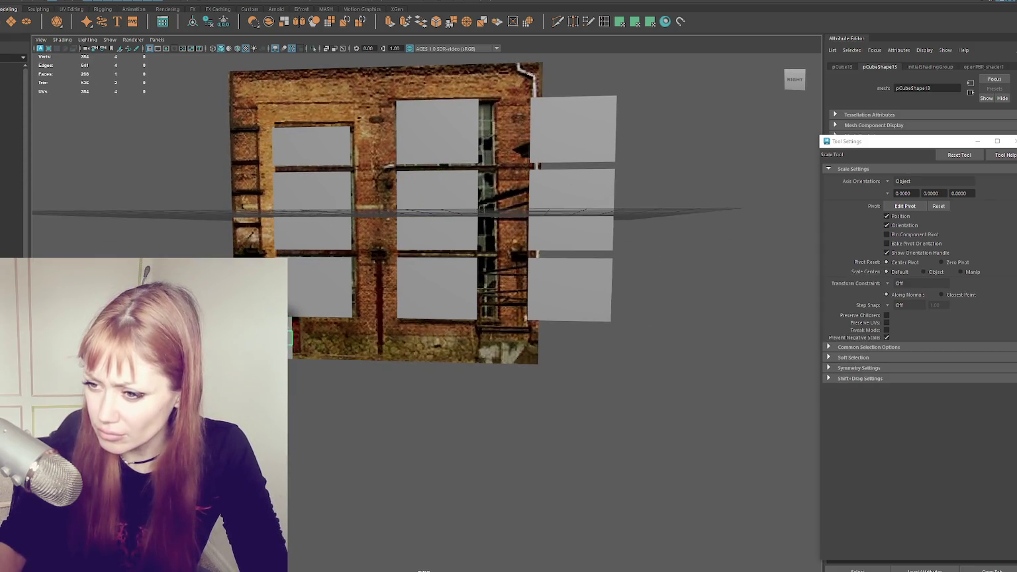
pyautogui.press('w')
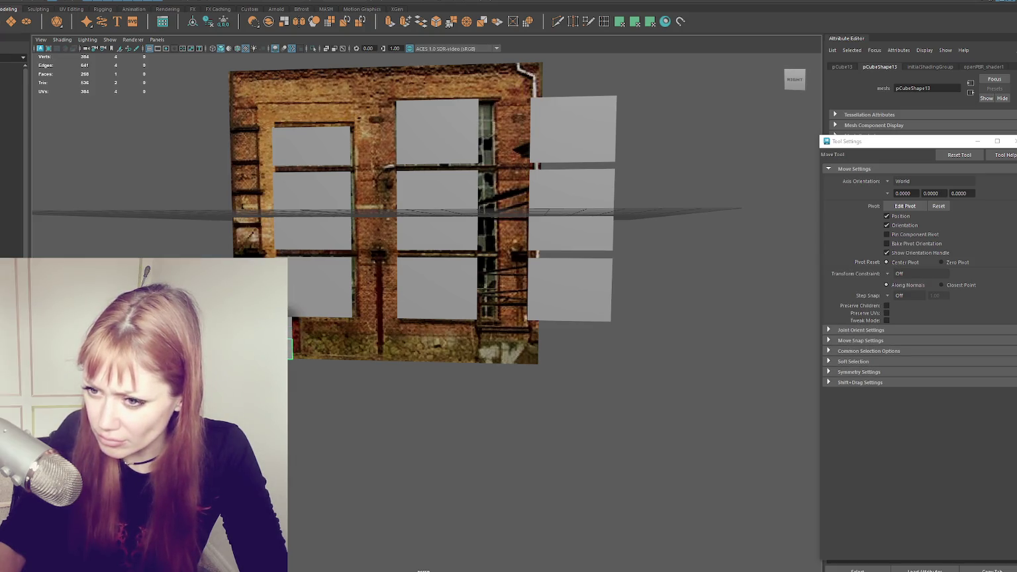
pyautogui.click(292, 338)
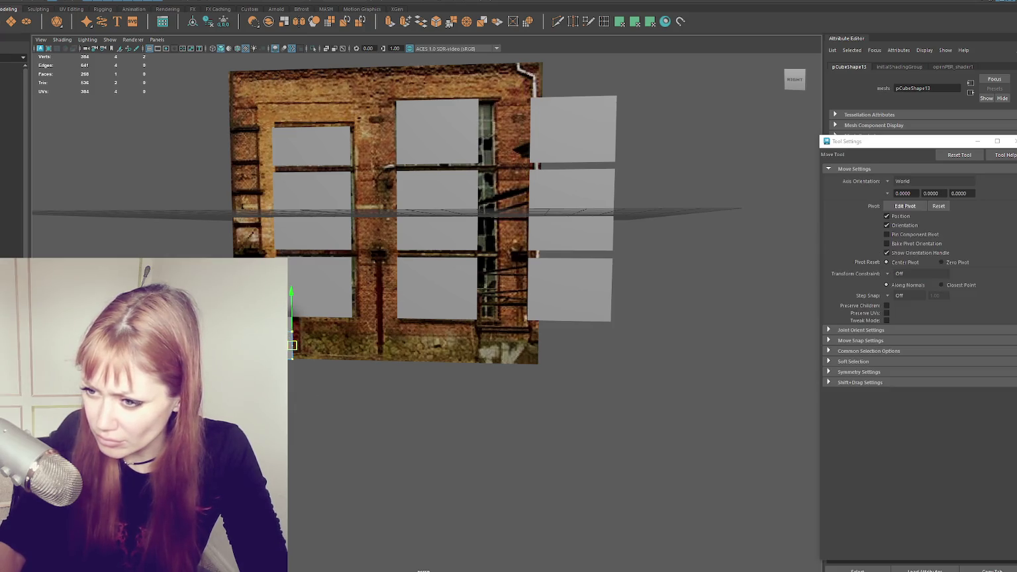
pyautogui.moveTo(292, 344); pyautogui.dragTo(555, 357)
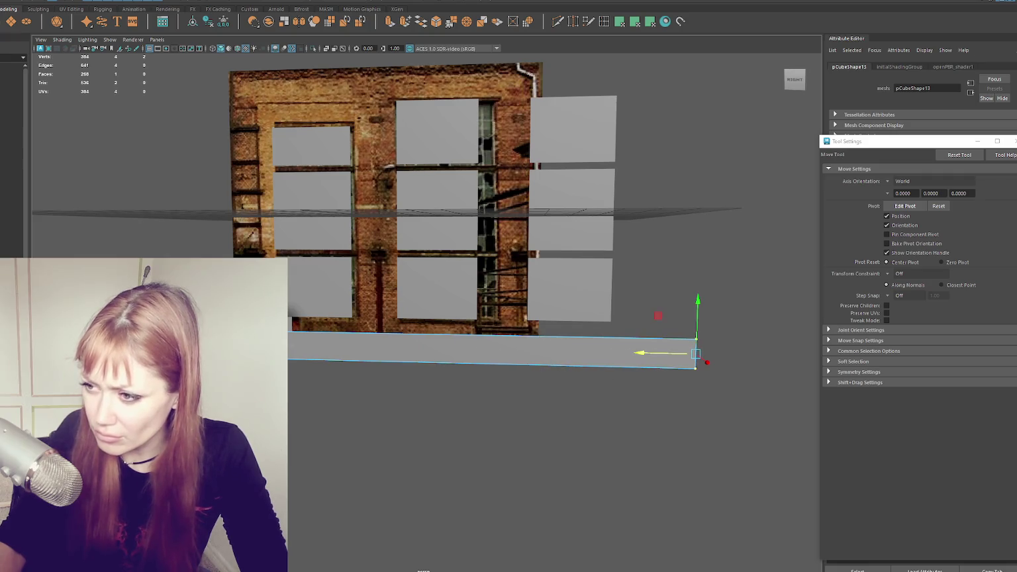
pyautogui.keyDown('alt'); pyautogui.moveTo(503, 430); pyautogui.dragTo(424, 410); pyautogui.keyUp('alt')
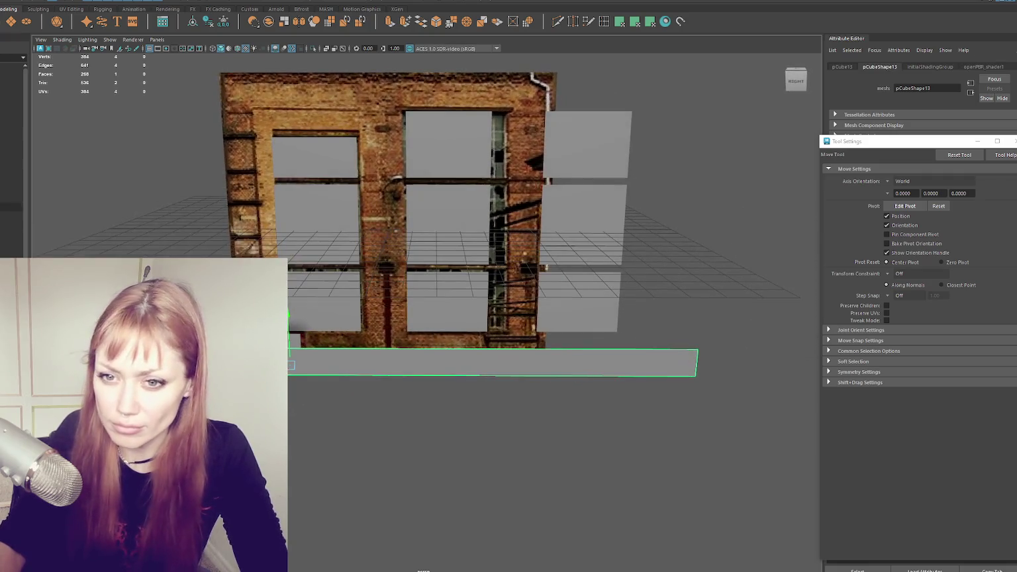
# - Hide the brick reference image and inspect the window panels in wireframe
pyautogui.click(371, 106)
pyautogui.hotkey('ctrl', 'h')
pyautogui.keyDown('alt'); pyautogui.moveTo(345, 254); pyautogui.dragTo(370, 154); pyautogui.keyUp('alt')
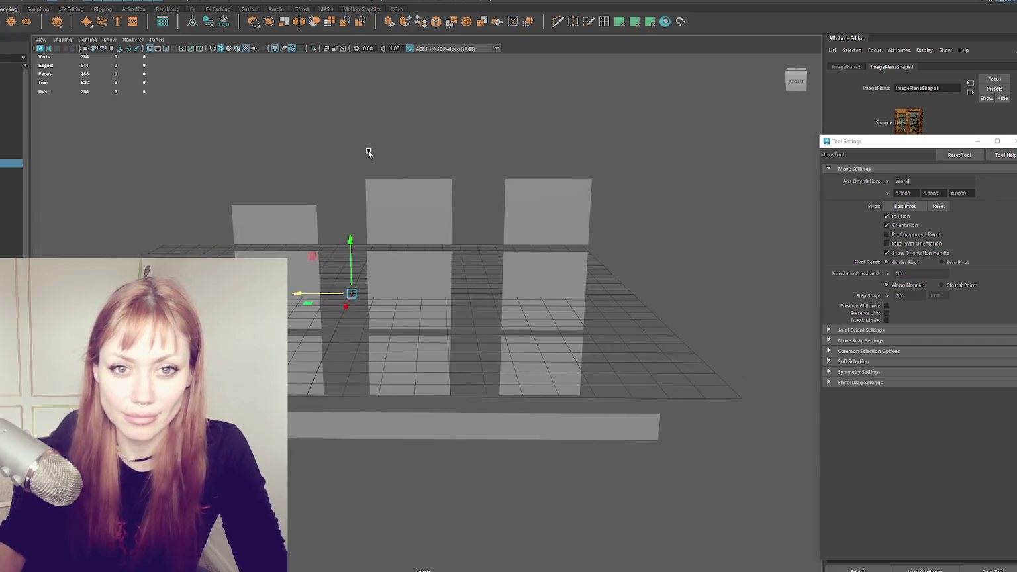
pyautogui.click(339, 161)
pyautogui.press('4')
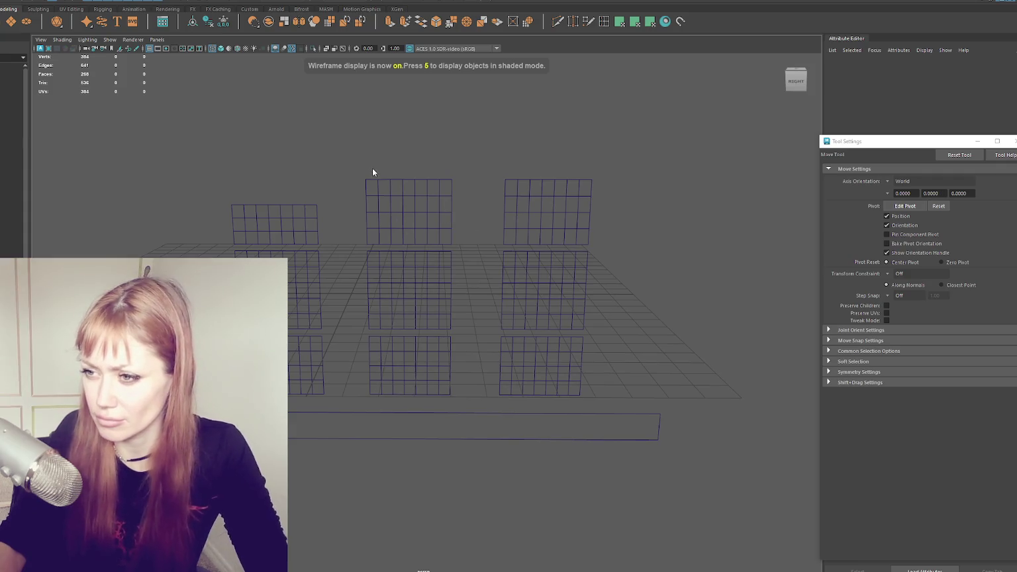
pyautogui.press('5')
pyautogui.click(409, 212)
pyautogui.keyDown('alt'); pyautogui.moveTo(409, 212); pyautogui.dragTo(317, 237); pyautogui.keyUp('alt')
pyautogui.press('4')
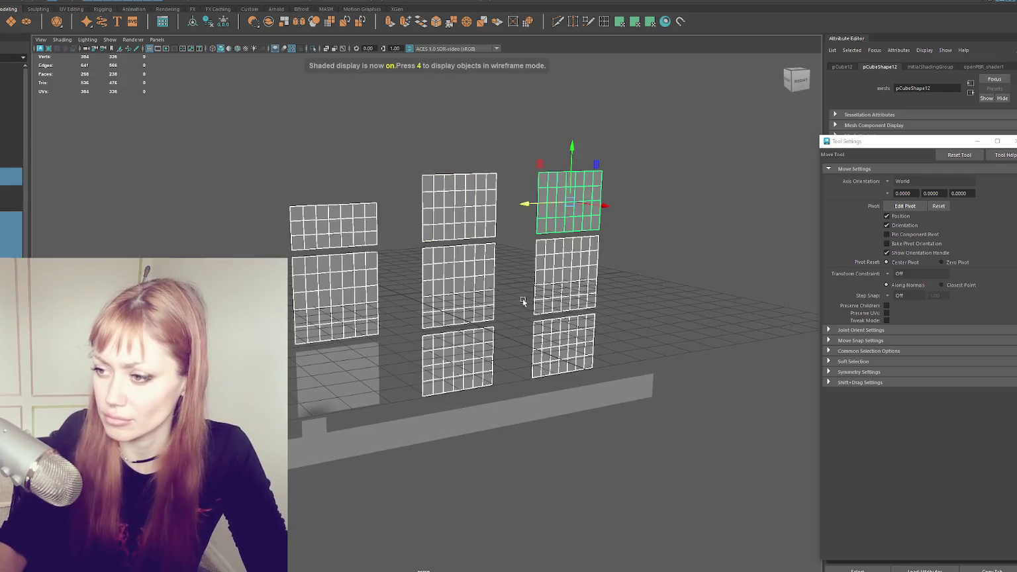
pyautogui.click(280, 170)
pyautogui.keyDown('alt'); pyautogui.moveTo(279, 170); pyautogui.dragTo(217, 173); pyautogui.keyUp('alt')
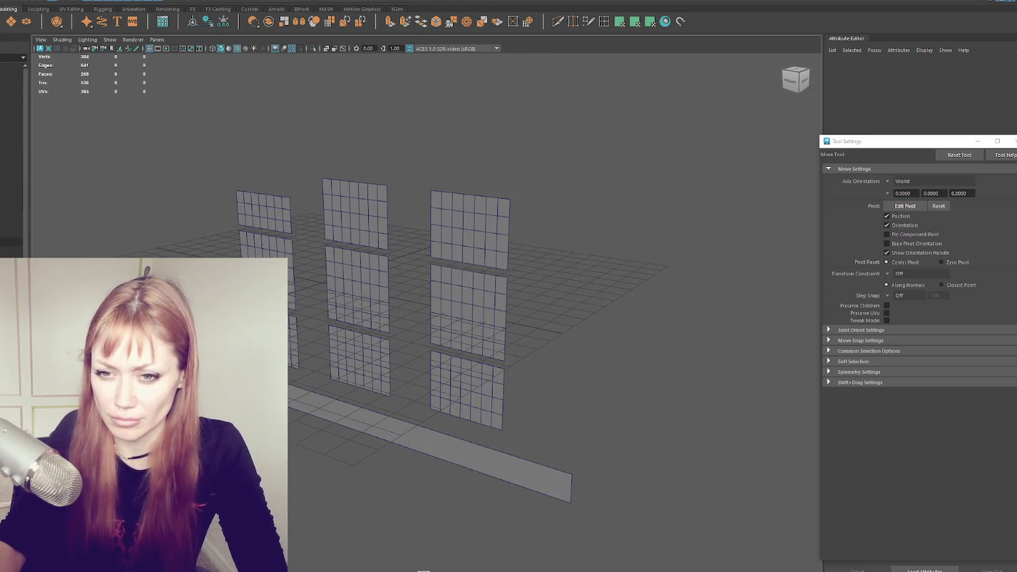
# - Unhide building box pCube5 and select all window panels through it in wireframe
pyautogui.hotkey('ctrl', 'shift', 'h')
pyautogui.moveTo(396, 213)
pyautogui.keyDown('alt'); pyautogui.mouseDown()
pyautogui.moveTo(511, 209)
pyautogui.moveTo(544, 229)
pyautogui.mouseUp(); pyautogui.keyUp('alt')
pyautogui.press('4')
pyautogui.moveTo(583, 159); pyautogui.dragTo(436, 499)
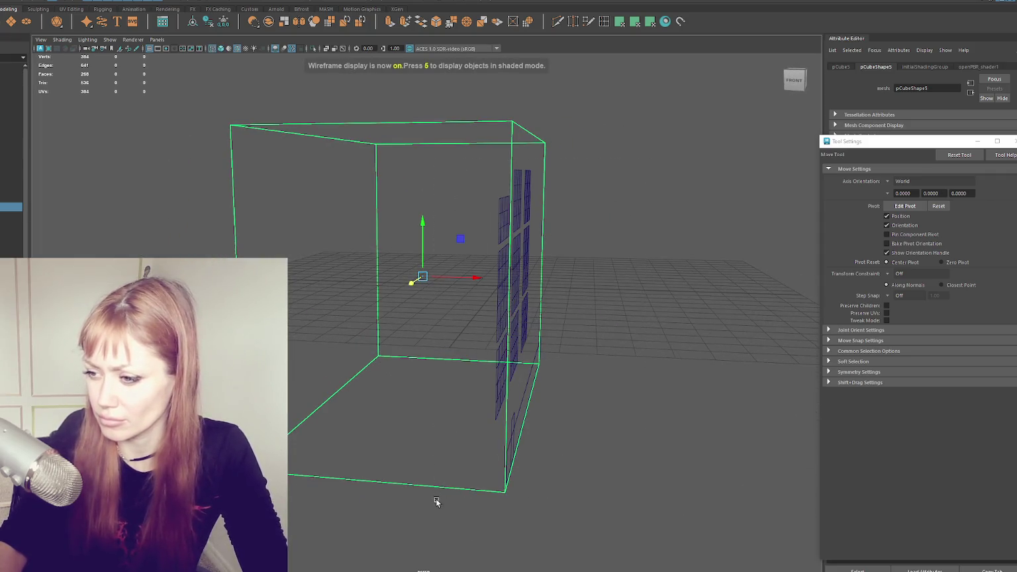
# - Push the window panels onto the box's front wall and slide the door panel against it
pyautogui.moveTo(586, 199); pyautogui.dragTo(596, 200)
pyautogui.press('5')
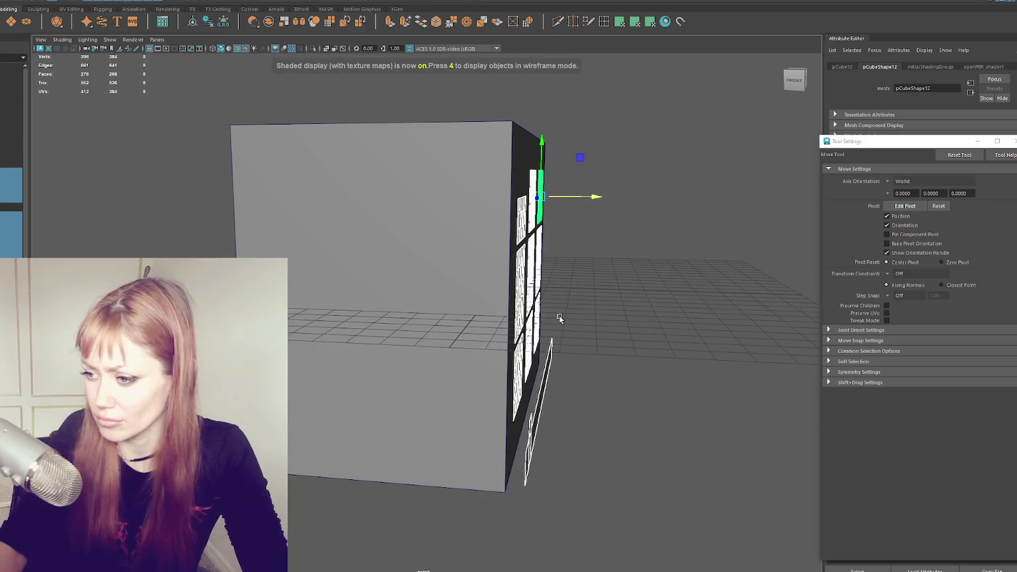
pyautogui.click(530, 451)
pyautogui.moveTo(565, 457)
pyautogui.mouseDown()
pyautogui.moveTo(547, 459)
pyautogui.moveTo(524, 411)
pyautogui.moveTo(519, 305)
pyautogui.moveTo(465, 303)
pyautogui.moveTo(461, 261)
pyautogui.mouseUp()
# - Lower and align the door panel's edges and delete a stray face on the box
pyautogui.press('F10')
pyautogui.click(442, 302)
pyautogui.moveTo(621, 244)
pyautogui.mouseDown()
pyautogui.moveTo(621, 278)
pyautogui.moveTo(463, 243)
pyautogui.moveTo(495, 229)
pyautogui.mouseUp()
pyautogui.click(466, 248)
pyautogui.press('Delete')
pyautogui.click(473, 190)
pyautogui.moveTo(473, 190)
pyautogui.keyDown('alt'); pyautogui.mouseDown()
pyautogui.moveTo(349, 276)
pyautogui.moveTo(313, 277)
pyautogui.moveTo(364, 295)
pyautogui.moveTo(493, 311)
pyautogui.moveTo(450, 73)
pyautogui.mouseUp(); pyautogui.keyUp('alt')
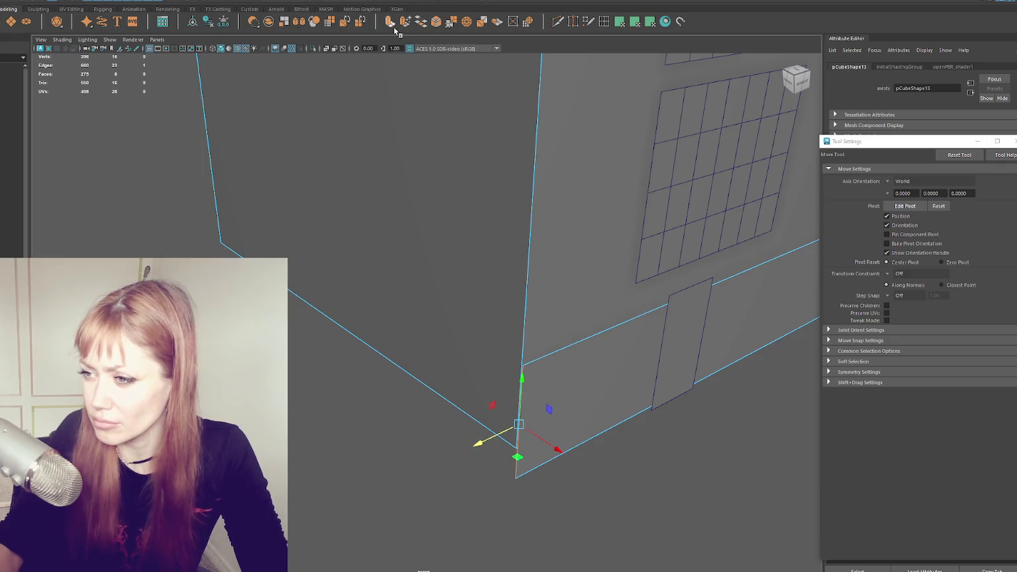
# - Bevel the edges of building box pCube5 with fraction 0.1
pyautogui.scroll(-5, 560, 135)
pyautogui.moveTo(560, 134)
pyautogui.keyDown('alt'); pyautogui.mouseDown()
pyautogui.moveTo(500, 284)
pyautogui.moveTo(437, 226)
pyautogui.mouseUp(); pyautogui.keyUp('alt')
pyautogui.press('F8')
pyautogui.press('Left')
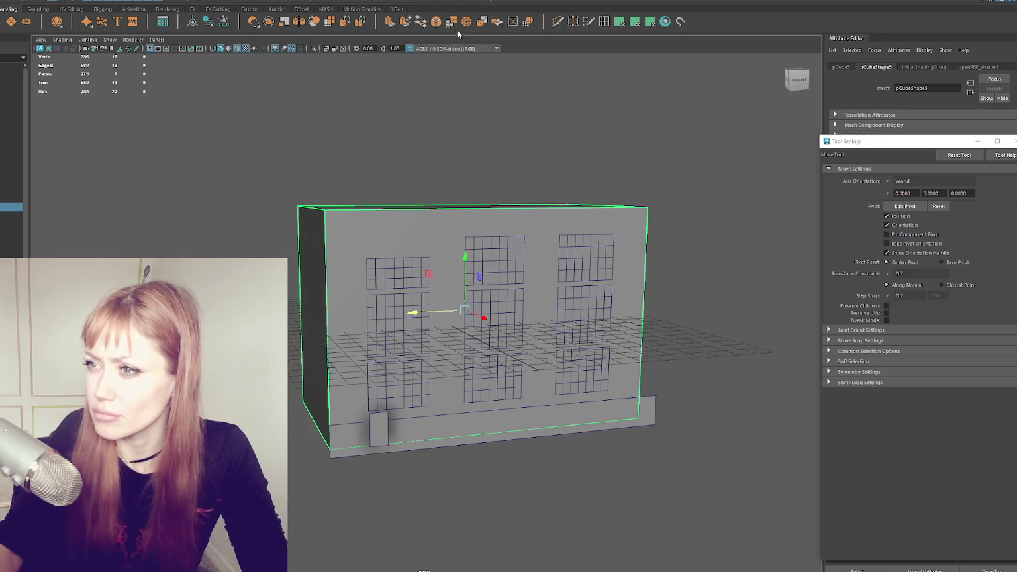
pyautogui.click(437, 23)
pyautogui.moveTo(649, 331); pyautogui.dragTo(596, 331)
pyautogui.scroll(5, 197, 150)
pyautogui.keyDown('alt'); pyautogui.moveTo(345, 218); pyautogui.dragTo(376, 268); pyautogui.keyUp('alt')
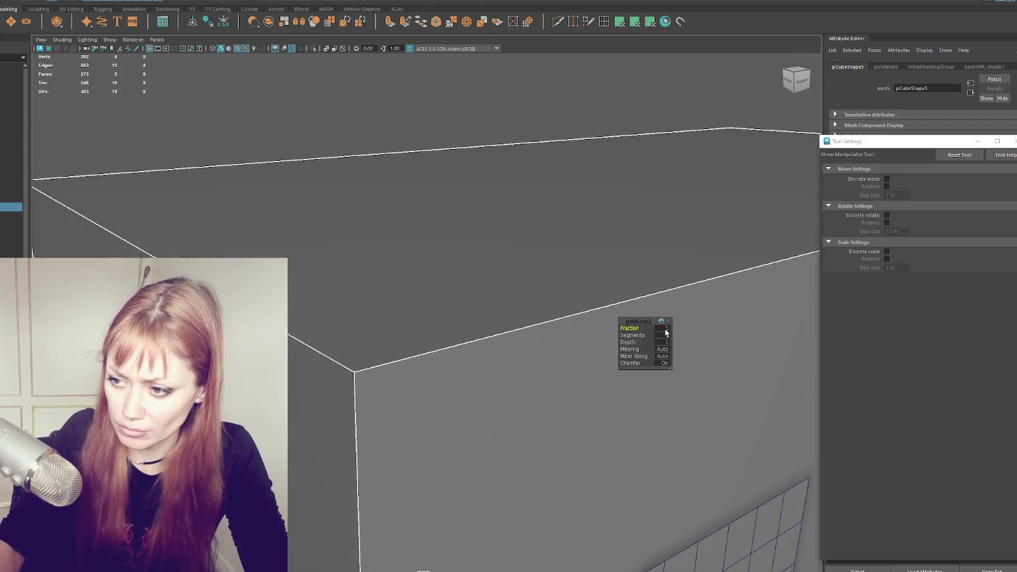
# - Reapply Edit Mesh > Bevel to the whole building's edges
pyautogui.scroll(-5, 379, 222)
pyautogui.press('F8')
pyautogui.press('q')
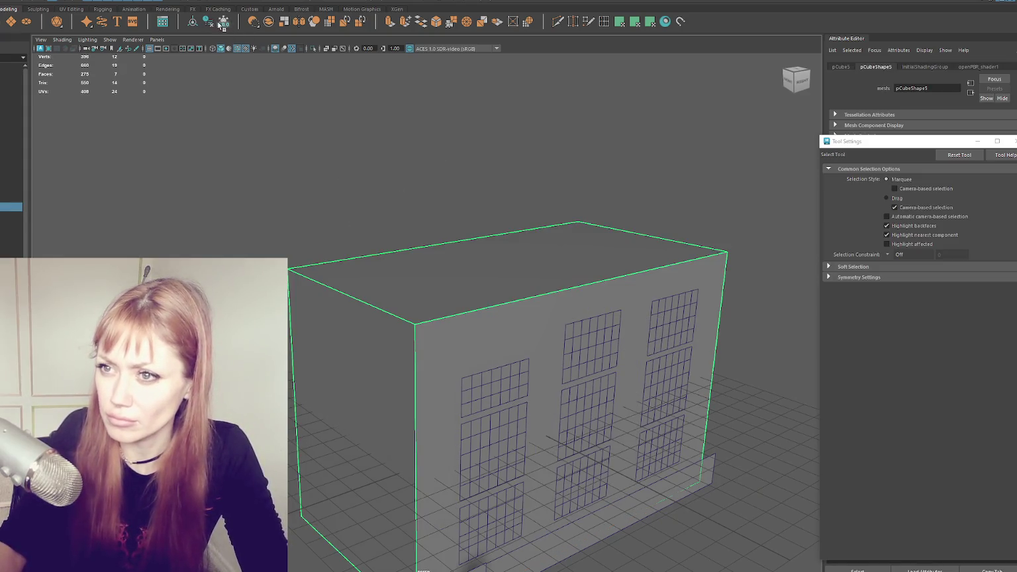
pyautogui.click(439, 22)
pyautogui.scroll(5, 381, 311)
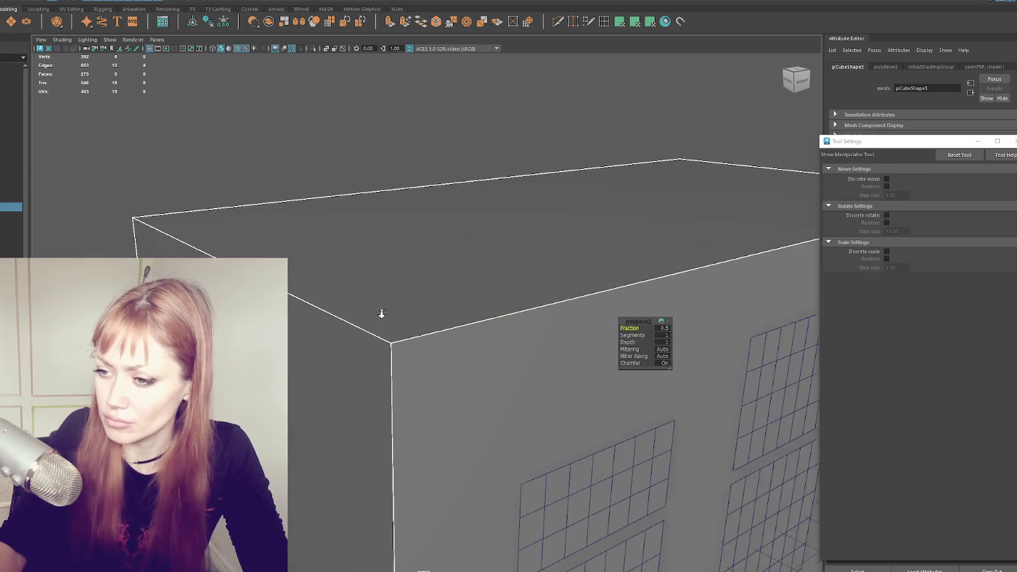
pyautogui.scroll(4, 381, 311)
pyautogui.scroll(-4, 384, 310)
pyautogui.scroll(-4, 429, 298)
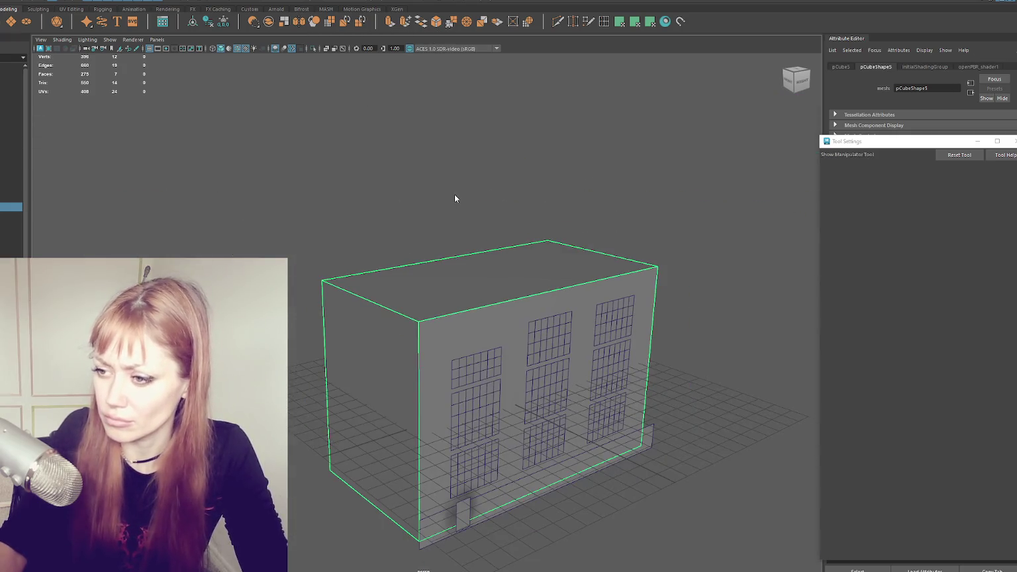
pyautogui.press('q')
pyautogui.press('4')
# - Delete the roof face and an interior wall face, then undo to restore the roof
pyautogui.keyDown('alt'); pyautogui.moveTo(518, 302); pyautogui.dragTo(497, 260); pyautogui.keyUp('alt')
pyautogui.rightClick(492, 196)
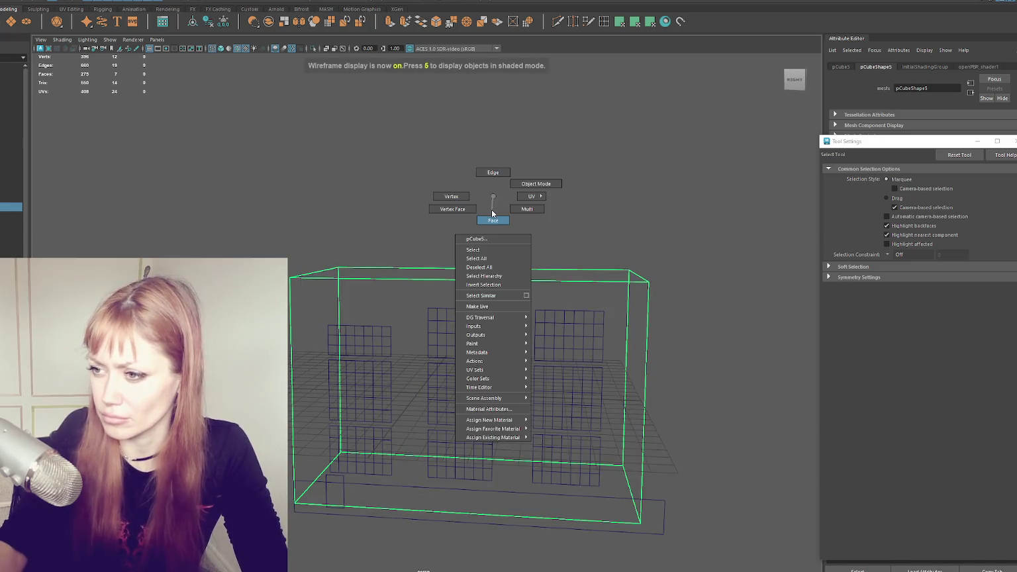
pyautogui.moveTo(466, 195); pyautogui.dragTo(466, 196, button='right')
pyautogui.click(394, 137)
pyautogui.rightClick(394, 133)
pyautogui.click(394, 157)
pyautogui.press('6')
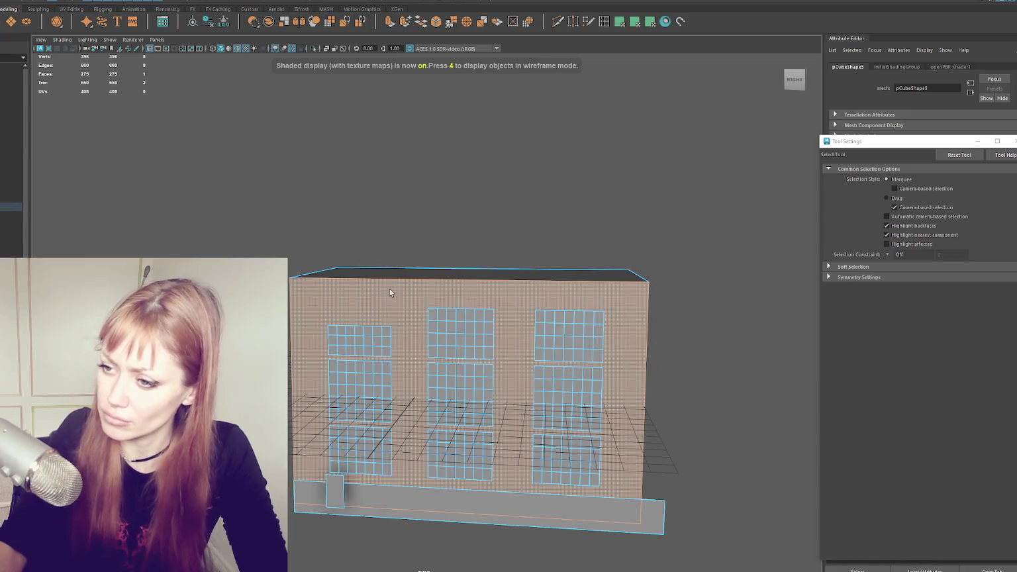
pyautogui.keyDown('alt'); pyautogui.moveTo(462, 282); pyautogui.dragTo(398, 299); pyautogui.keyUp('alt')
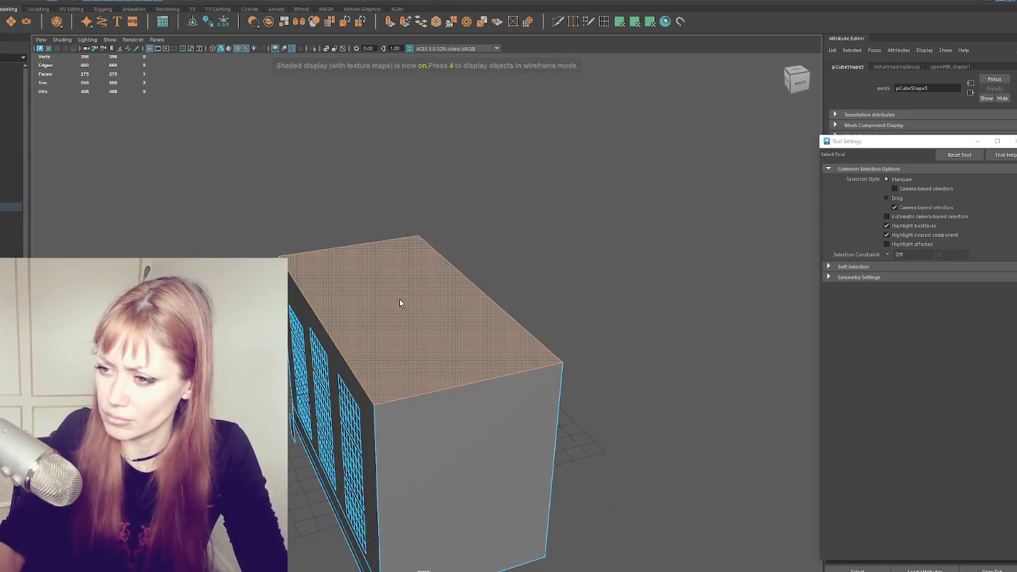
pyautogui.click(401, 298)
pyautogui.press('Delete')
pyautogui.click(430, 292)
pyautogui.press('Delete')
pyautogui.hotkey('ctrl', 'z')
pyautogui.hotkey('ctrl', 'z')
pyautogui.hotkey('ctrl', 'z')
# - Bevel once more and raise the new small cube pCube14 along Y to the roof line
pyautogui.moveTo(517, 267)
pyautogui.keyDown('alt'); pyautogui.mouseDown()
pyautogui.moveTo(526, 273)
pyautogui.moveTo(431, 153)
pyautogui.moveTo(264, 153)
pyautogui.mouseUp(); pyautogui.keyUp('alt')
pyautogui.press('w')
pyautogui.press('F8')
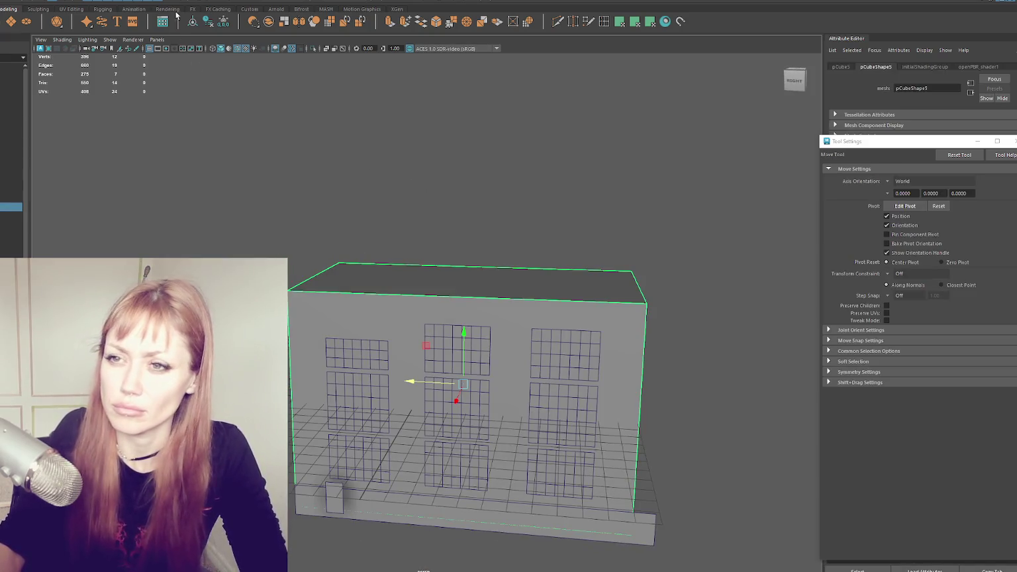
pyautogui.keyDown('alt'); pyautogui.moveTo(408, 284); pyautogui.dragTo(458, 189); pyautogui.keyUp('alt')
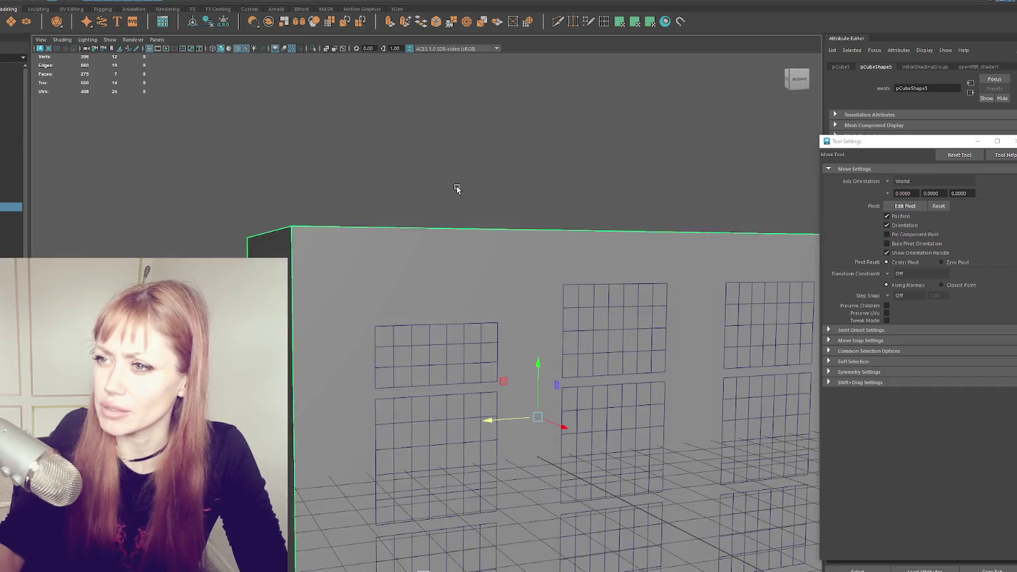
pyautogui.scroll(3, 452, 154)
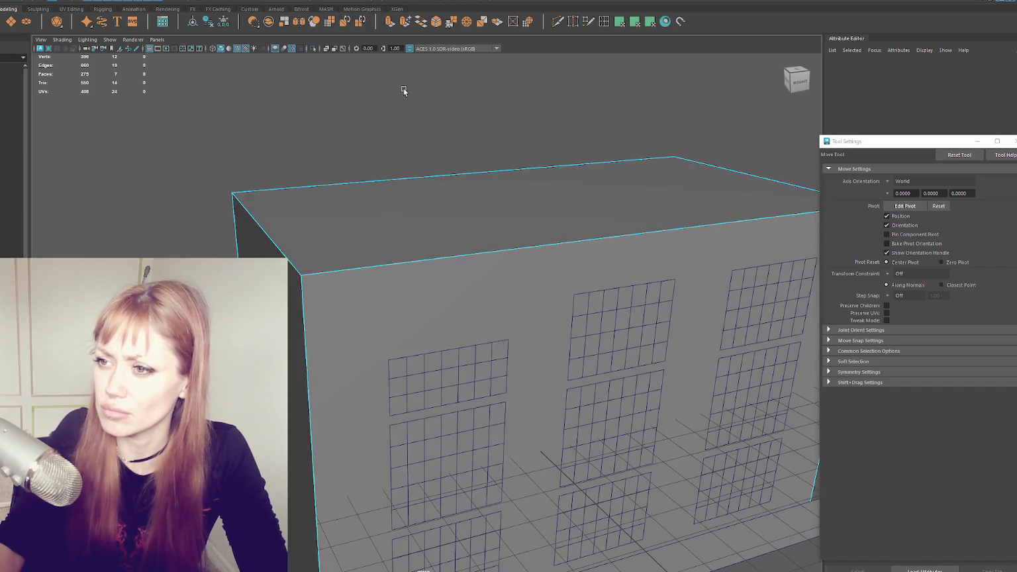
pyautogui.scroll(-5, 637, 336)
pyautogui.scroll(5, 637, 336)
pyautogui.hotkey('ctrl', 'b')
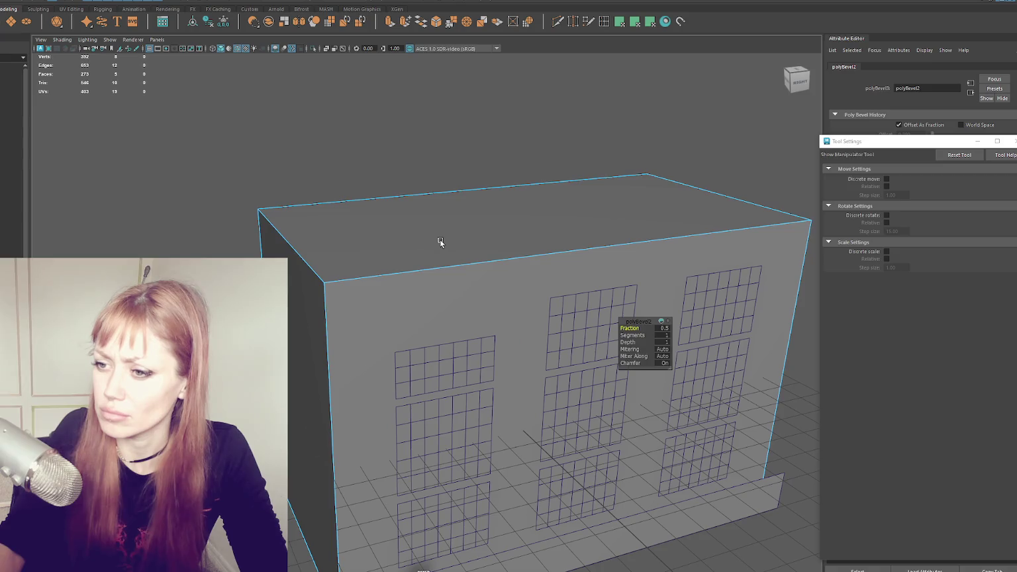
pyautogui.press('q')
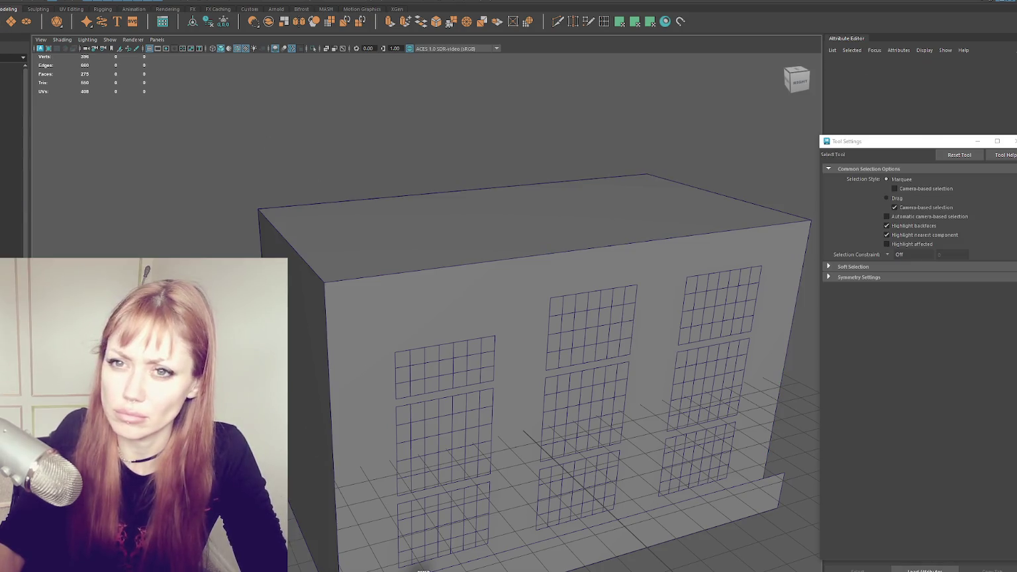
pyautogui.keyDown('alt'); pyautogui.moveTo(318, 113); pyautogui.dragTo(353, 231); pyautogui.keyUp('alt')
pyautogui.scroll(-3, 353, 231)
pyautogui.press('w')
pyautogui.moveTo(456, 335); pyautogui.dragTo(461, 248)
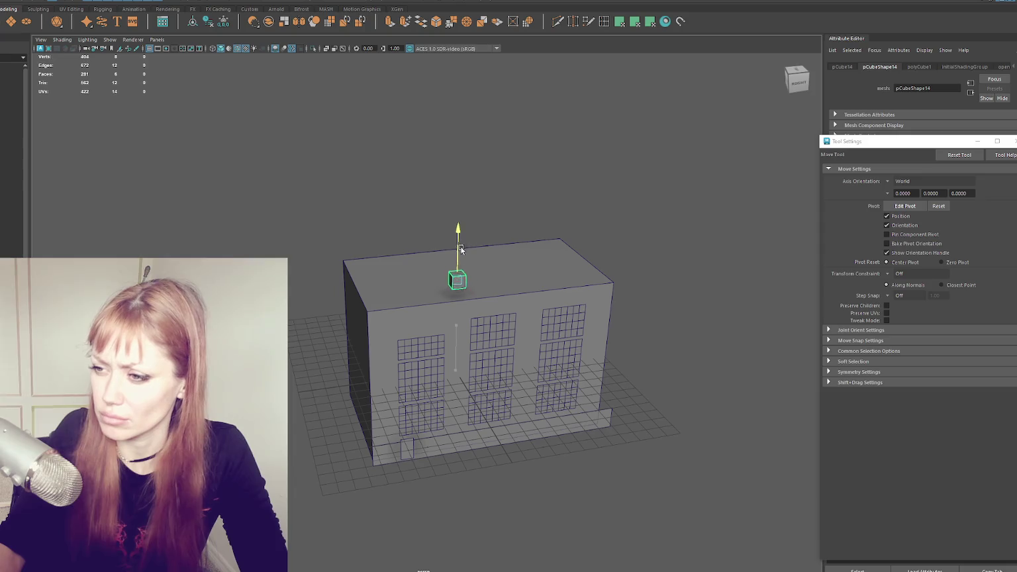
# - Stretch the small cube's side faces left and right across the building's top
pyautogui.press('4')
pyautogui.press('6')
pyautogui.moveTo(477, 317)
pyautogui.keyDown('alt'); pyautogui.mouseDown()
pyautogui.moveTo(510, 324)
pyautogui.moveTo(490, 278)
pyautogui.moveTo(526, 265)
pyautogui.mouseUp(); pyautogui.keyUp('alt')
pyautogui.click(526, 304)
pyautogui.press('4')
pyautogui.scroll(2, 523, 259)
pyautogui.scroll(3, 589, 200)
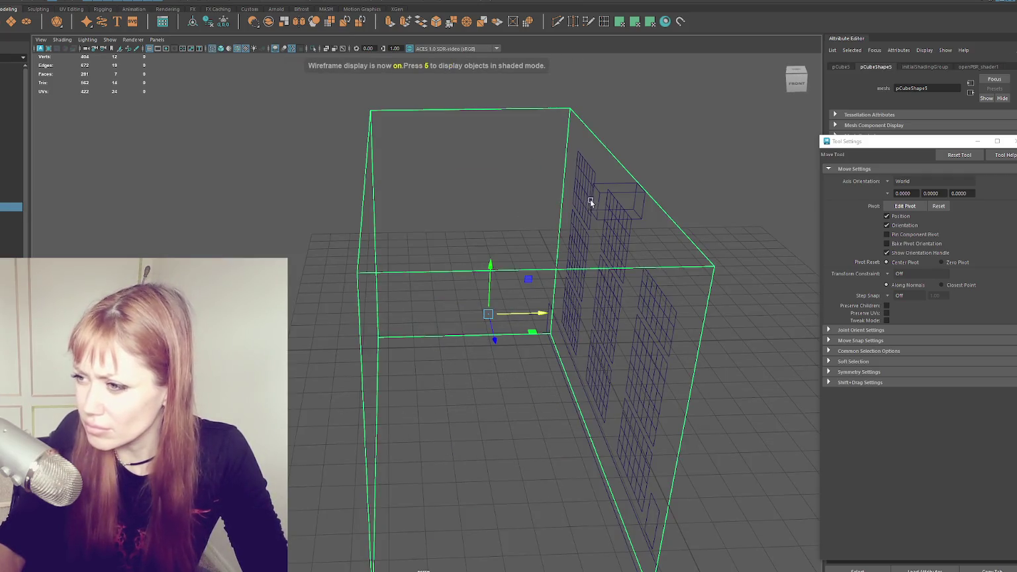
pyautogui.click(600, 197)
pyautogui.press('F11')
pyautogui.click(595, 205)
pyautogui.moveTo(631, 199); pyautogui.dragTo(399, 210)
pyautogui.press('5')
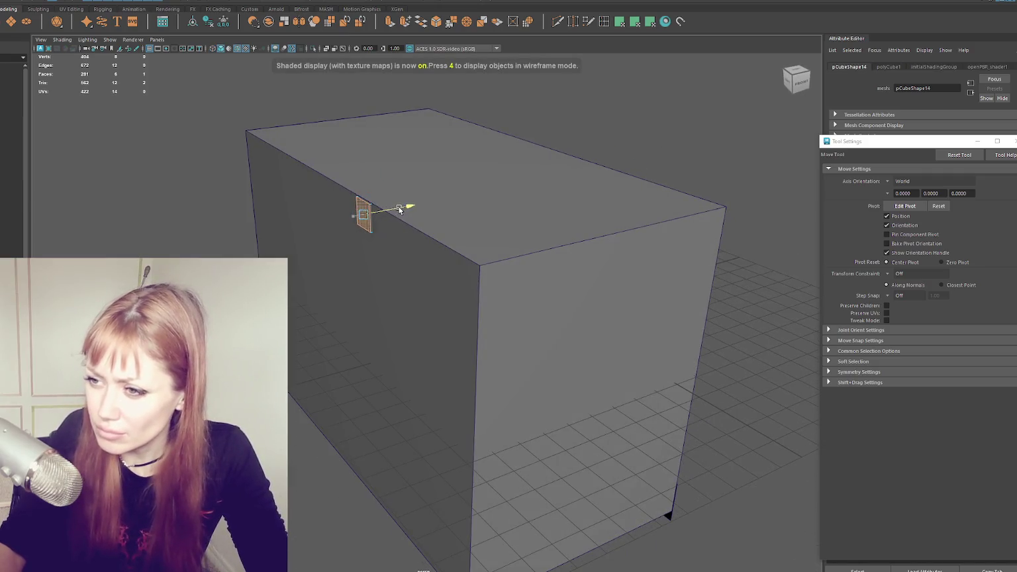
pyautogui.press('4')
pyautogui.click(463, 195)
pyautogui.press('5')
pyautogui.moveTo(510, 202); pyautogui.dragTo(586, 266)
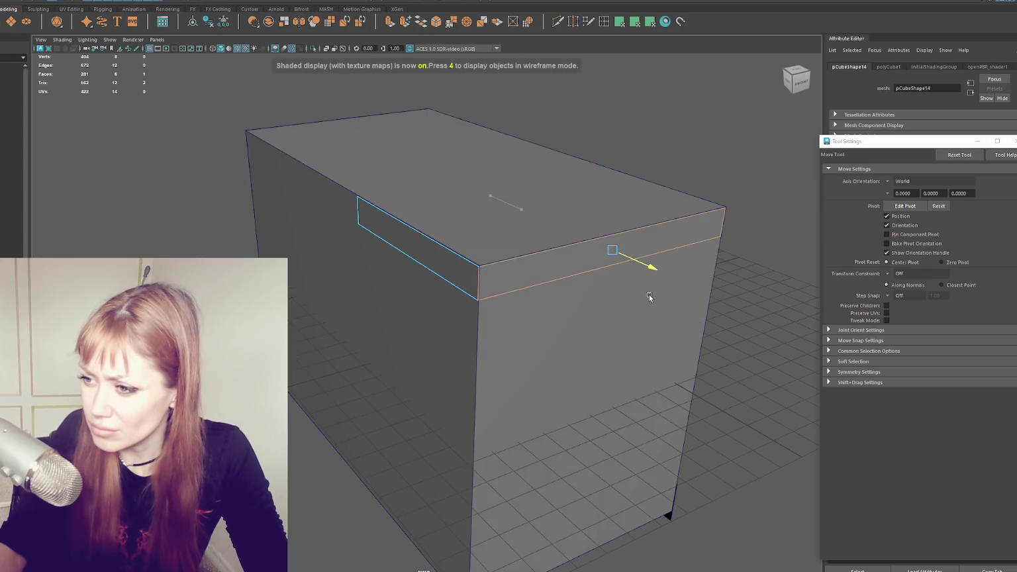
# - Lower the block's front top edge to its base and delete the collapsed face
pyautogui.click(539, 191)
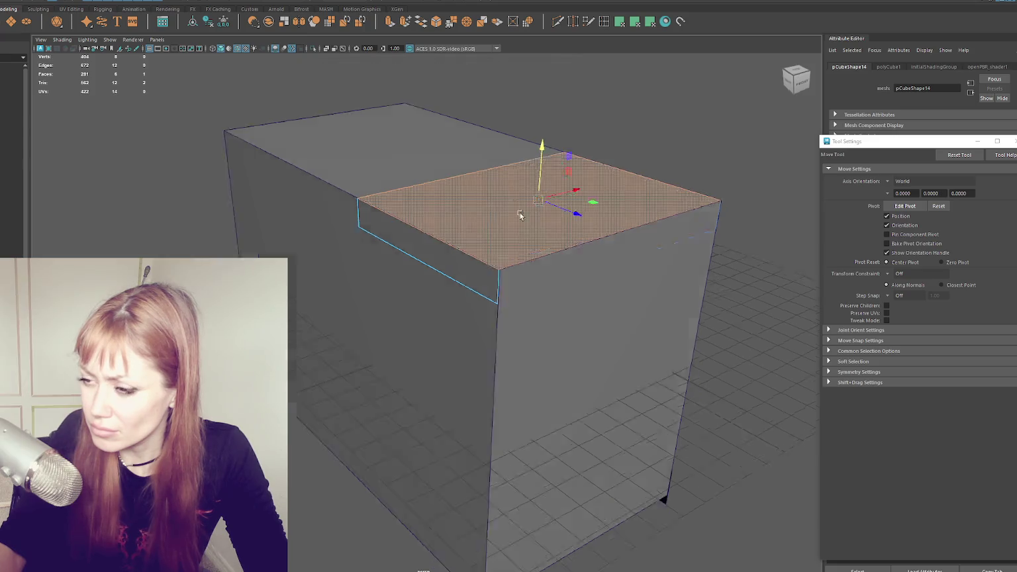
pyautogui.keyDown('alt'); pyautogui.moveTo(543, 186); pyautogui.dragTo(441, 219); pyautogui.keyUp('alt')
pyautogui.click(441, 217)
pyautogui.hotkey('ctrl', 'z')
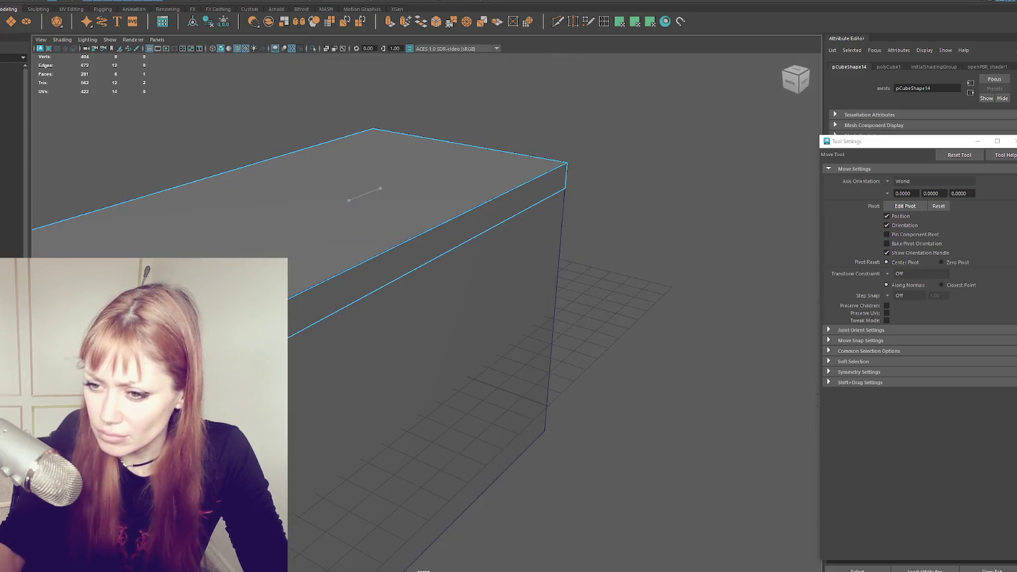
pyautogui.keyDown('alt'); pyautogui.moveTo(370, 192); pyautogui.dragTo(263, 229); pyautogui.keyUp('alt')
pyautogui.click(375, 144)
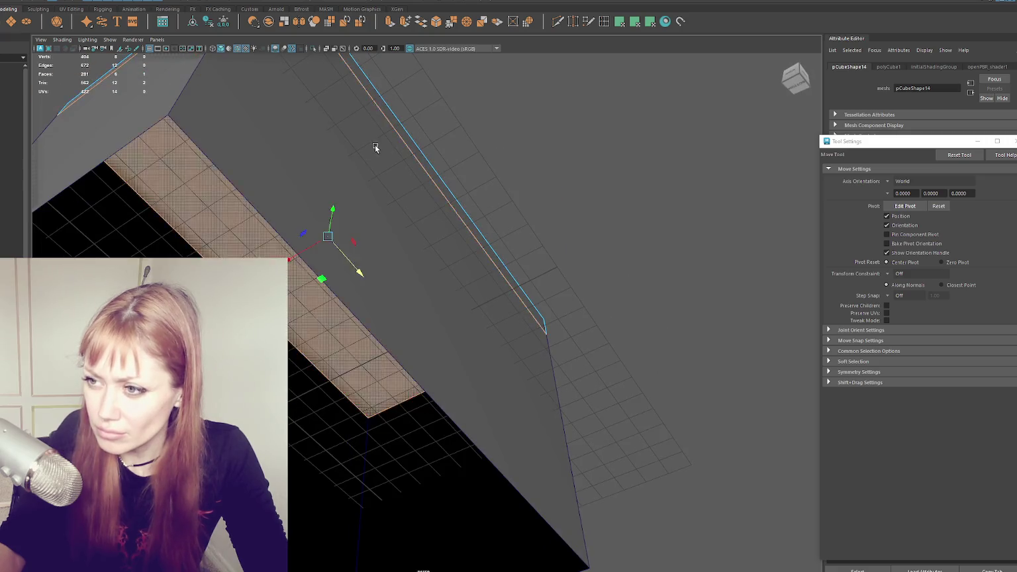
pyautogui.keyDown('alt'); pyautogui.moveTo(375, 145); pyautogui.dragTo(376, 199); pyautogui.keyUp('alt')
pyautogui.click(376, 216)
pyautogui.moveTo(350, 311); pyautogui.dragTo(341, 391, button='middle')
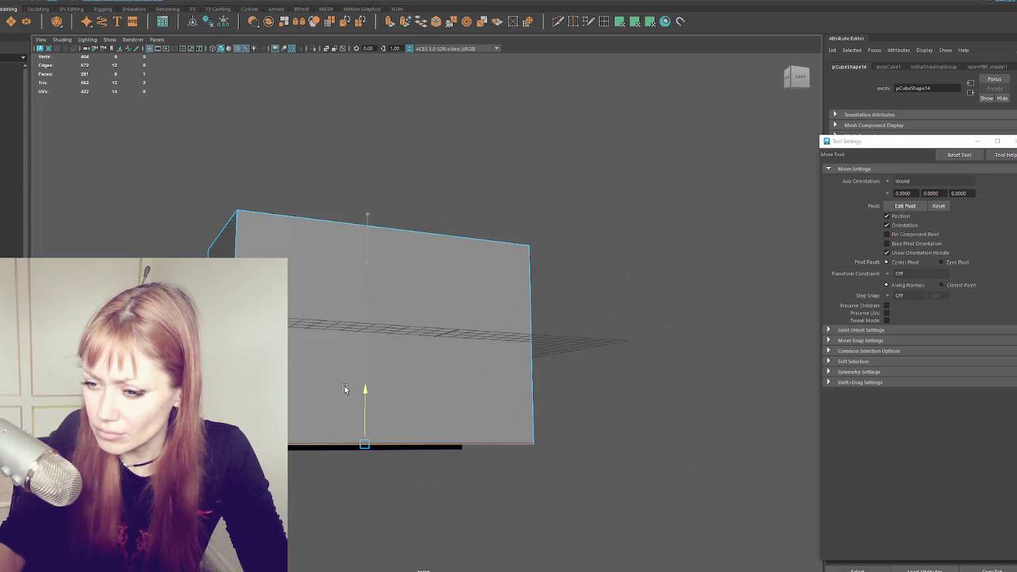
pyautogui.press('Delete')
# - Return to object mode, clear the selection and select the whole building block
pyautogui.moveTo(460, 375)
pyautogui.keyDown('alt'); pyautogui.mouseDown()
pyautogui.moveTo(583, 386)
pyautogui.moveTo(572, 392)
pyautogui.mouseUp(); pyautogui.keyUp('alt')
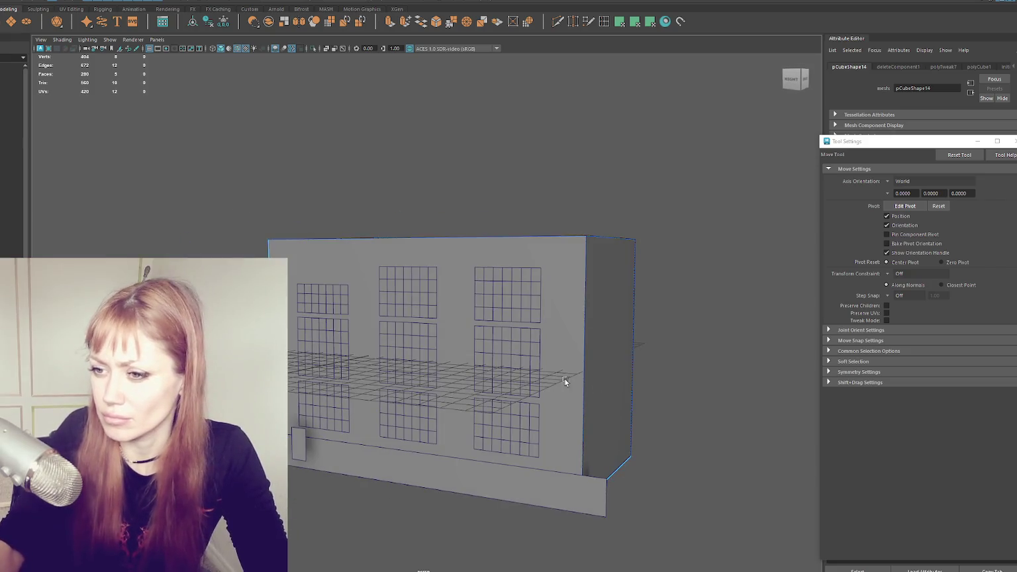
pyautogui.moveTo(357, 132); pyautogui.dragTo(451, 87, button='right')
pyautogui.moveTo(307, 181); pyautogui.dragTo(233, 255)
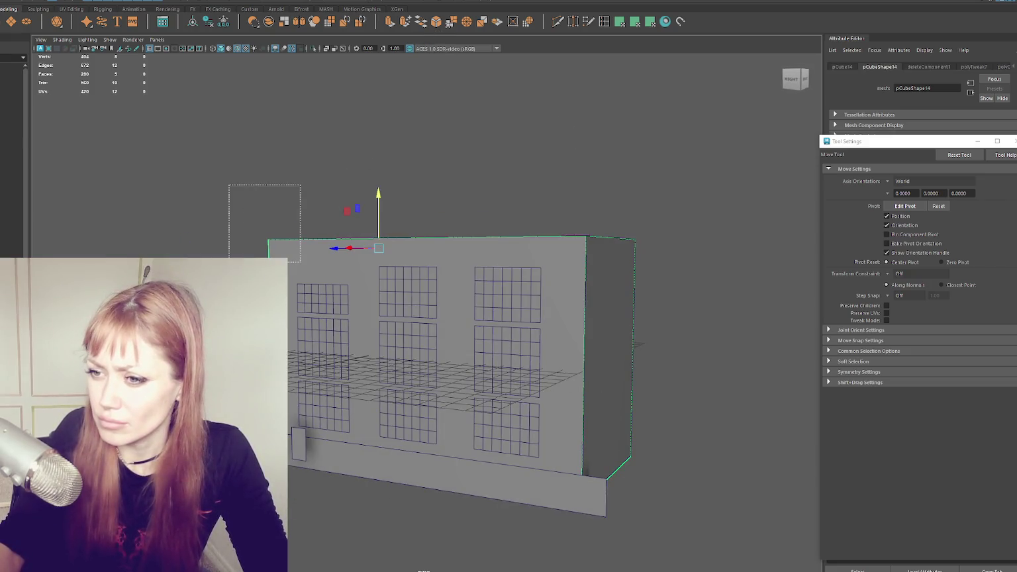
pyautogui.click(291, 251)
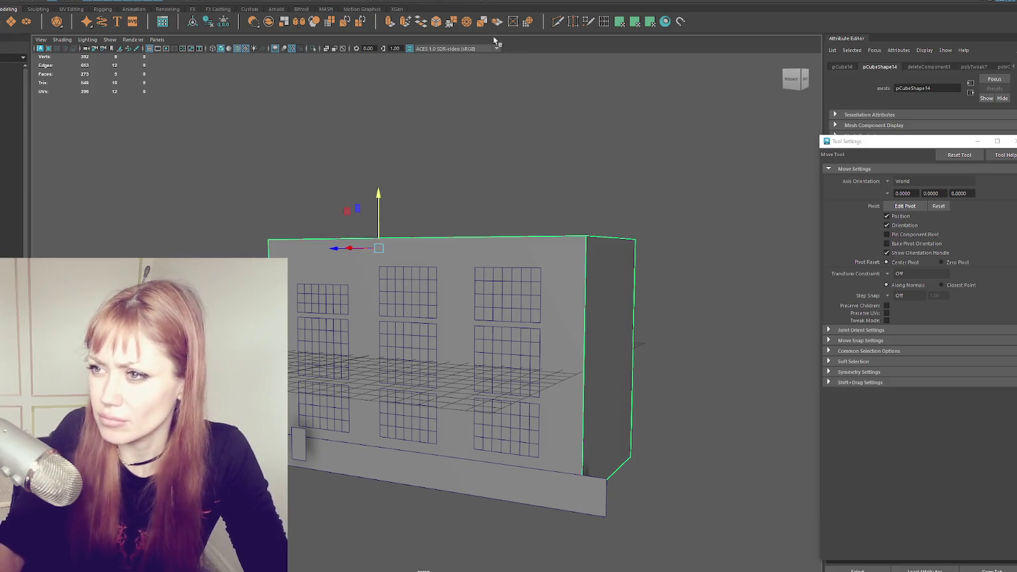
# - Bevel the block, stepping Fraction from 0.01 down to 0.002, then soften its edges
pyautogui.click(435, 21)
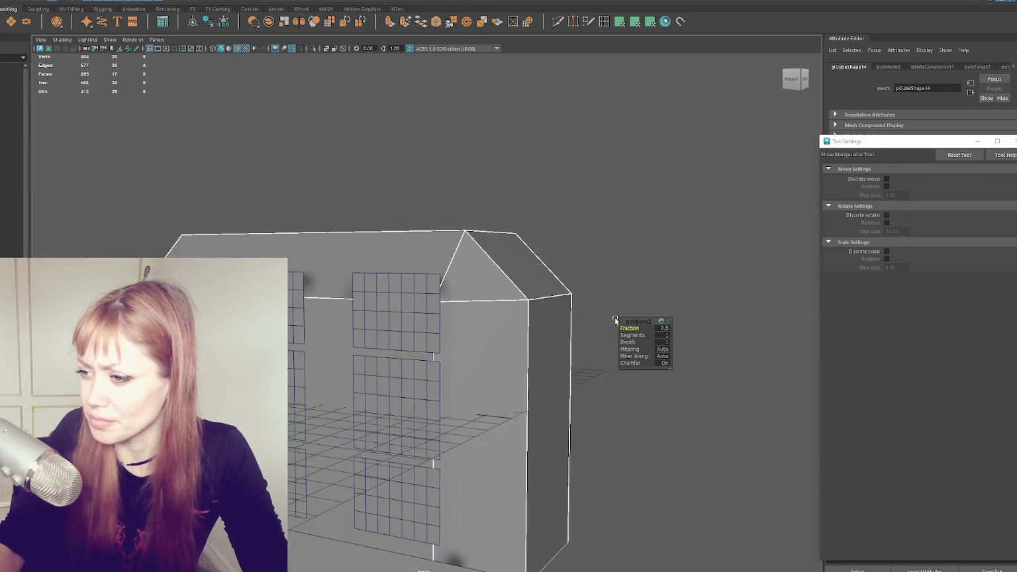
pyautogui.click(665, 328)
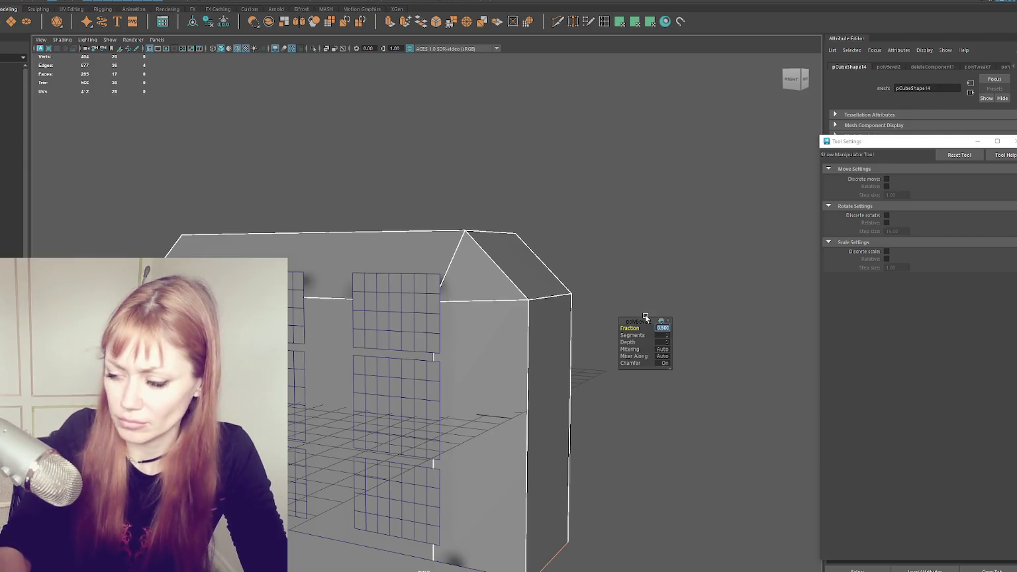
pyautogui.write('0.01')
pyautogui.press('Return')
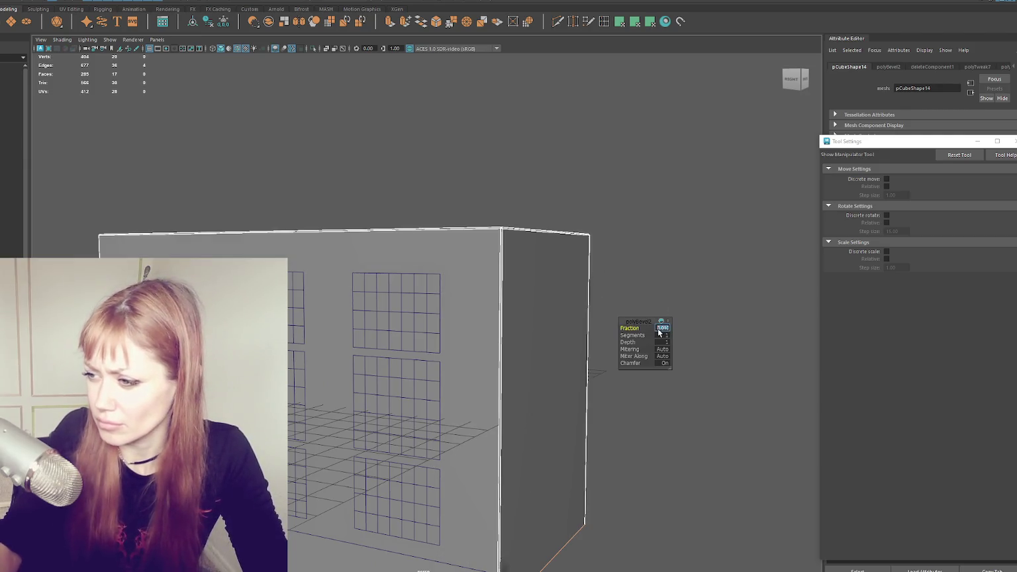
pyautogui.press('Return')
pyautogui.moveTo(538, 241)
pyautogui.keyDown('alt'); pyautogui.mouseDown()
pyautogui.moveTo(623, 145)
pyautogui.moveTo(500, 220)
pyautogui.mouseUp(); pyautogui.keyUp('alt')
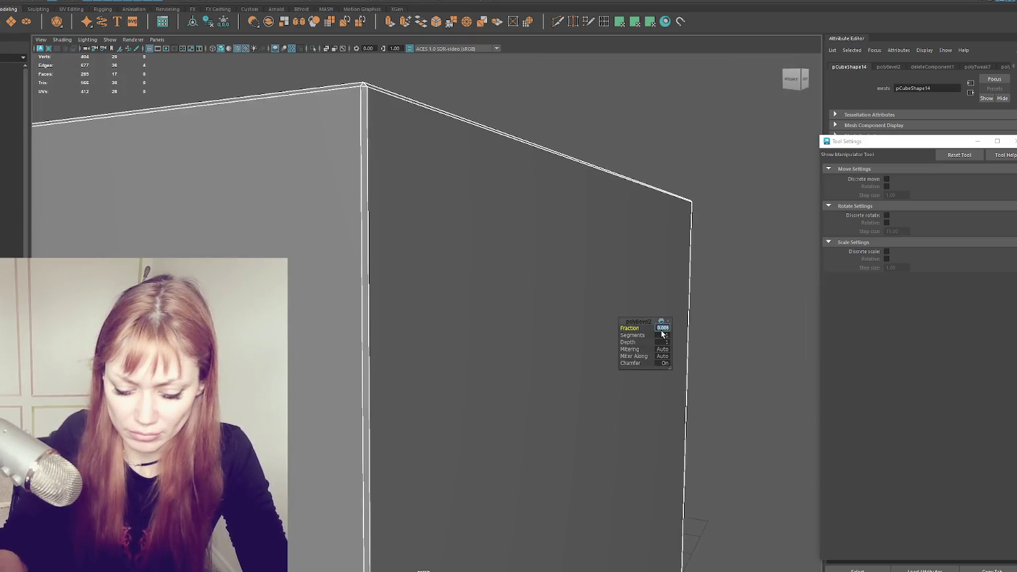
pyautogui.press('Return')
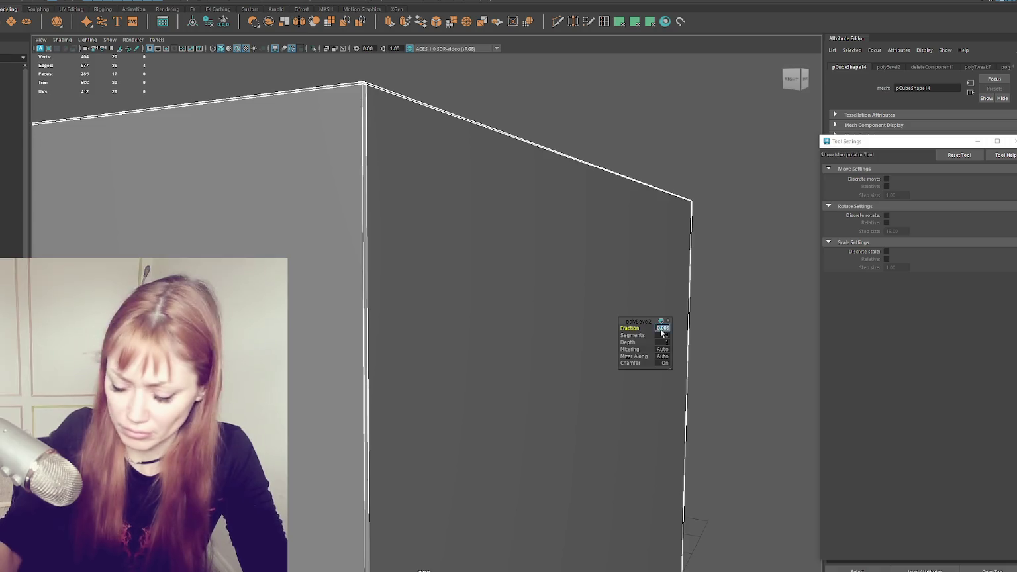
pyautogui.write('.002')
pyautogui.press('Return')
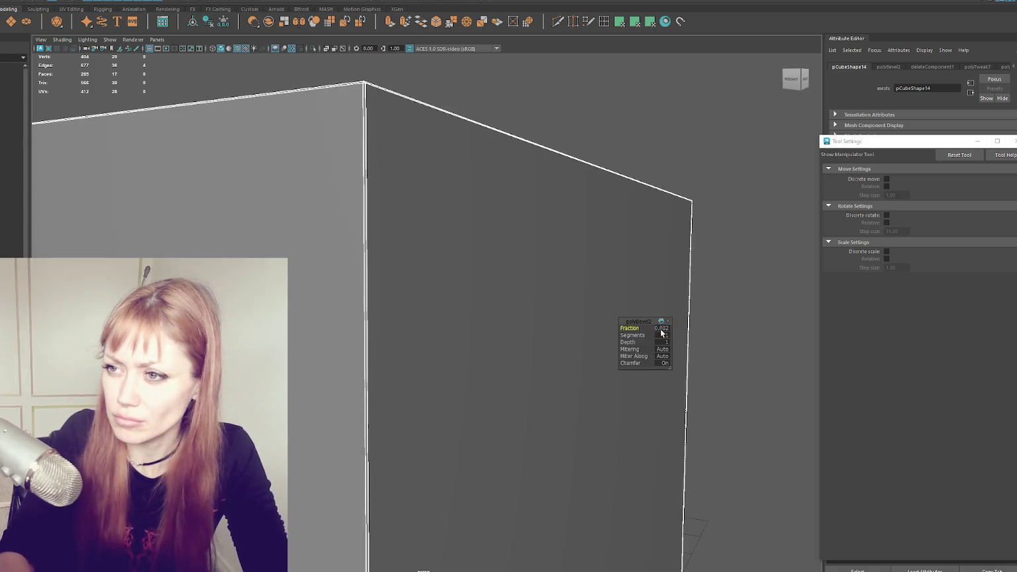
pyautogui.scroll(-5, 661, 333)
pyautogui.press('q')
pyautogui.keyDown('shift'); pyautogui.rightClick(530, 167); pyautogui.keyUp('shift')
pyautogui.keyDown('shift'); pyautogui.moveTo(531, 168); pyautogui.dragTo(688, 185, button='right'); pyautogui.keyUp('shift')
# - Select all the block's faces, planar-project their UVs, then cut, sew and lay them out
pyautogui.scroll(-3, 531, 224)
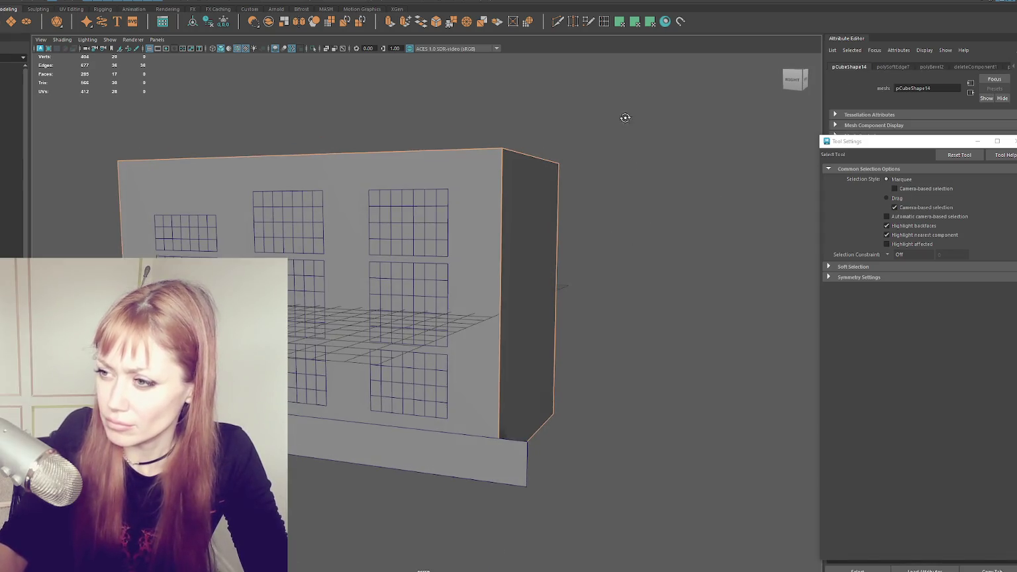
pyautogui.moveTo(620, 126); pyautogui.dragTo(113, 430)
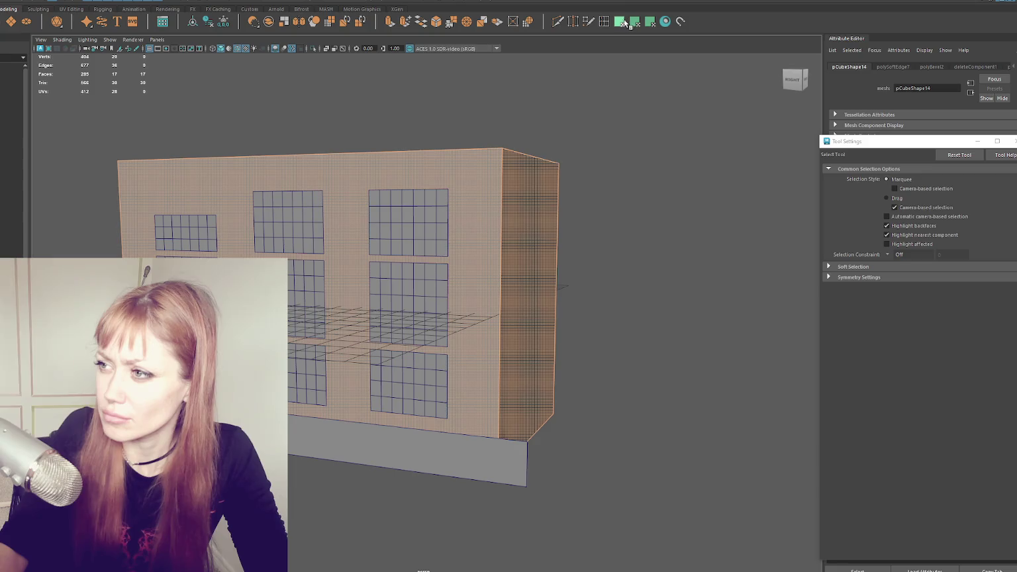
pyautogui.keyDown('alt'); pyautogui.moveTo(588, 126); pyautogui.dragTo(741, 236); pyautogui.keyUp('alt')
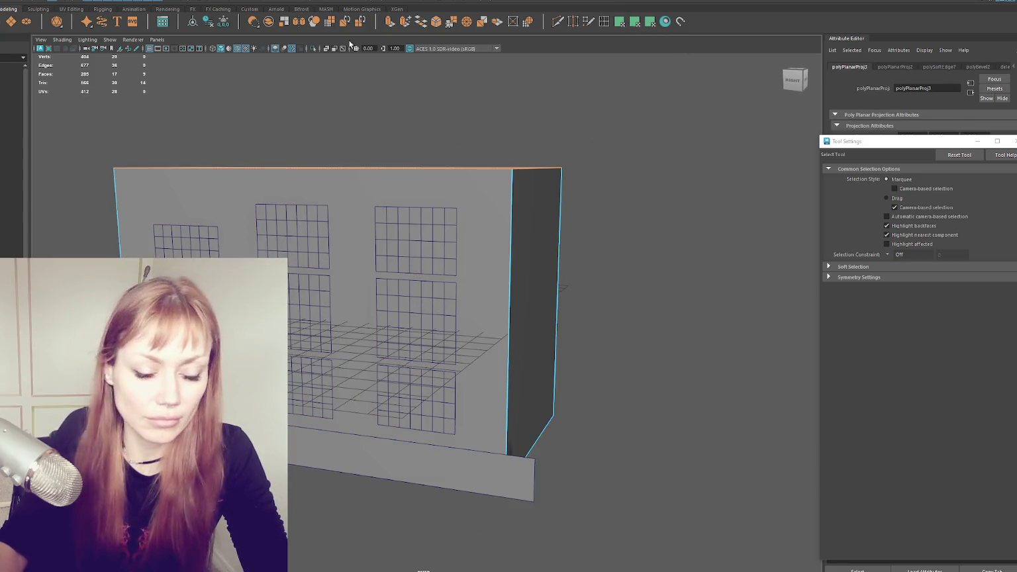
pyautogui.click(285, 79)
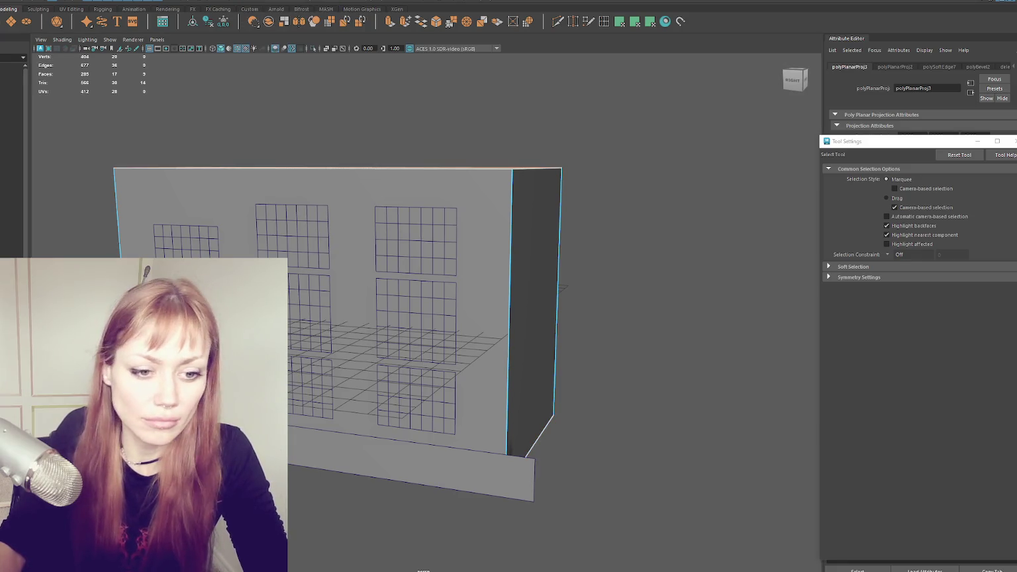
pyautogui.press('F12')
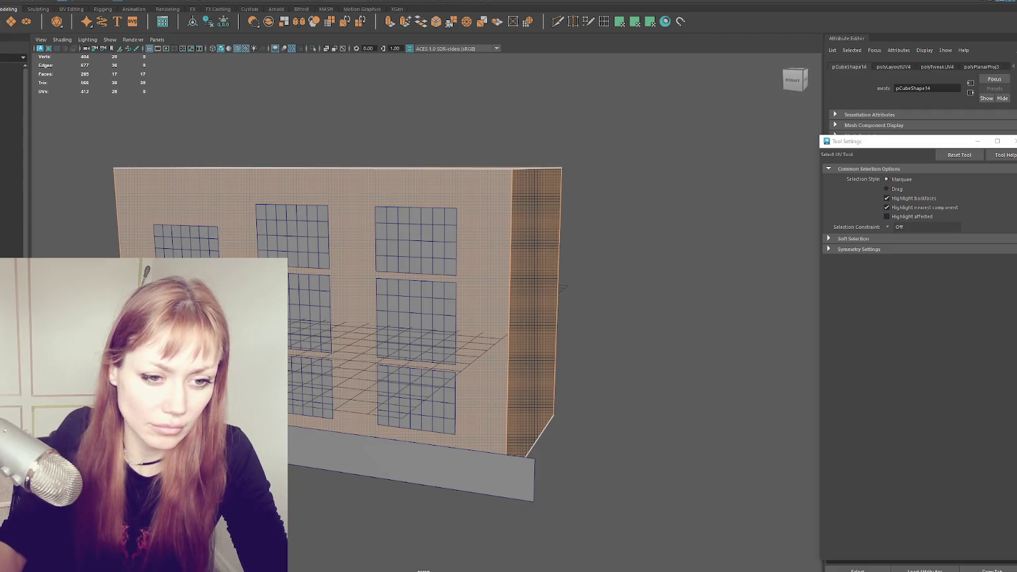
pyautogui.press('F8')
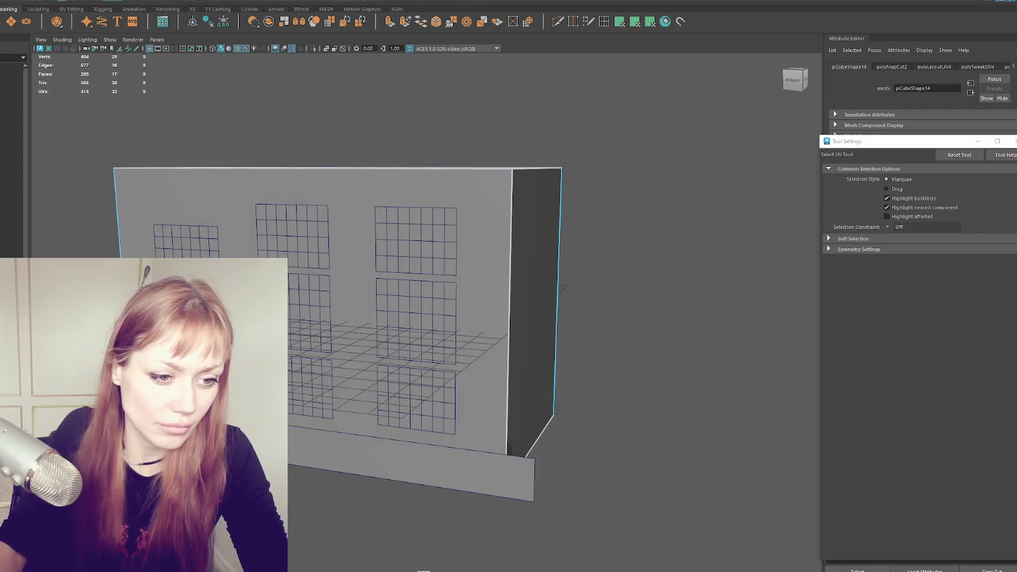
pyautogui.press('F8')
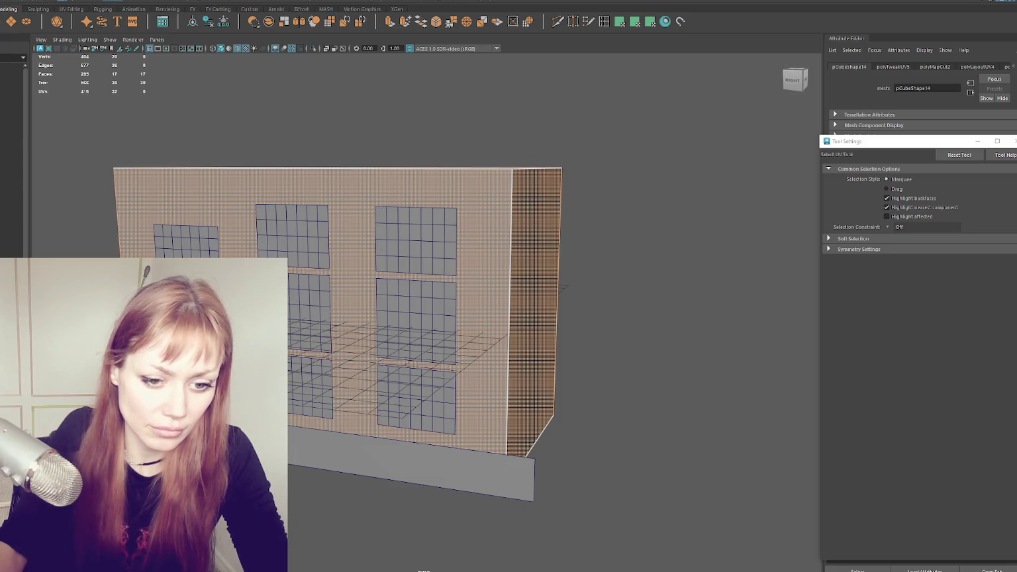
pyautogui.press('F8')
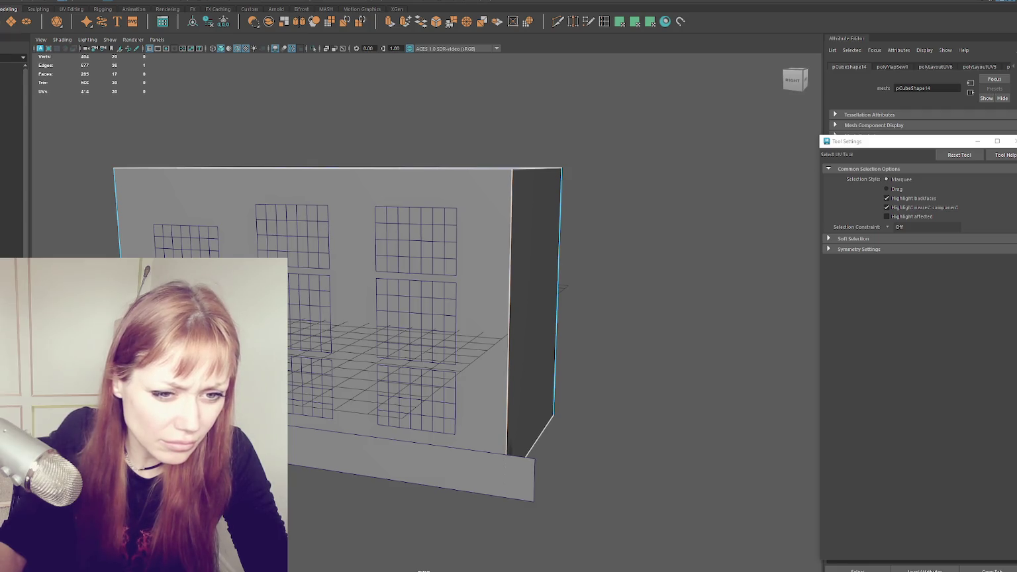
pyautogui.press('F8')
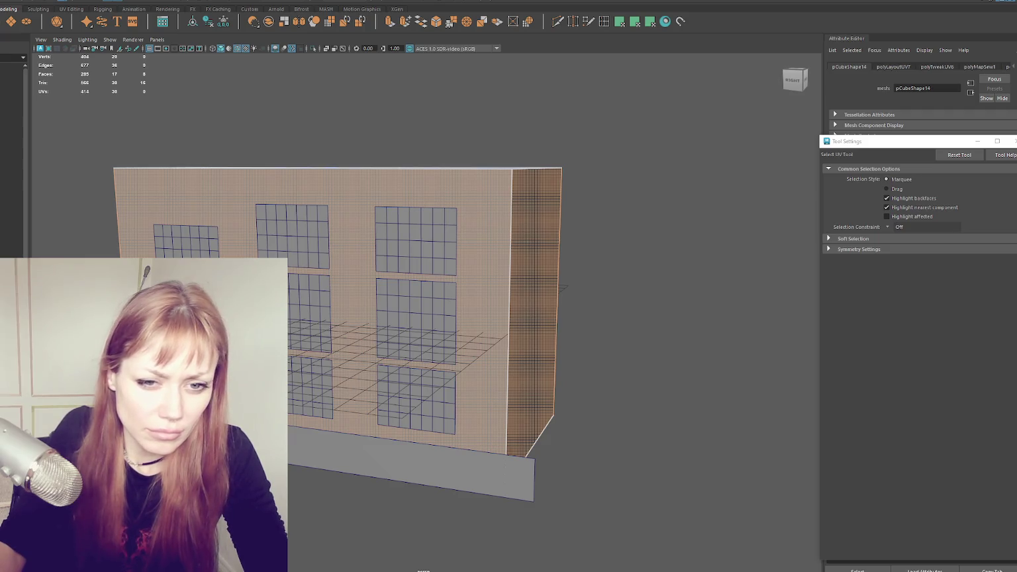
pyautogui.moveTo(316, 232)
pyautogui.keyDown('alt'); pyautogui.mouseDown()
pyautogui.moveTo(547, 193)
pyautogui.moveTo(382, 213)
pyautogui.mouseUp(); pyautogui.keyUp('alt')
pyautogui.press('F8')
# - Select the front wall's bottom edge and raise it to shorten the wall
pyautogui.scroll(-3, 390, 281)
pyautogui.click(391, 281)
pyautogui.scroll(3, 392, 284)
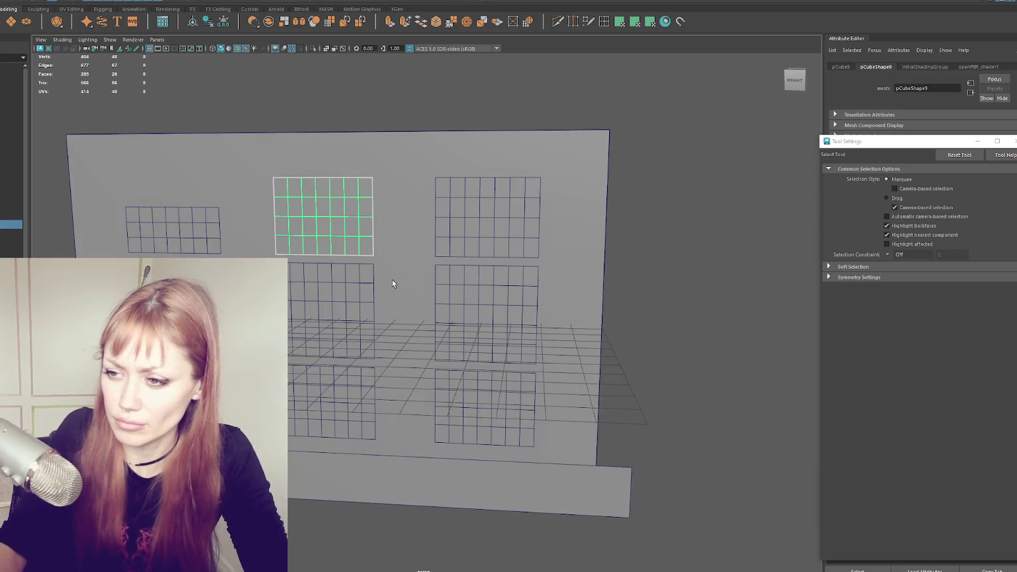
pyautogui.moveTo(391, 281)
pyautogui.keyDown('alt'); pyautogui.mouseDown()
pyautogui.moveTo(318, 304)
pyautogui.moveTo(394, 204)
pyautogui.moveTo(473, 164)
pyautogui.moveTo(375, 286)
pyautogui.mouseUp(); pyautogui.keyUp('alt')
pyautogui.click(374, 286)
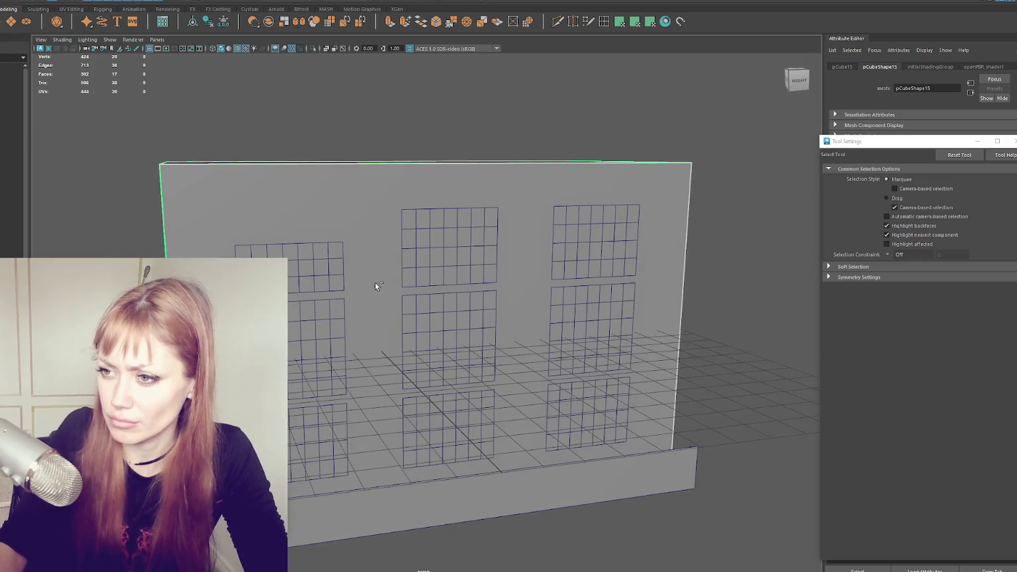
pyautogui.press('w')
pyautogui.click(374, 432)
pyautogui.moveTo(359, 437)
pyautogui.keyDown('alt'); pyautogui.mouseDown()
pyautogui.moveTo(366, 415)
pyautogui.moveTo(356, 412)
pyautogui.mouseUp(); pyautogui.keyUp('alt')
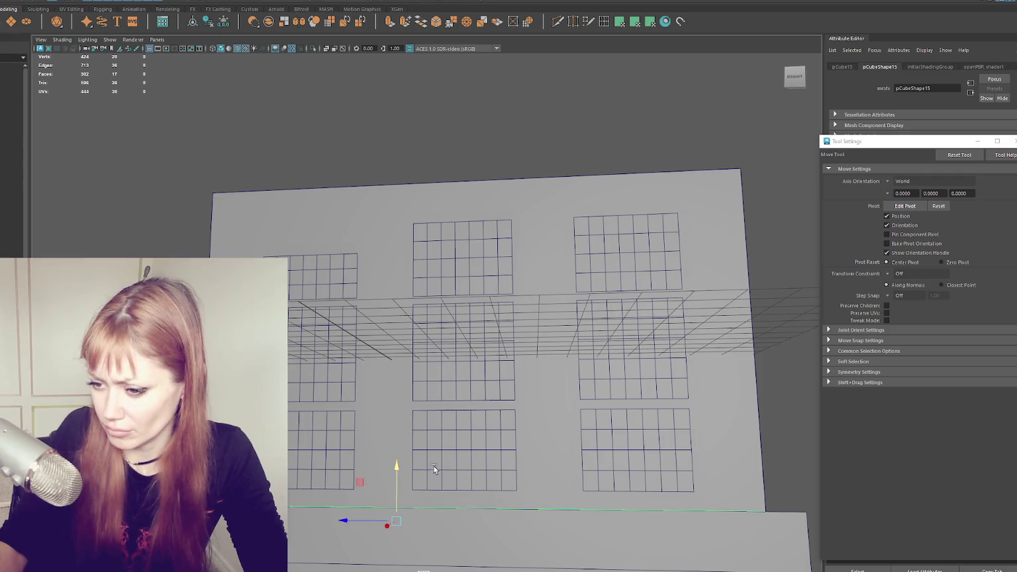
pyautogui.scroll(-5, 427, 470)
pyautogui.rightClick(613, 331)
pyautogui.press('4')
pyautogui.moveTo(627, 375); pyautogui.dragTo(529, 454)
pyautogui.press('5')
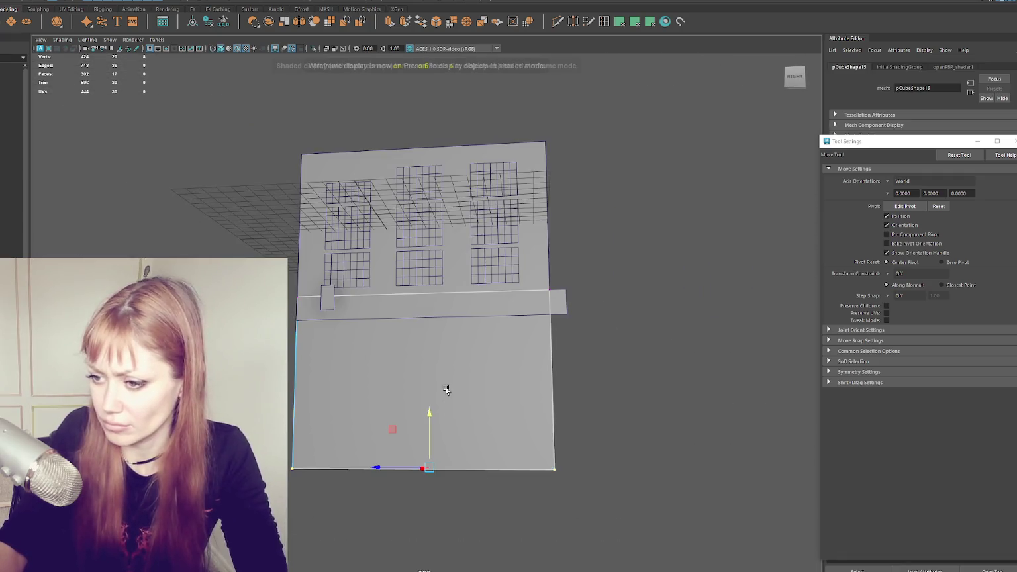
pyautogui.moveTo(430, 397); pyautogui.dragTo(616, 235)
pyautogui.click(564, 285)
# - Select the wall's lower corner and left edges and slide them along X to fit the base strip
pyautogui.keyDown('alt'); pyautogui.moveTo(329, 252); pyautogui.dragTo(554, 311); pyautogui.keyUp('alt')
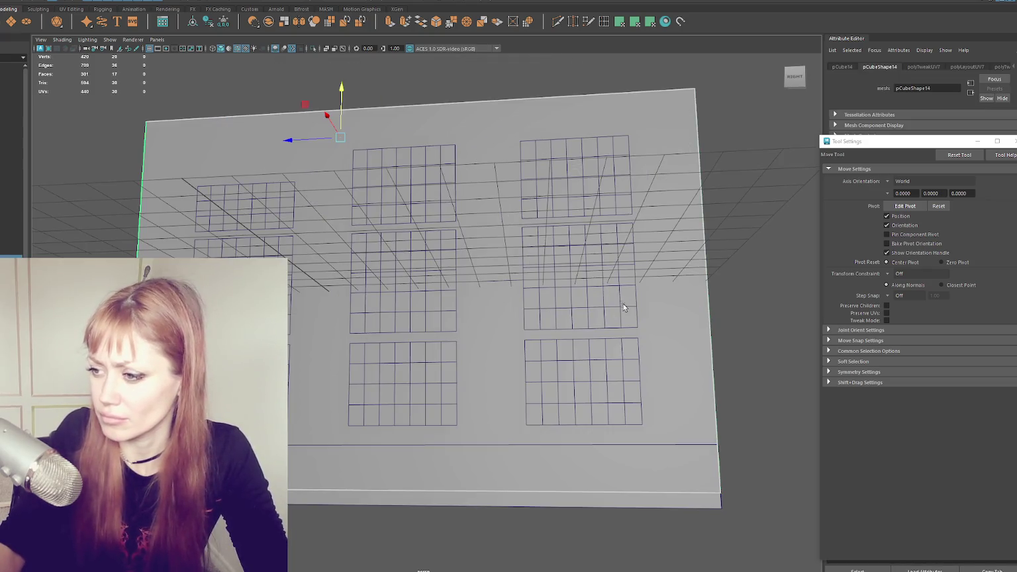
pyautogui.scroll(5, 560, 303)
pyautogui.moveTo(635, 280)
pyautogui.mouseDown()
pyautogui.moveTo(621, 317)
pyautogui.moveTo(549, 381)
pyautogui.moveTo(414, 370)
pyautogui.mouseUp()
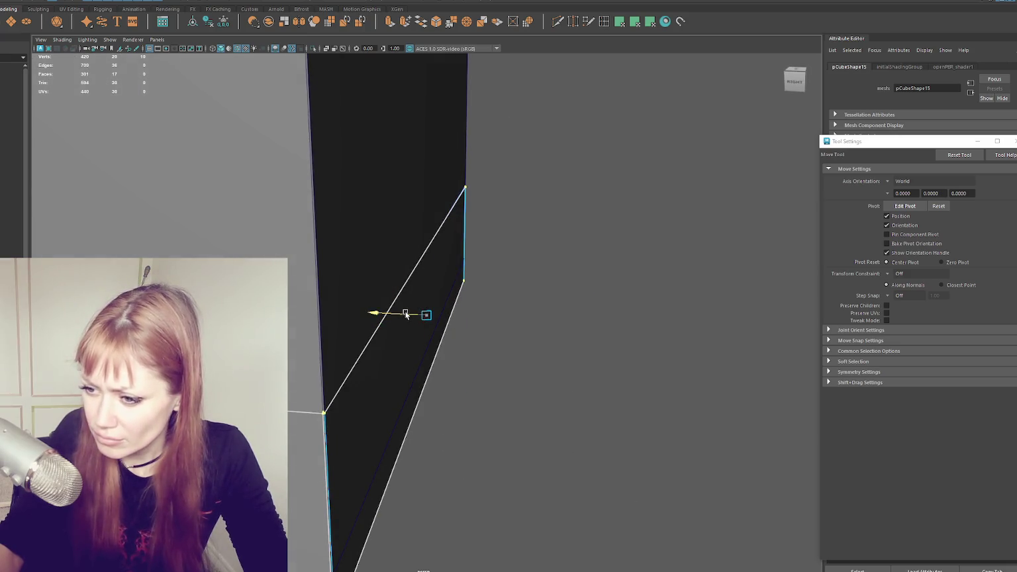
pyautogui.scroll(-5, 375, 311)
pyautogui.moveTo(375, 311)
pyautogui.keyDown('alt'); pyautogui.mouseDown()
pyautogui.moveTo(605, 280)
pyautogui.moveTo(417, 464)
pyautogui.mouseUp(); pyautogui.keyUp('alt')
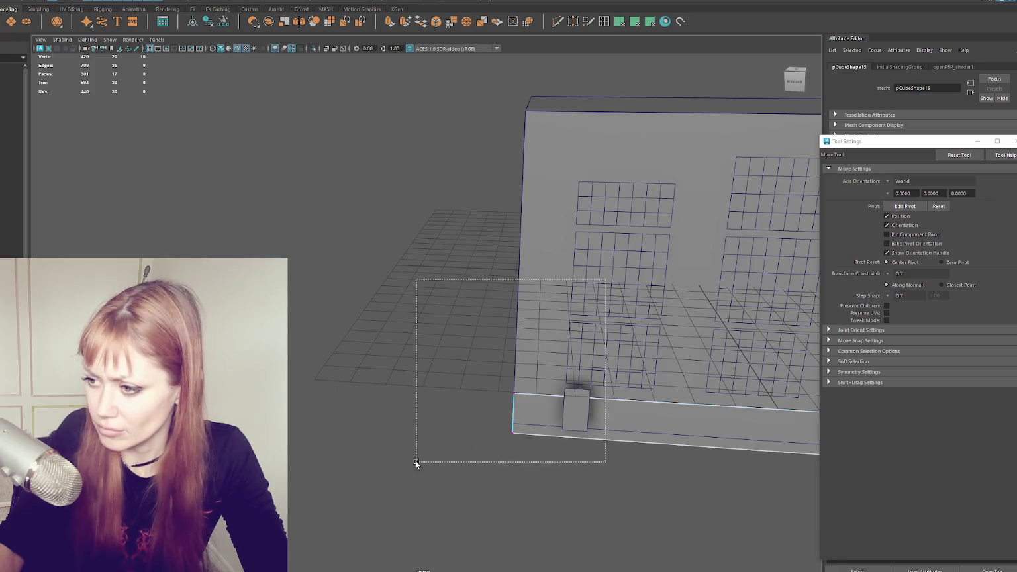
pyautogui.scroll(5, 416, 463)
pyautogui.moveTo(488, 381)
pyautogui.keyDown('alt'); pyautogui.mouseDown()
pyautogui.moveTo(415, 318)
pyautogui.moveTo(610, 227)
pyautogui.moveTo(522, 374)
pyautogui.moveTo(478, 323)
pyautogui.moveTo(742, 309)
pyautogui.moveTo(398, 224)
pyautogui.mouseUp(); pyautogui.keyUp('alt')
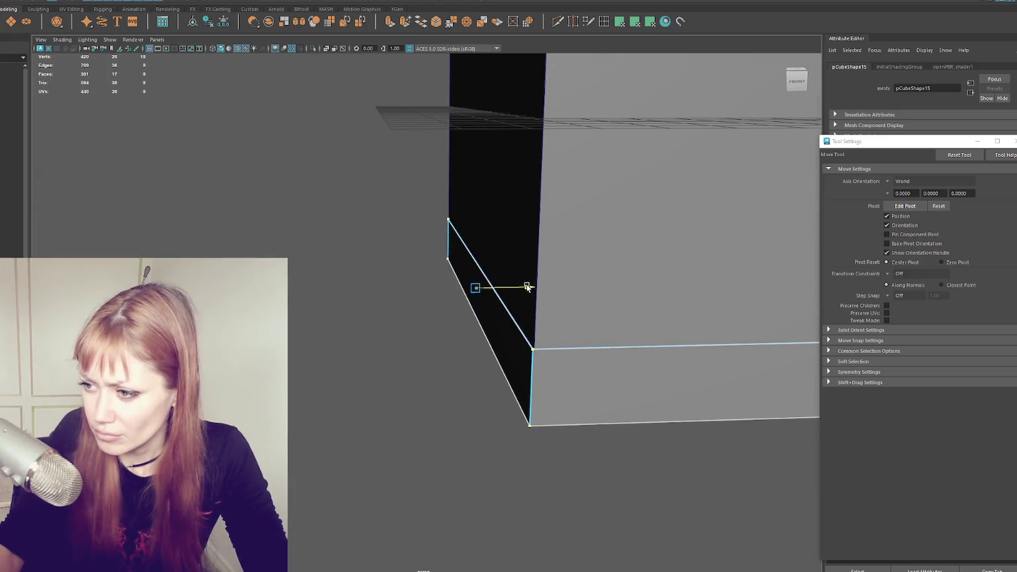
pyautogui.keyDown('alt'); pyautogui.moveTo(527, 287); pyautogui.dragTo(454, 359); pyautogui.keyUp('alt')
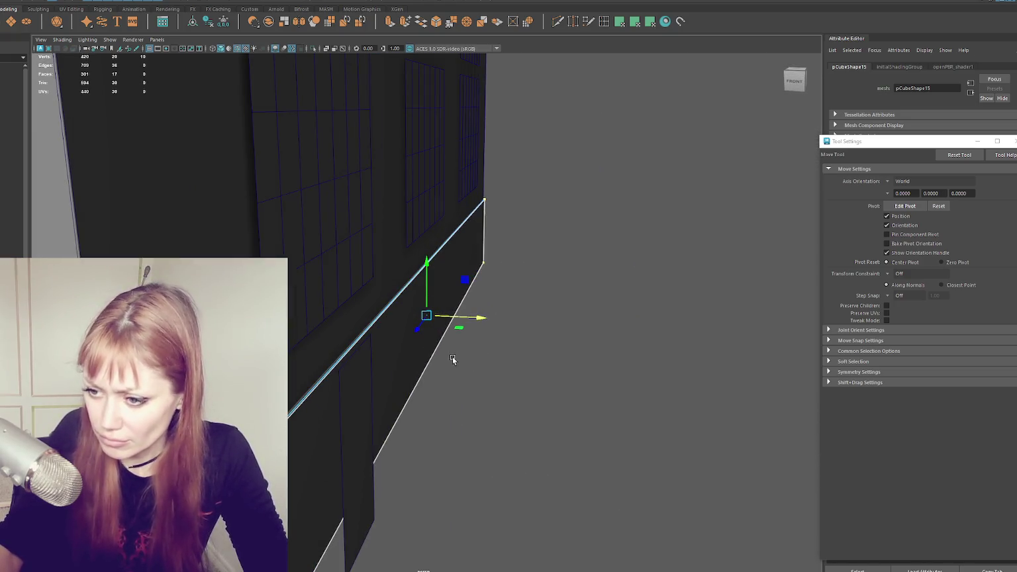
pyautogui.moveTo(476, 324); pyautogui.dragTo(480, 321)
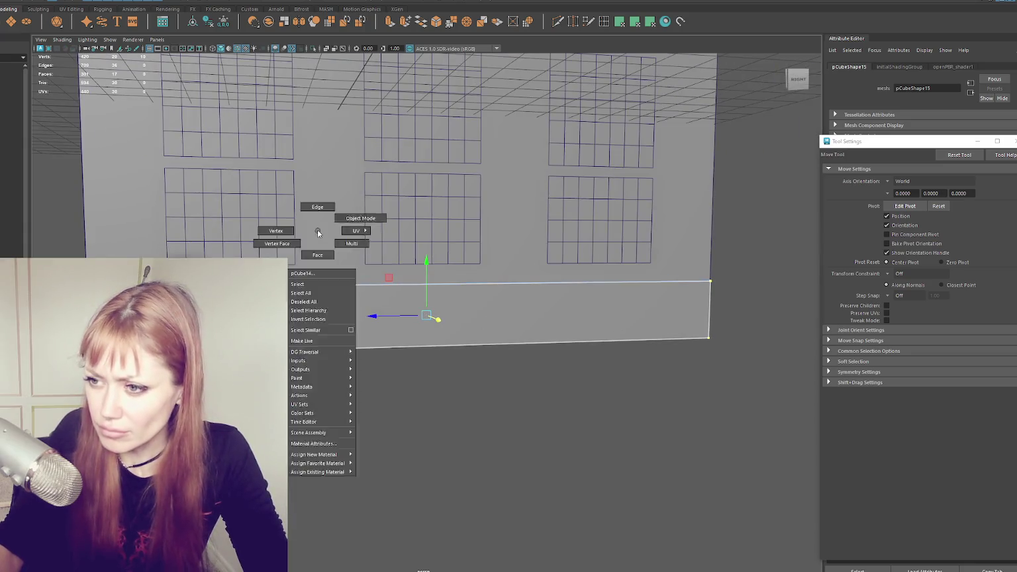
pyautogui.moveTo(317, 229); pyautogui.dragTo(305, 323)
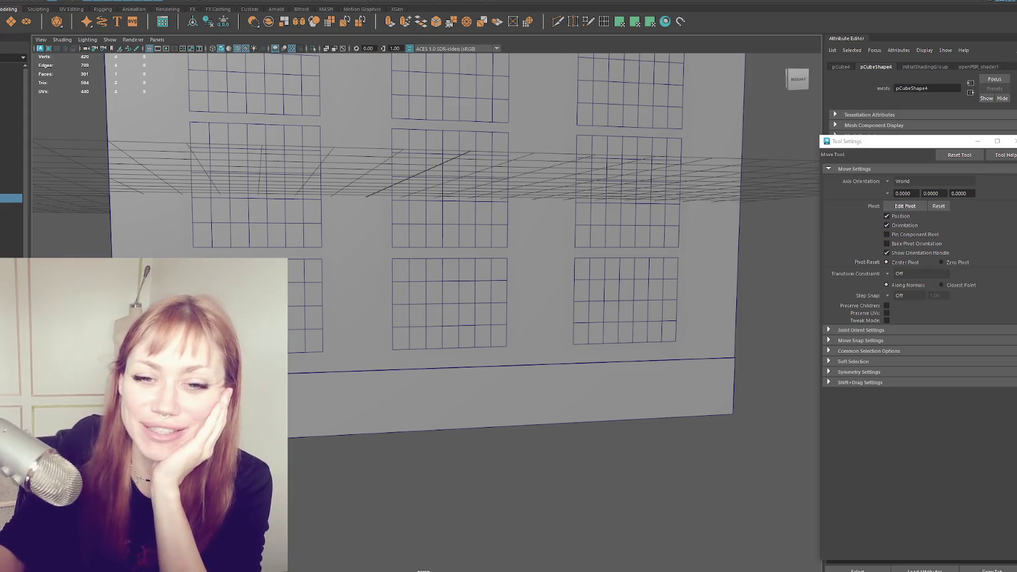
pyautogui.moveTo(285, 345)
pyautogui.keyDown('alt'); pyautogui.mouseDown()
pyautogui.moveTo(288, 370)
pyautogui.moveTo(333, 365)
pyautogui.mouseUp(); pyautogui.keyUp('alt')
pyautogui.click(345, 410)
pyautogui.moveTo(344, 410)
pyautogui.keyDown('alt'); pyautogui.mouseDown()
pyautogui.moveTo(430, 318)
pyautogui.moveTo(470, 336)
pyautogui.moveTo(486, 282)
pyautogui.moveTo(399, 331)
pyautogui.moveTo(413, 340)
pyautogui.moveTo(300, 340)
pyautogui.moveTo(347, 333)
pyautogui.moveTo(339, 448)
pyautogui.moveTo(325, 446)
pyautogui.moveTo(404, 409)
pyautogui.mouseUp(); pyautogui.keyUp('alt')
pyautogui.click(485, 281)
pyautogui.click(339, 448)
pyautogui.click(409, 449)
pyautogui.click(521, 436)
pyautogui.moveTo(515, 438)
pyautogui.keyDown('alt'); pyautogui.mouseDown()
pyautogui.moveTo(537, 428)
pyautogui.moveTo(444, 331)
pyautogui.moveTo(502, 341)
pyautogui.mouseUp(); pyautogui.keyUp('alt')
pyautogui.click(469, 426)
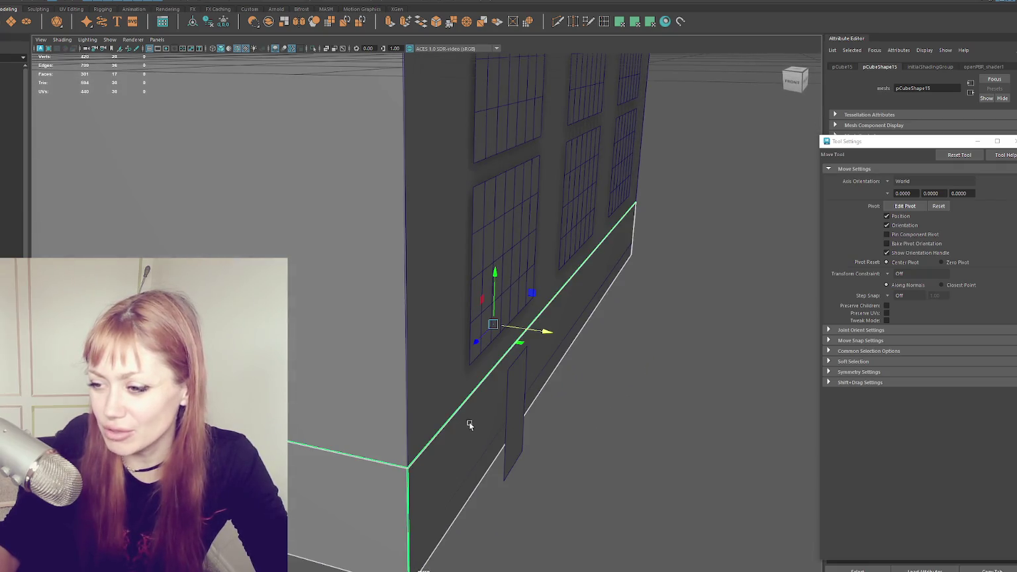
pyautogui.keyDown('alt'); pyautogui.moveTo(462, 416); pyautogui.dragTo(440, 340); pyautogui.keyUp('alt')
pyautogui.moveTo(753, 227); pyautogui.dragTo(653, 218)
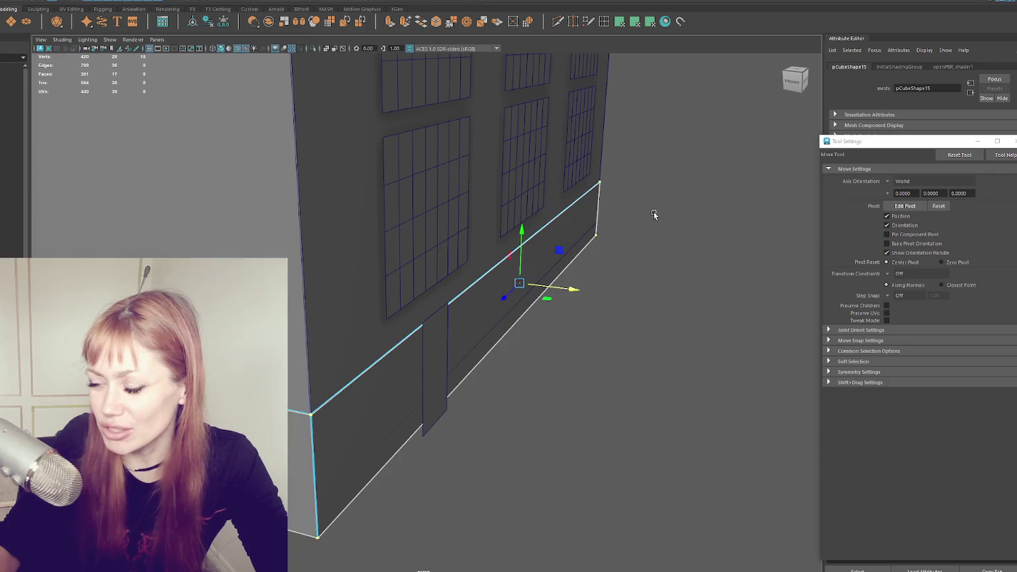
pyautogui.keyDown('alt'); pyautogui.moveTo(402, 497); pyautogui.dragTo(433, 451); pyautogui.keyUp('alt')
pyautogui.moveTo(436, 385)
pyautogui.keyDown('alt'); pyautogui.mouseDown()
pyautogui.moveTo(452, 352)
pyautogui.moveTo(575, 249)
pyautogui.mouseUp(); pyautogui.keyUp('alt')
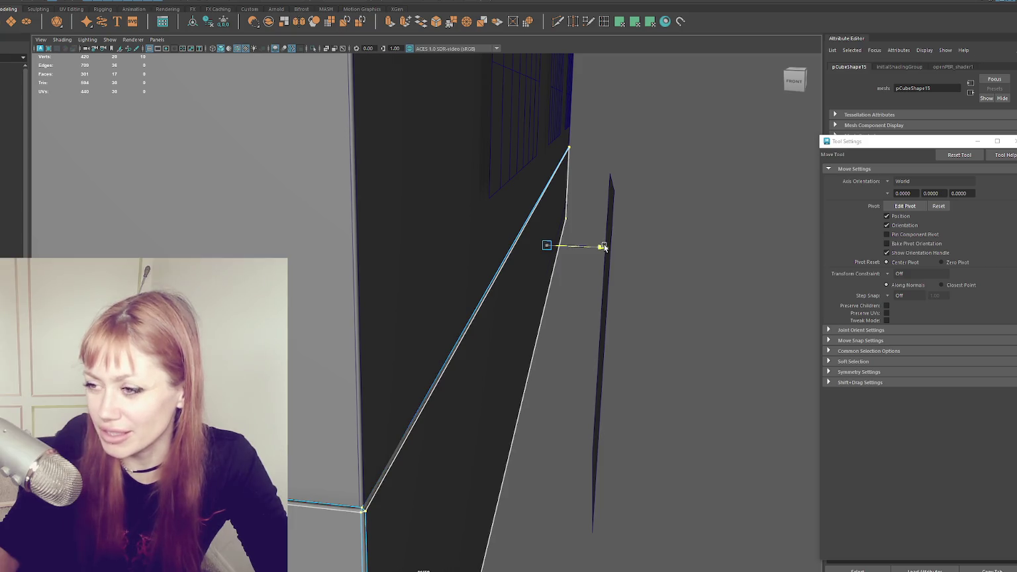
pyautogui.keyDown('ctrl'); pyautogui.moveTo(657, 172); pyautogui.dragTo(544, 302, button='right'); pyautogui.keyUp('ctrl')
pyautogui.press('r')
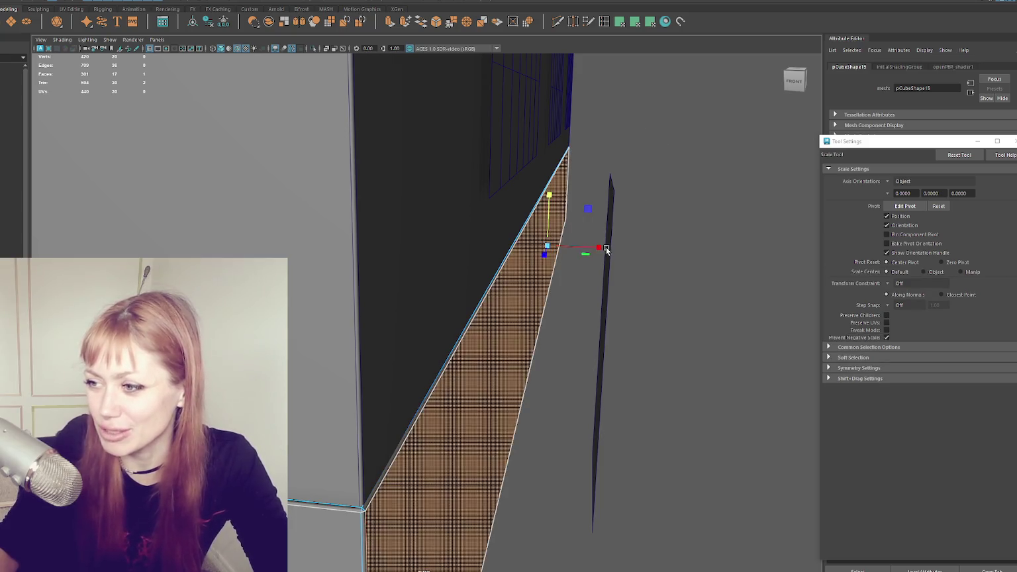
pyautogui.press('q')
pyautogui.click(604, 131)
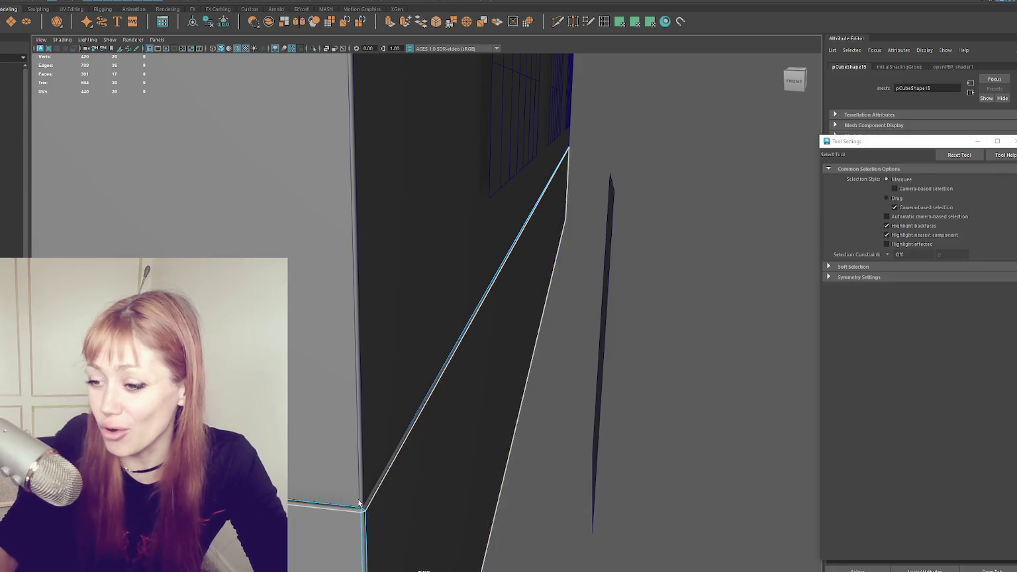
pyautogui.press('r')
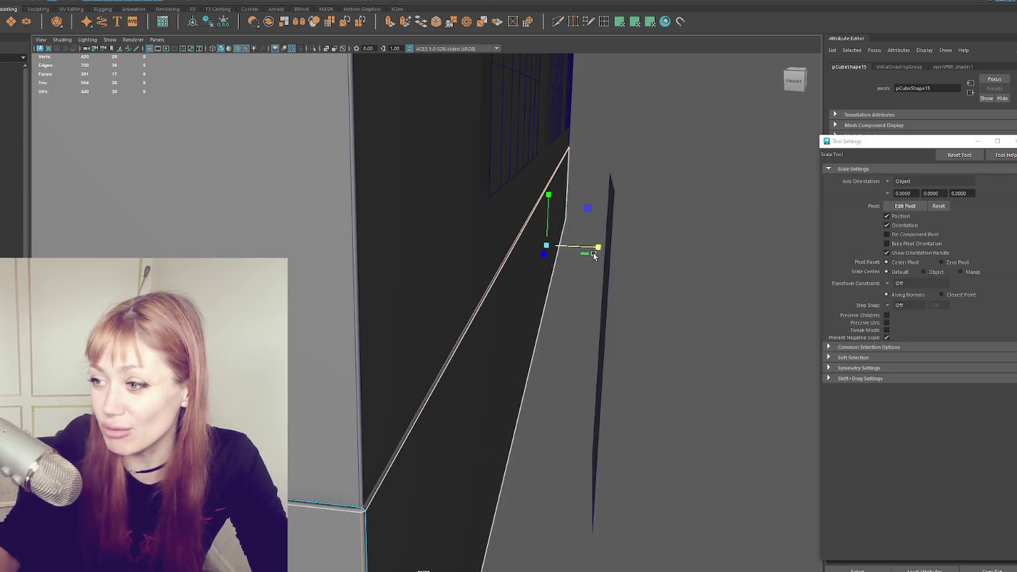
pyautogui.press('w')
pyautogui.press('6')
pyautogui.moveTo(613, 159); pyautogui.dragTo(607, 132, button='right')
pyautogui.moveTo(607, 132)
pyautogui.keyDown('alt'); pyautogui.mouseDown()
pyautogui.moveTo(581, 233)
pyautogui.moveTo(306, 282)
pyautogui.moveTo(295, 187)
pyautogui.mouseUp(); pyautogui.keyUp('alt')
pyautogui.moveTo(341, 210)
pyautogui.keyDown('alt'); pyautogui.mouseDown()
pyautogui.moveTo(424, 197)
pyautogui.moveTo(379, 191)
pyautogui.mouseUp(); pyautogui.keyUp('alt')
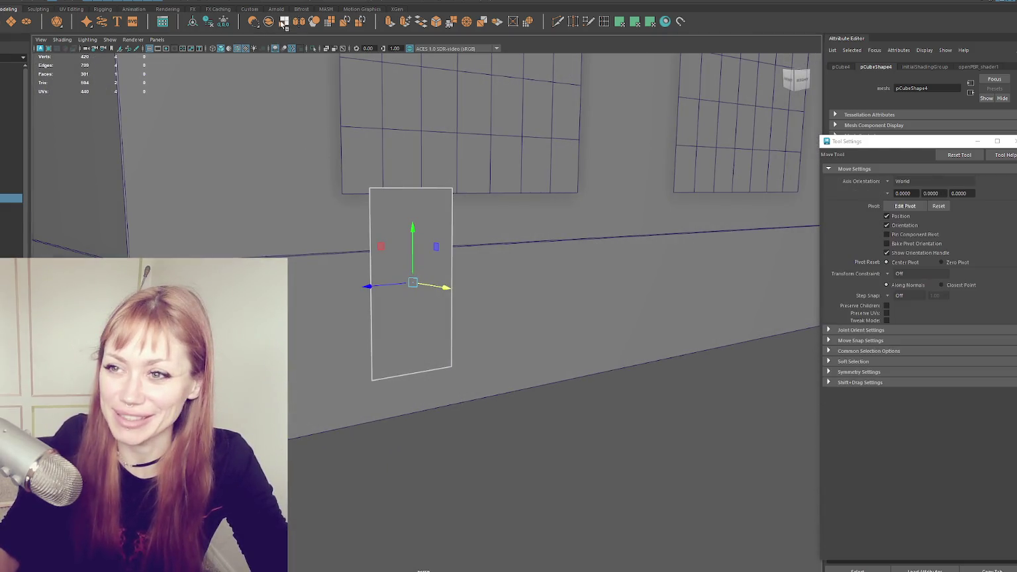
# - Move the thin door panel pCube4 down until it rests at the wall's base
pyautogui.click(212, 25)
pyautogui.moveTo(375, 191)
pyautogui.keyDown('alt'); pyautogui.mouseDown()
pyautogui.moveTo(340, 189)
pyautogui.moveTo(252, 226)
pyautogui.moveTo(225, 257)
pyautogui.mouseUp(); pyautogui.keyUp('alt')
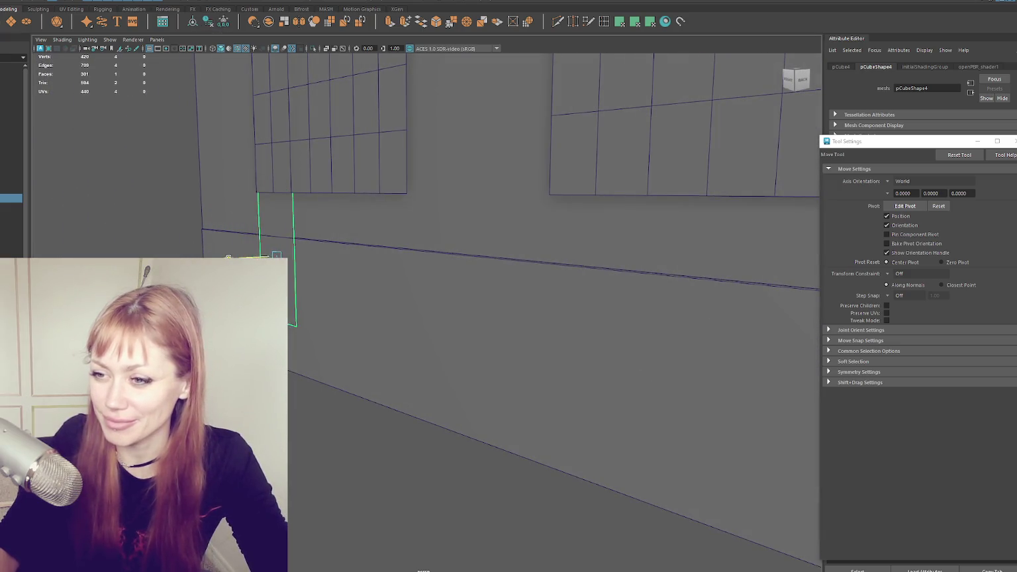
pyautogui.moveTo(272, 204)
pyautogui.mouseDown()
pyautogui.moveTo(270, 236)
pyautogui.moveTo(340, 245)
pyautogui.mouseUp()
pyautogui.press('F10')
pyautogui.keyDown('alt'); pyautogui.moveTo(340, 280); pyautogui.dragTo(331, 261); pyautogui.keyUp('alt')
pyautogui.moveTo(327, 223); pyautogui.dragTo(320, 274)
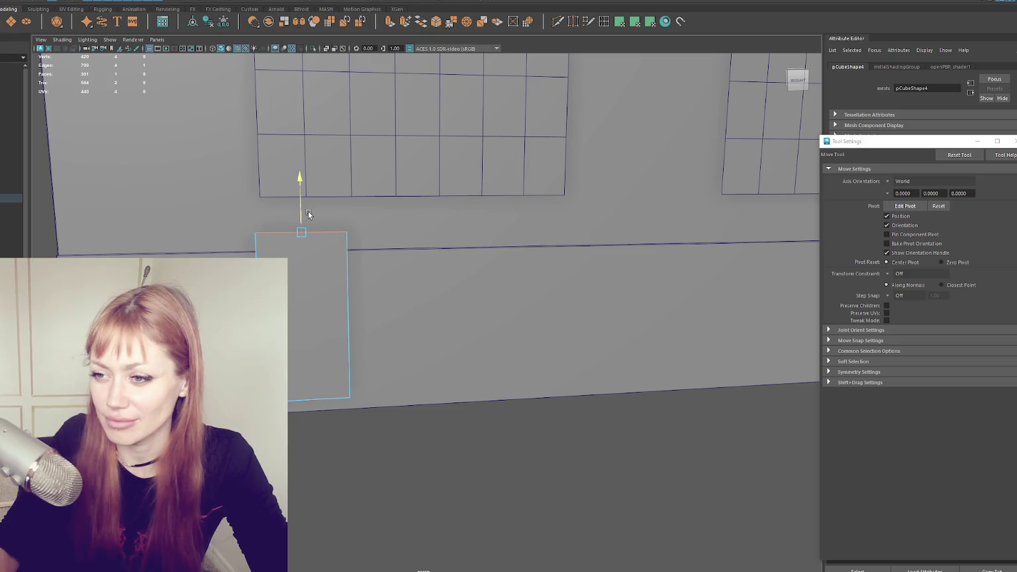
pyautogui.press('q')
pyautogui.press('F8')
pyautogui.keyDown('alt'); pyautogui.moveTo(341, 223); pyautogui.dragTo(333, 243); pyautogui.keyUp('alt')
pyautogui.moveTo(401, 322)
pyautogui.keyDown('alt'); pyautogui.mouseDown()
pyautogui.moveTo(356, 297)
pyautogui.moveTo(330, 316)
pyautogui.mouseUp(); pyautogui.keyUp('alt')
pyautogui.press('w')
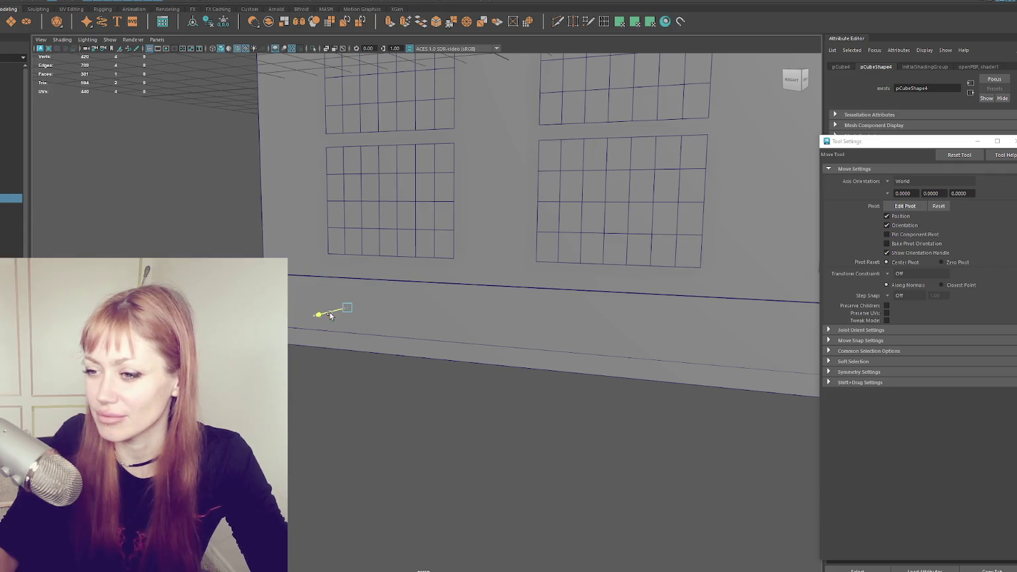
pyautogui.moveTo(348, 263)
pyautogui.keyDown('alt'); pyautogui.mouseDown()
pyautogui.moveTo(433, 229)
pyautogui.moveTo(571, 218)
pyautogui.moveTo(501, 224)
pyautogui.mouseUp(); pyautogui.keyUp('alt')
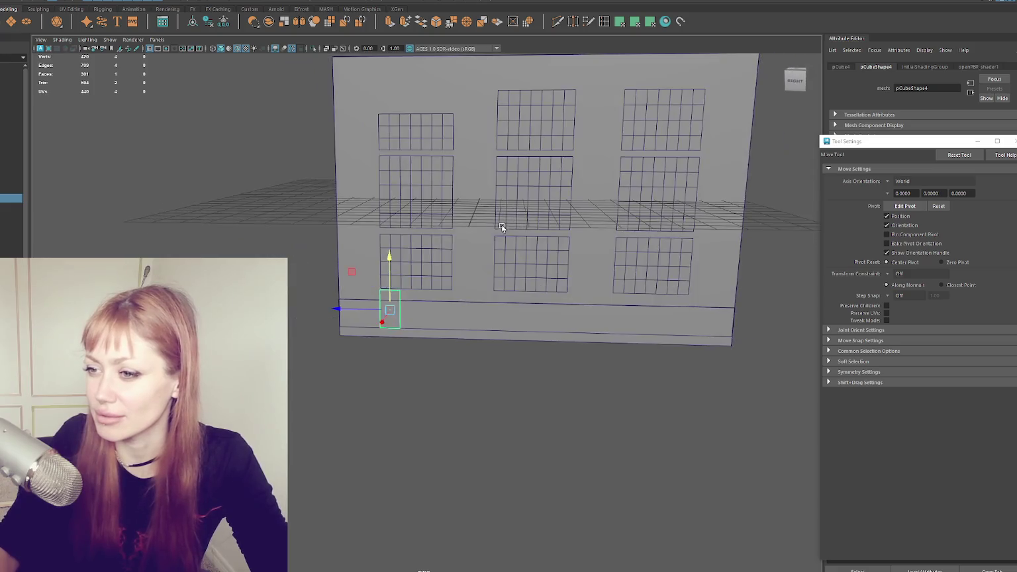
# - Select the three left-column windows and drag them upward on the wall
pyautogui.click(416, 265)
pyautogui.keyDown('shift'); pyautogui.click(416, 192); pyautogui.keyUp('shift')
pyautogui.keyDown('shift'); pyautogui.click(416, 132); pyautogui.keyUp('shift')
pyautogui.click(410, 100)
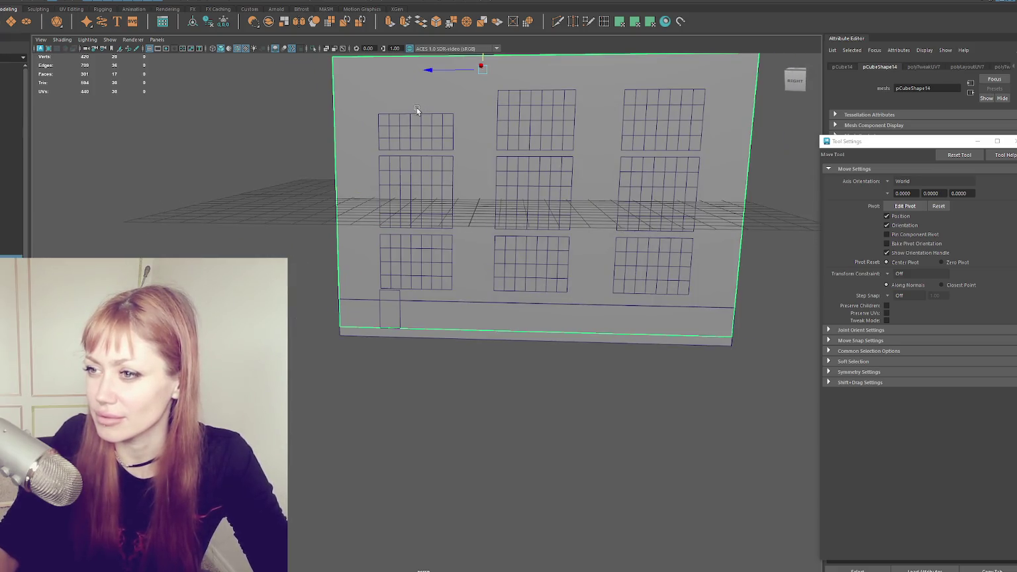
pyautogui.hotkey('ctrl', 'z')
pyautogui.moveTo(417, 101)
pyautogui.mouseDown()
pyautogui.moveTo(429, 79)
pyautogui.moveTo(427, 153)
pyautogui.moveTo(508, 155)
pyautogui.mouseUp()
# - Select the wall and the middle-column windows, then pan toward the door panel
pyautogui.click(471, 192)
pyautogui.click(507, 186)
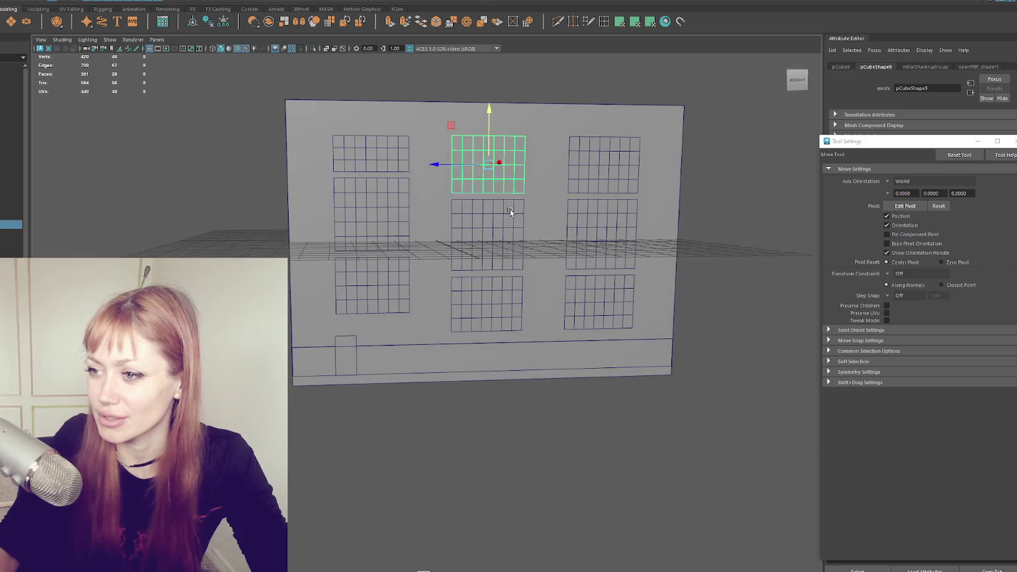
pyautogui.click(511, 208)
pyautogui.scroll(5, 512, 208)
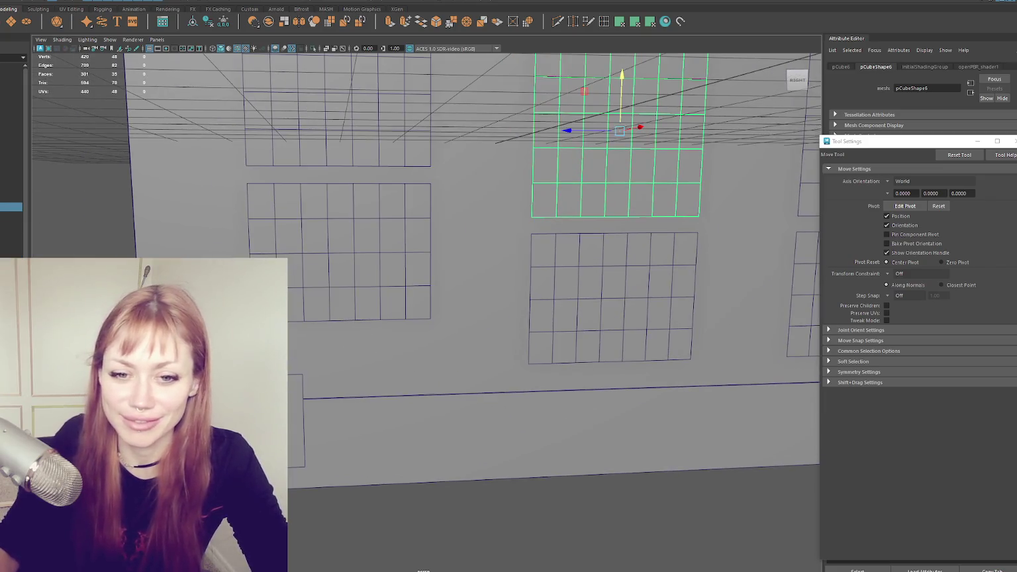
pyautogui.scroll(3, 319, 397)
pyautogui.keyDown('alt'); pyautogui.moveTo(374, 318); pyautogui.dragTo(392, 272, button='middle'); pyautogui.keyUp('alt')
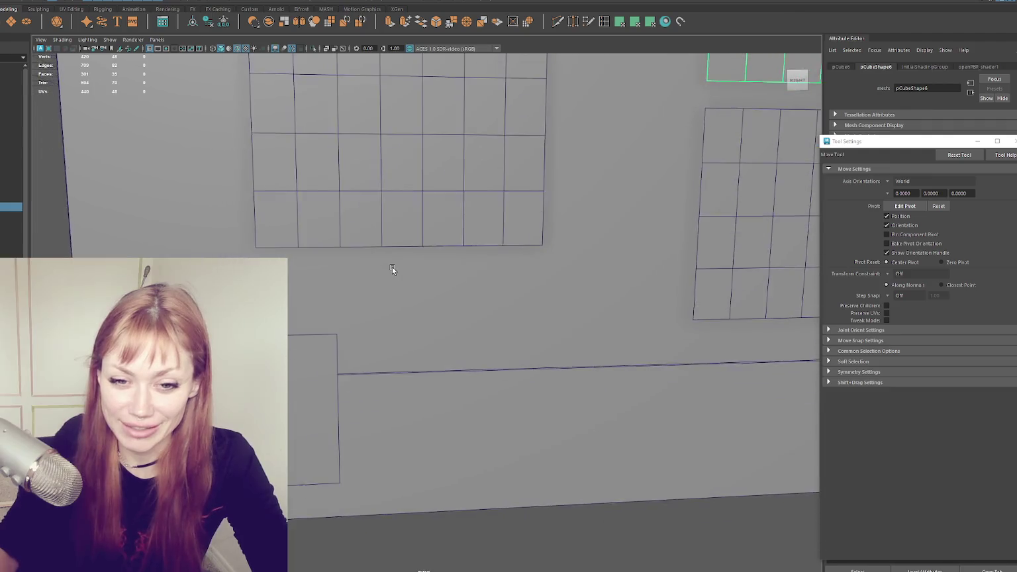
pyautogui.scroll(-1, 393, 272)
# - Select the small door panel, turn to face the wall, and select the long baseboard trim
pyautogui.click(356, 376)
pyautogui.scroll(-2, 357, 378)
pyautogui.scroll(-2, 357, 377)
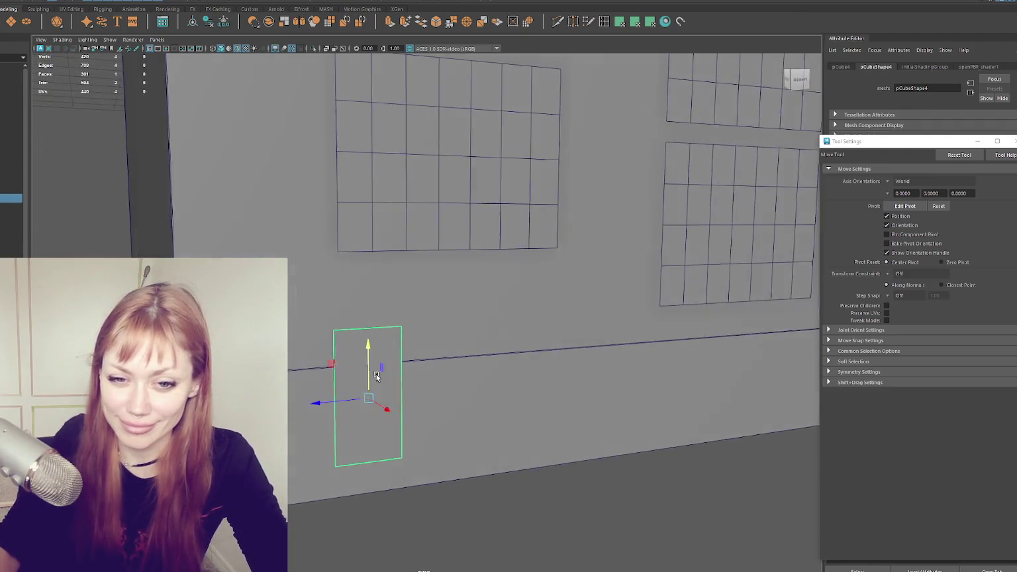
pyautogui.scroll(3, 352, 372)
pyautogui.scroll(1, 343, 375)
pyautogui.keyDown('alt'); pyautogui.moveTo(342, 375); pyautogui.dragTo(325, 376, button='middle'); pyautogui.keyUp('alt')
pyautogui.moveTo(326, 377)
pyautogui.keyDown('alt'); pyautogui.mouseDown()
pyautogui.moveTo(297, 374)
pyautogui.moveTo(375, 413)
pyautogui.mouseUp(); pyautogui.keyUp('alt')
pyautogui.click(406, 409)
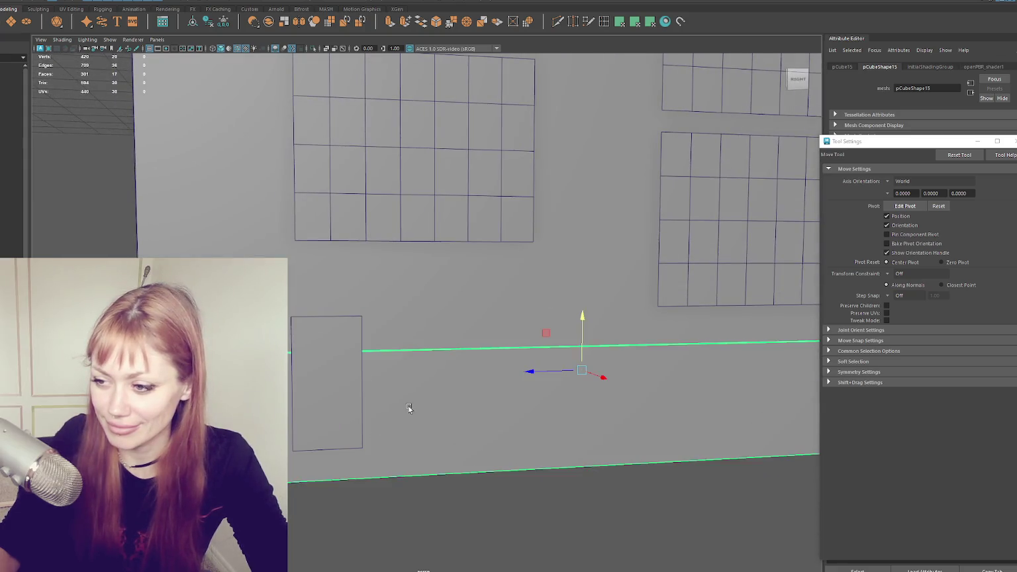
pyautogui.scroll(-3, 409, 407)
pyautogui.click(404, 312)
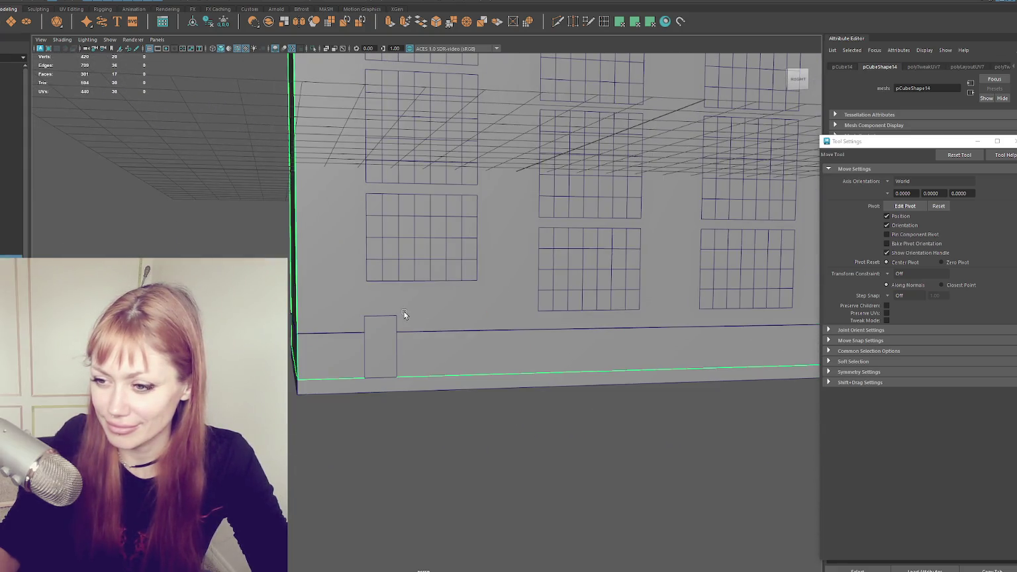
pyautogui.click(423, 357)
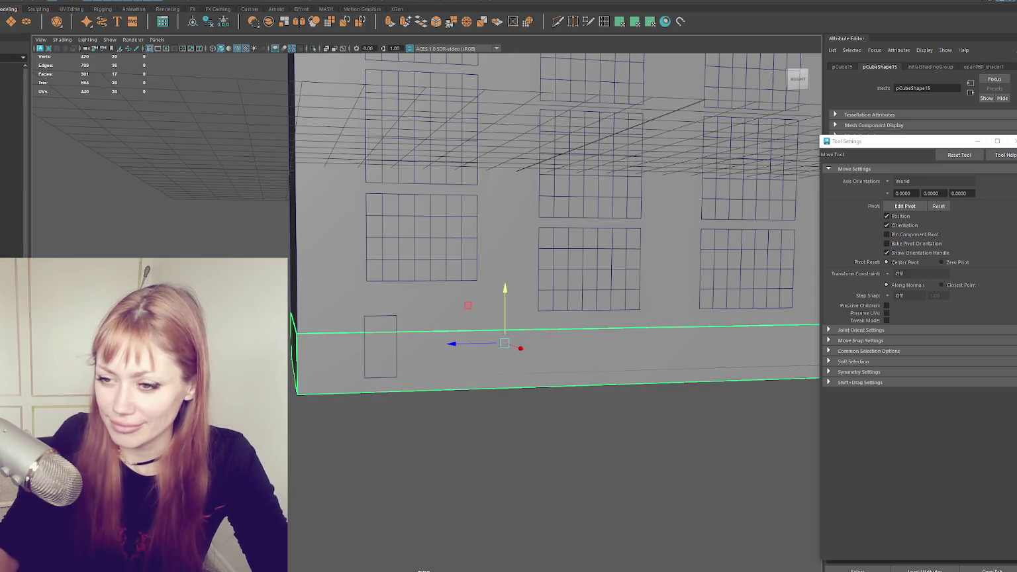
# - Assign a new Blinn material to the baseboard trim and check its faces in UV editing
pyautogui.rightClick(311, 523)
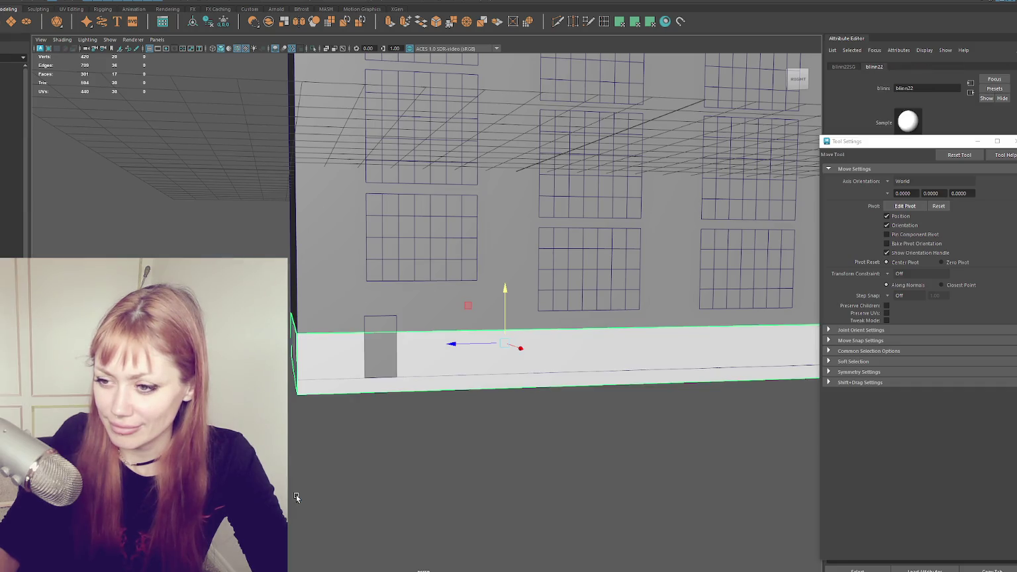
pyautogui.click(305, 497)
pyautogui.click(285, 66)
pyautogui.click(540, 358)
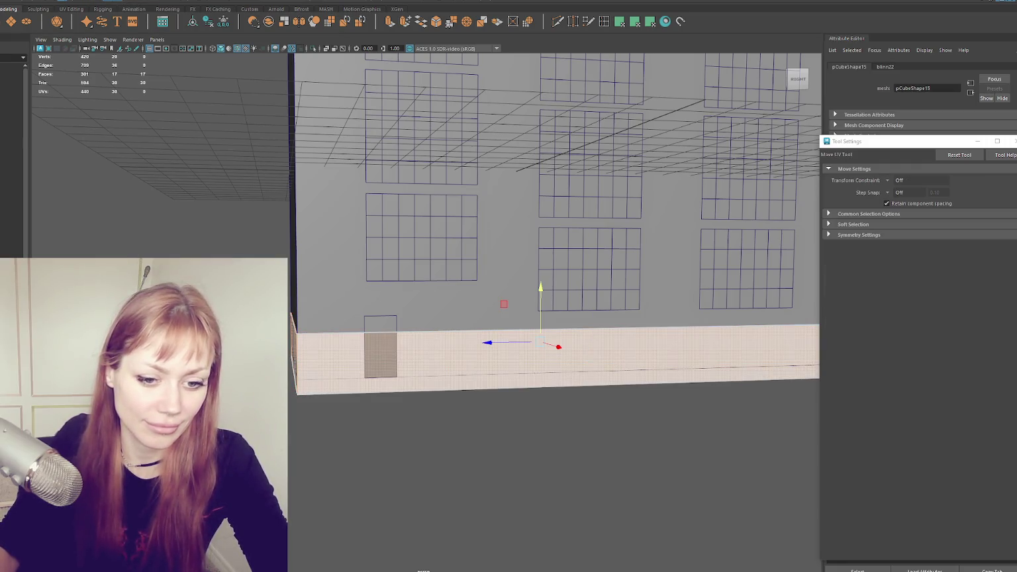
pyautogui.press('F8')
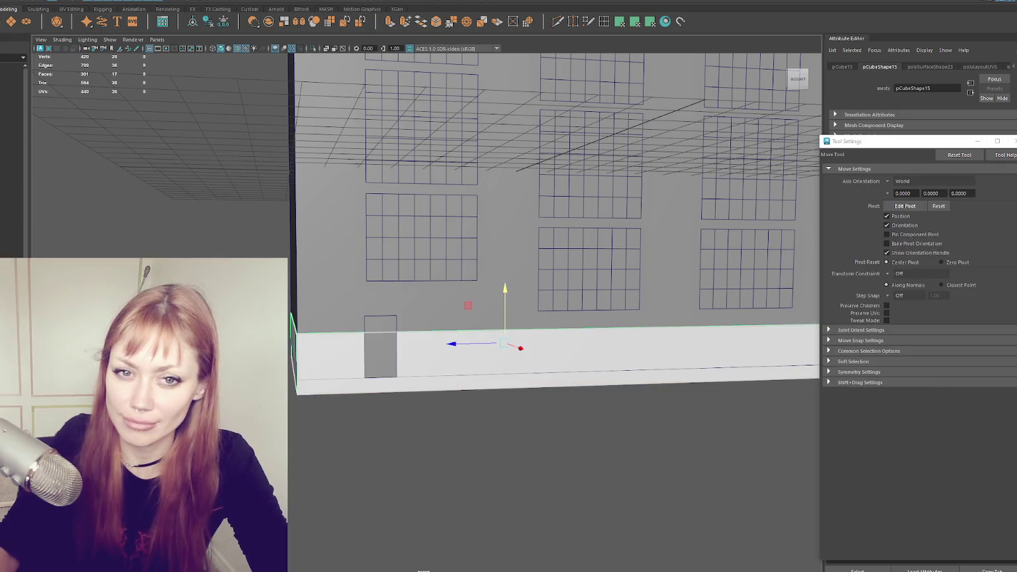
# - Select the building, turn on textured shading (6), and view it from an angle
pyautogui.click(37, 1)
pyautogui.click(193, 30)
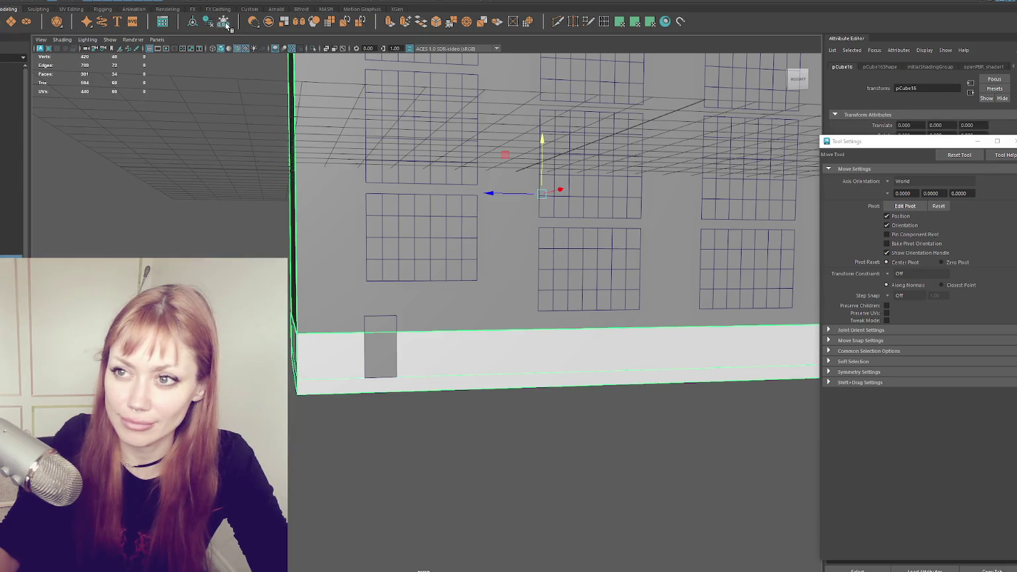
pyautogui.scroll(3, 380, 171)
pyautogui.scroll(-1, 311, 138)
pyautogui.press('6')
pyautogui.scroll(-2, 375, 160)
pyautogui.scroll(-2, 374, 159)
pyautogui.moveTo(390, 192)
pyautogui.keyDown('alt'); pyautogui.mouseDown()
pyautogui.moveTo(354, 178)
pyautogui.moveTo(412, 193)
pyautogui.moveTo(408, 208)
pyautogui.moveTo(431, 204)
pyautogui.moveTo(418, 196)
pyautogui.moveTo(416, 213)
pyautogui.moveTo(323, 205)
pyautogui.moveTo(329, 218)
pyautogui.moveTo(392, 218)
pyautogui.moveTo(391, 200)
pyautogui.moveTo(338, 195)
pyautogui.moveTo(436, 211)
pyautogui.moveTo(321, 205)
pyautogui.moveTo(311, 345)
pyautogui.moveTo(351, 377)
pyautogui.moveTo(378, 161)
pyautogui.mouseUp(); pyautogui.keyUp('alt')
pyautogui.scroll(3, 354, 179)
pyautogui.scroll(-2, 323, 179)
# - Frame the door panel, extrude its top edge, and return it to object mode
pyautogui.click(307, 363)
pyautogui.press('f')
pyautogui.rightClick(377, 161)
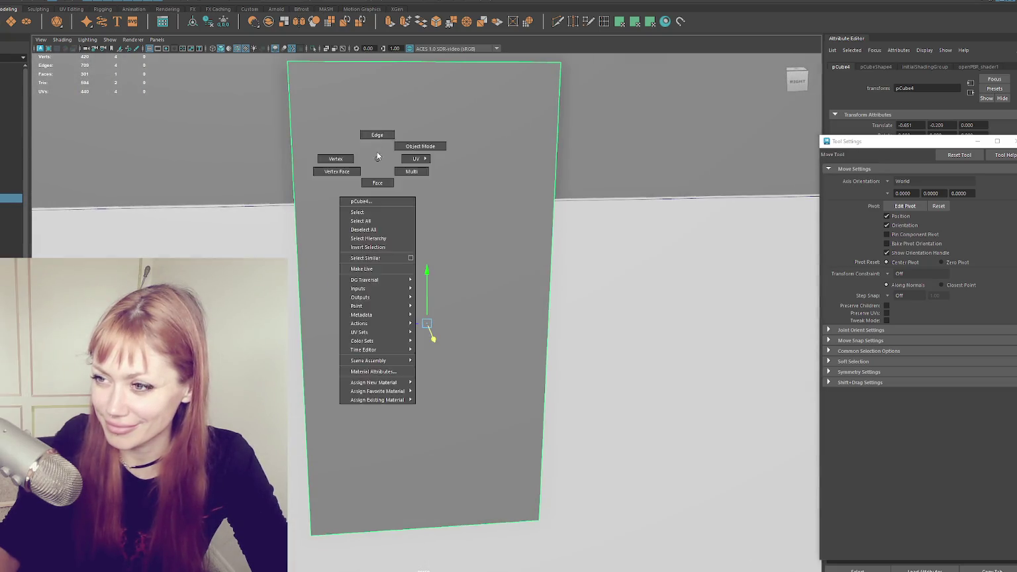
pyautogui.click(377, 134)
pyautogui.click(361, 64)
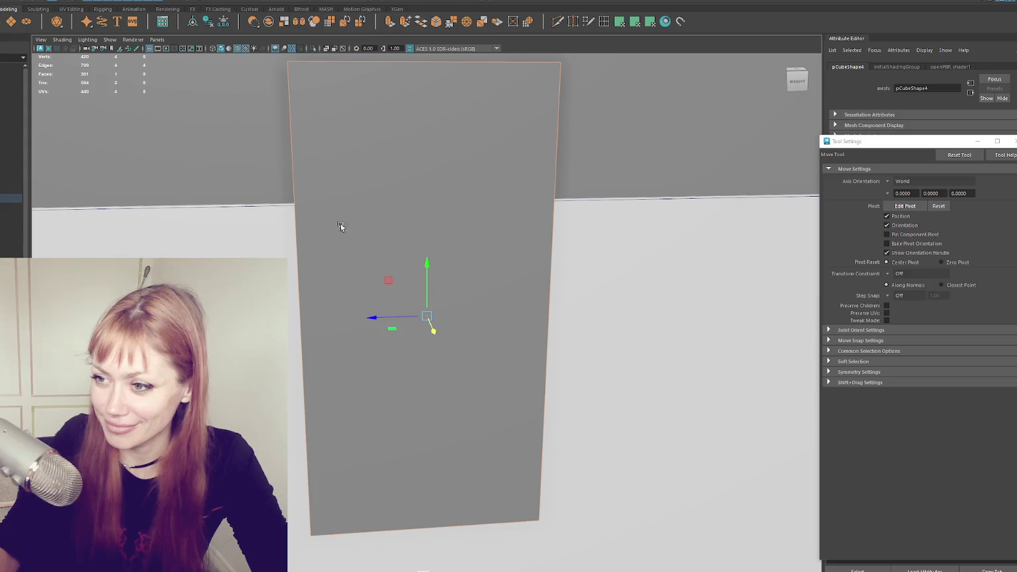
pyautogui.hotkey('ctrl', 'e')
pyautogui.keyDown('alt'); pyautogui.moveTo(427, 341); pyautogui.dragTo(441, 357); pyautogui.keyUp('alt')
pyautogui.press('w')
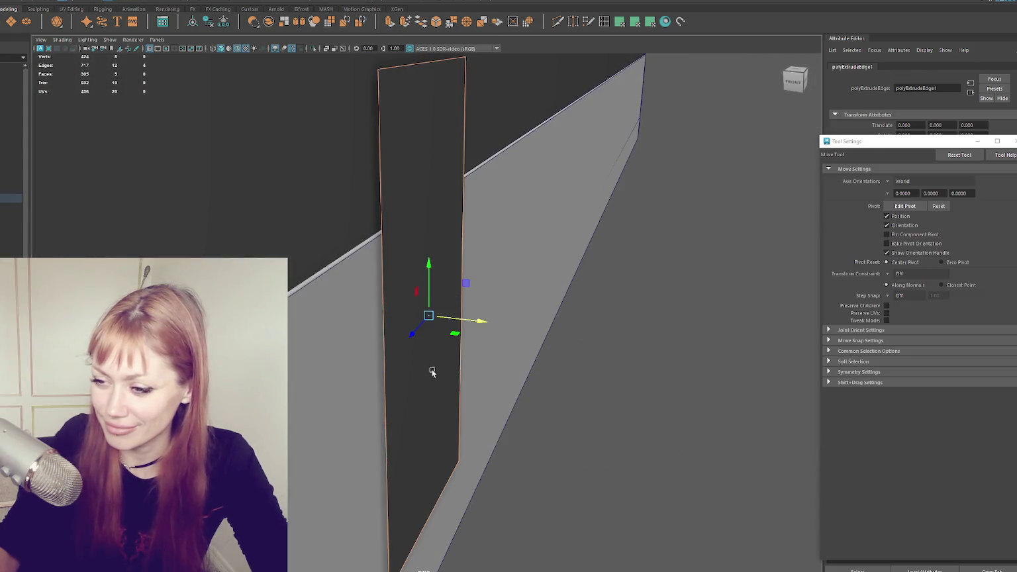
pyautogui.press('F8')
pyautogui.keyDown('alt'); pyautogui.moveTo(470, 320); pyautogui.dragTo(413, 246); pyautogui.keyUp('alt')
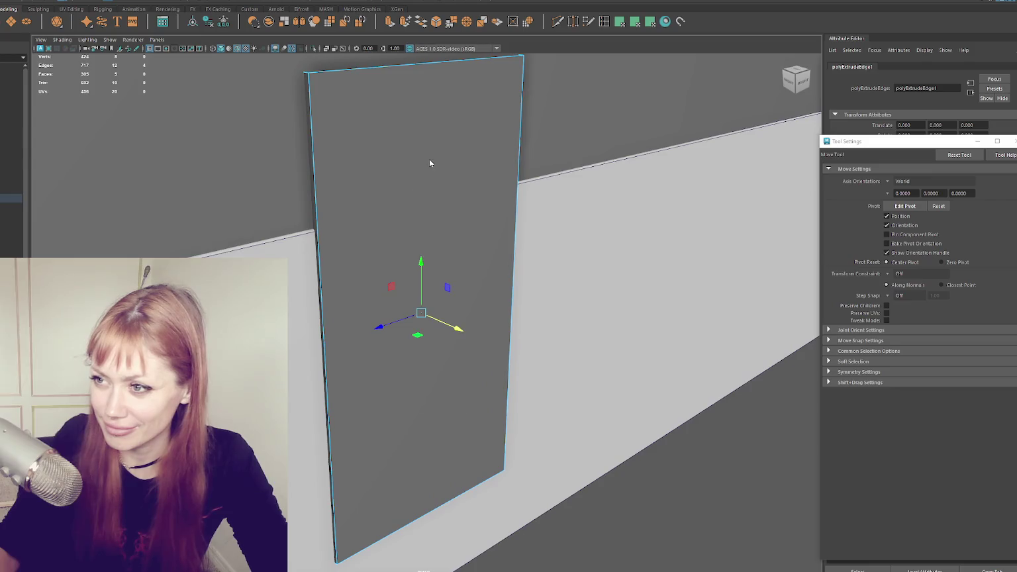
# - Bevel the door panel's edges with a fraction of 0.1
pyautogui.click(436, 21)
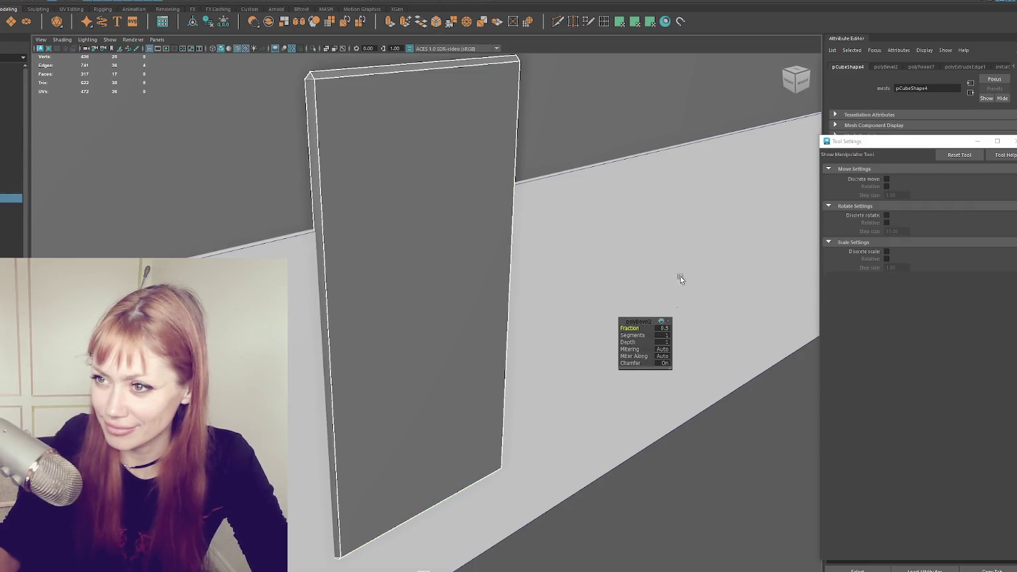
pyautogui.click(657, 328)
pyautogui.write('0.1')
pyautogui.press('Return')
pyautogui.keyDown('alt'); pyautogui.moveTo(408, 288); pyautogui.dragTo(343, 279); pyautogui.keyUp('alt')
pyautogui.moveTo(454, 196); pyautogui.dragTo(503, 185, button='right')
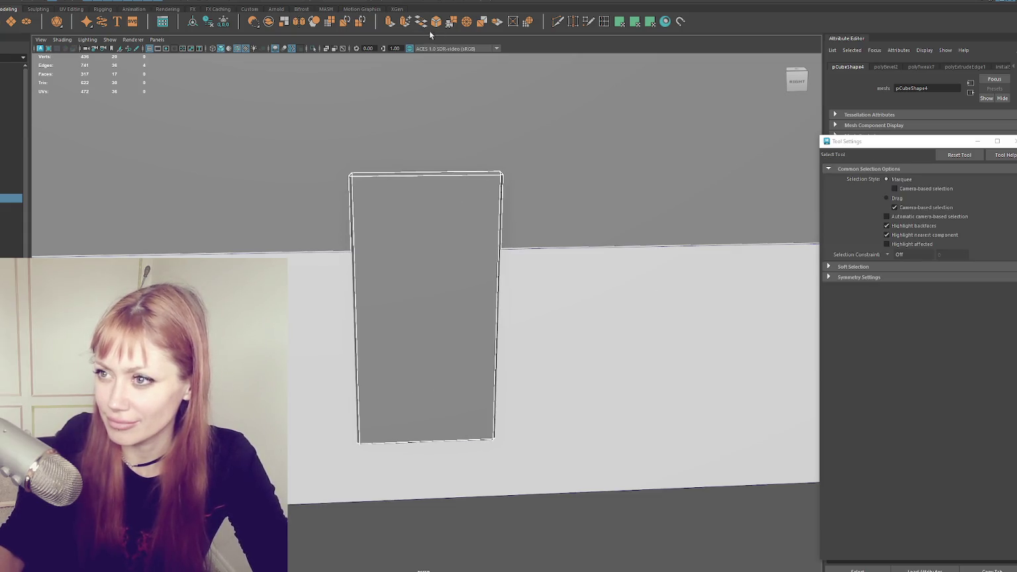
# - Reopen the bevel settings and raise the fraction to 0.15
pyautogui.press('t')
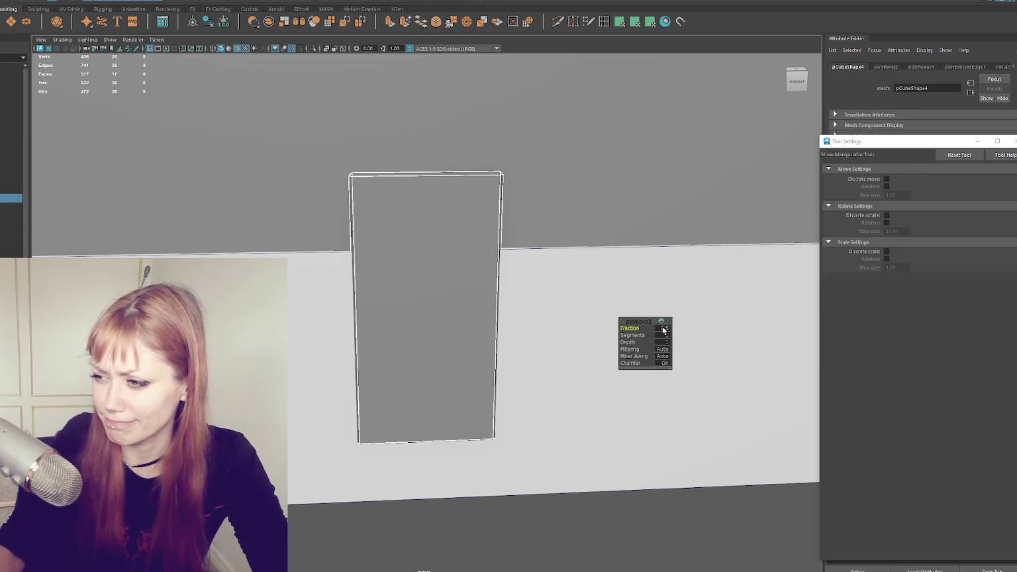
pyautogui.moveTo(664, 329); pyautogui.dragTo(670, 329)
pyautogui.keyDown('alt'); pyautogui.moveTo(572, 266); pyautogui.dragTo(521, 245); pyautogui.keyUp('alt')
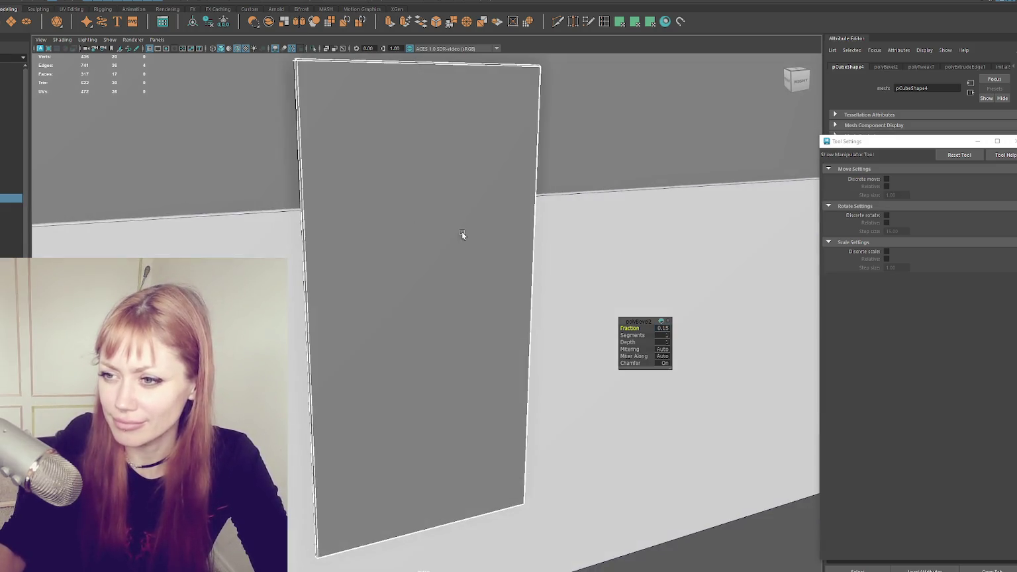
pyautogui.scroll(-2, 313, 192)
pyautogui.rightClick(371, 174)
pyautogui.press('q')
# - Select the door plane, then the wall, then the lower-left window grid
pyautogui.click(397, 182)
pyautogui.keyDown('shift'); pyautogui.moveTo(429, 175); pyautogui.dragTo(505, 199, button='right'); pyautogui.keyUp('shift')
pyautogui.scroll(-2, 585, 308)
pyautogui.click(585, 308)
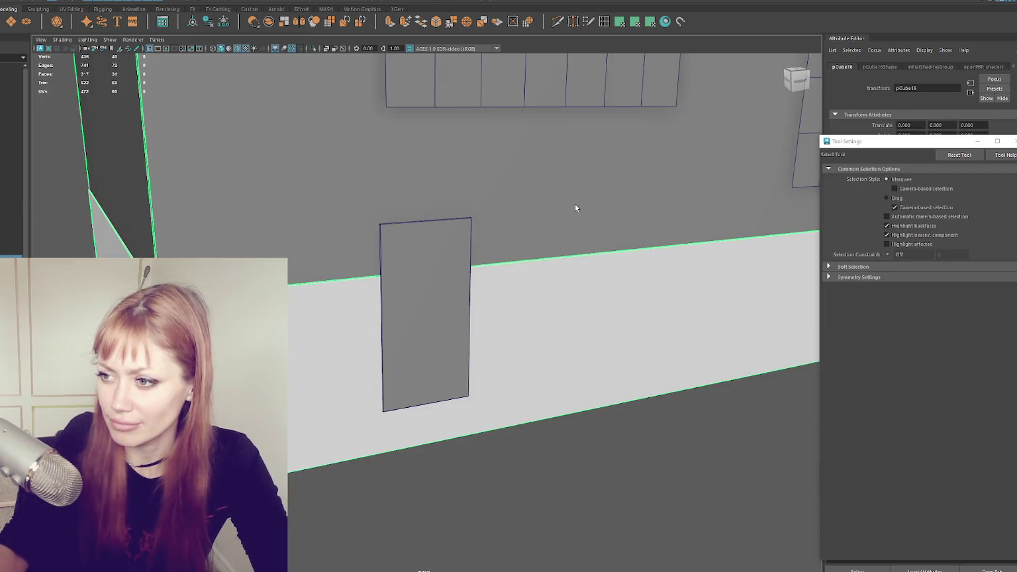
pyautogui.scroll(-3, 575, 208)
pyautogui.scroll(-2, 567, 205)
pyautogui.scroll(2, 424, 302)
pyautogui.click(424, 302)
pyautogui.moveTo(424, 302)
pyautogui.keyDown('alt'); pyautogui.mouseDown()
pyautogui.moveTo(491, 312)
pyautogui.moveTo(416, 304)
pyautogui.mouseUp(); pyautogui.keyUp('alt')
pyautogui.scroll(-3, 416, 303)
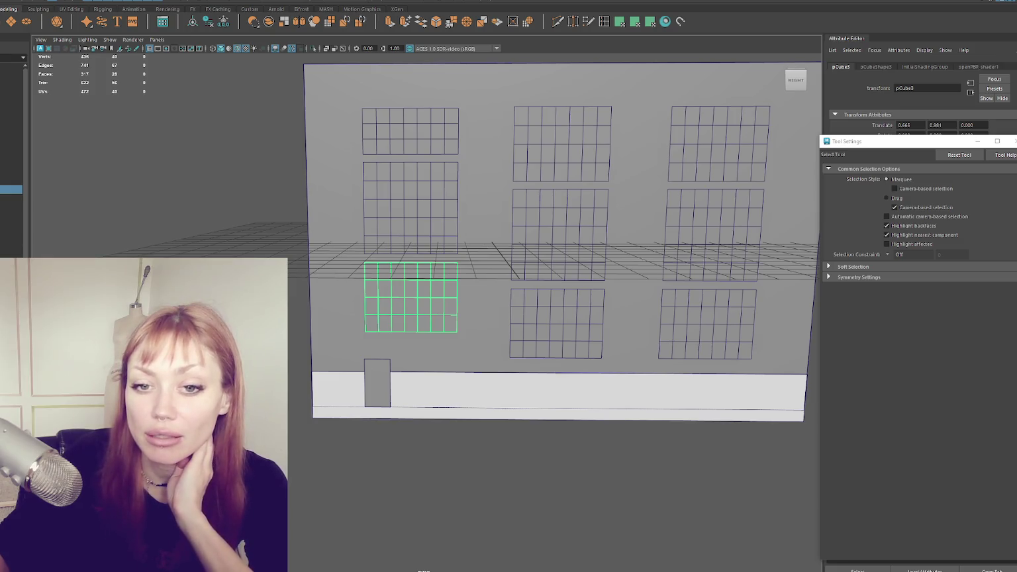
# - Select the top-left window grid's UV shell and toggle between the scale and move tools
pyautogui.click(420, 118)
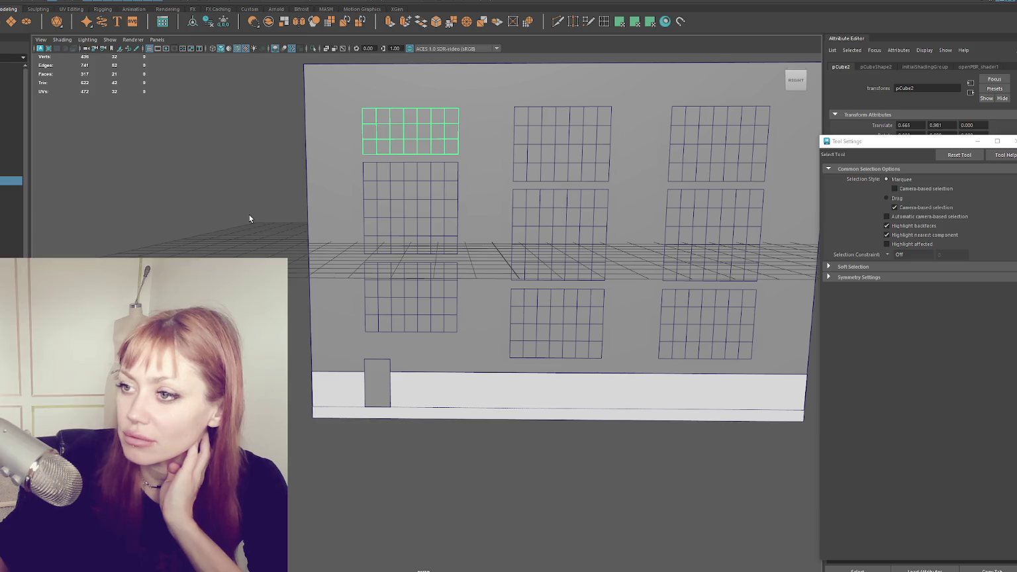
pyautogui.click(278, 113)
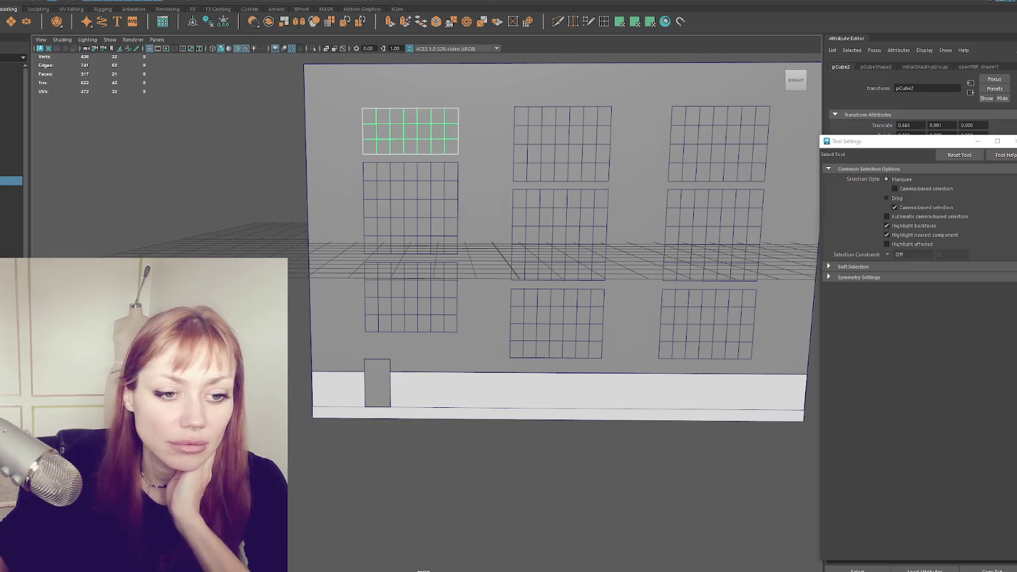
pyautogui.press('F12')
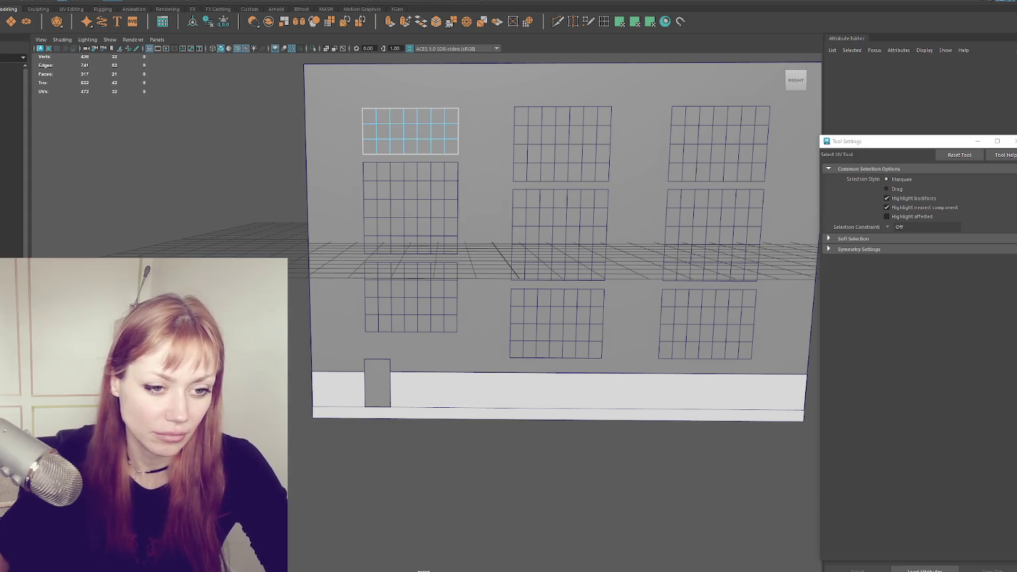
pyautogui.click(411, 131)
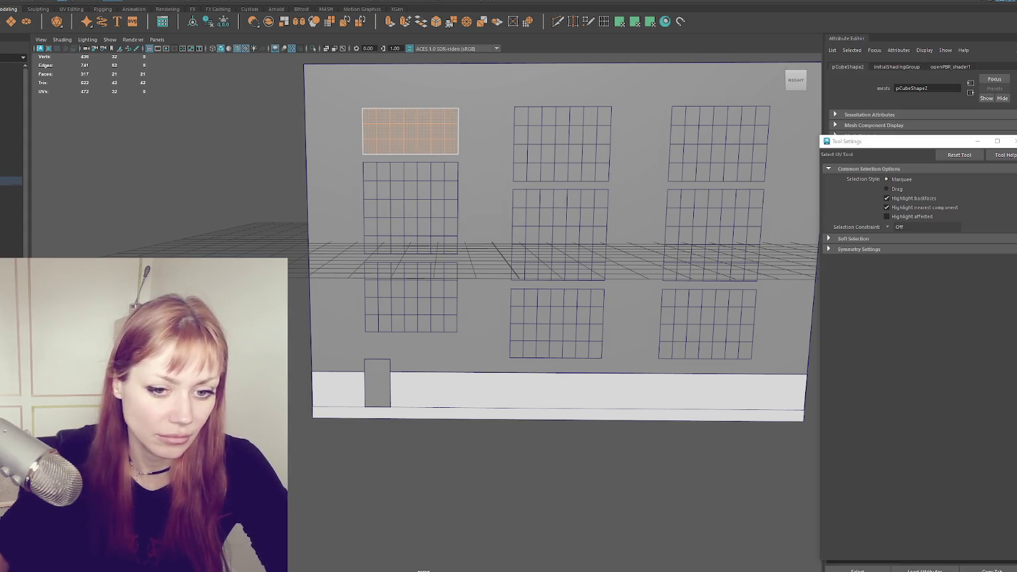
pyautogui.press('r')
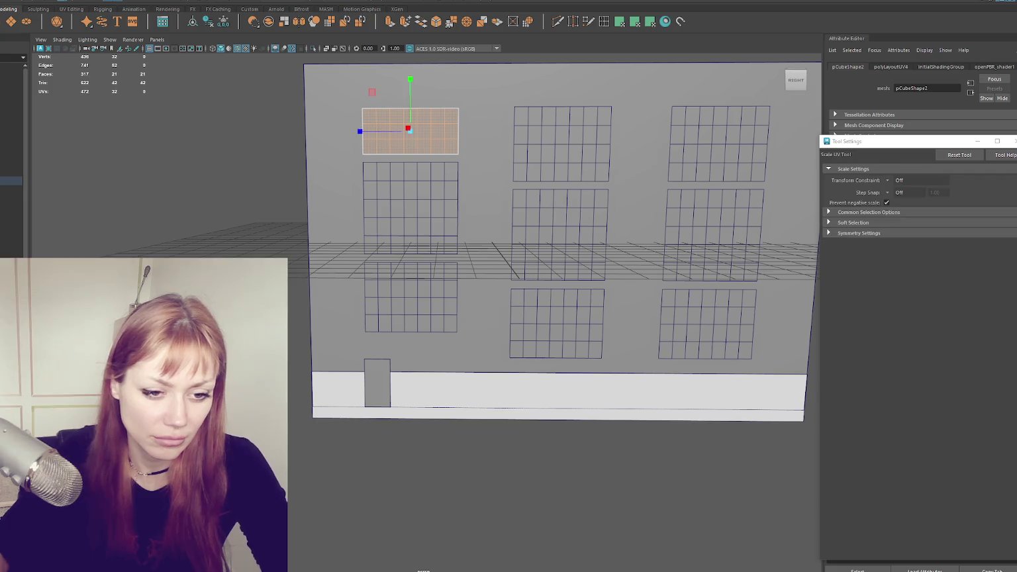
pyautogui.press('w')
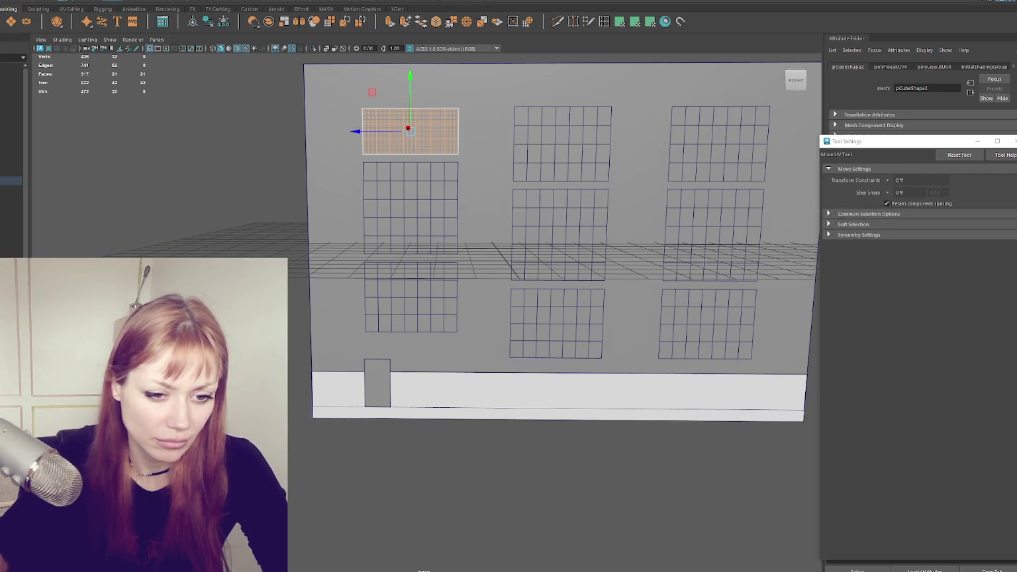
pyautogui.press('r')
pyautogui.press('w')
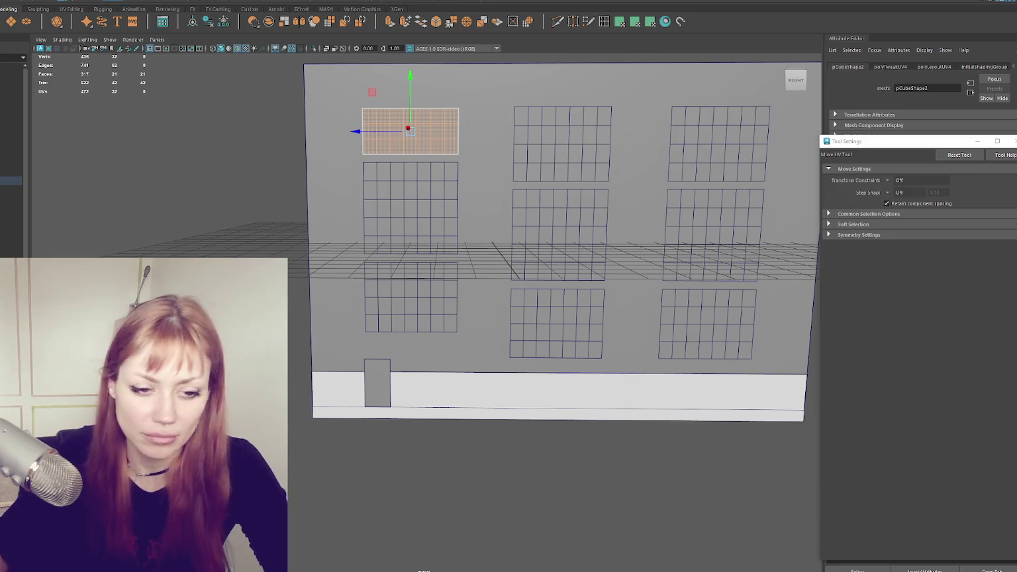
# - Select all UVs of the middle-left window grid and toggle between scale and move
pyautogui.click(386, 199)
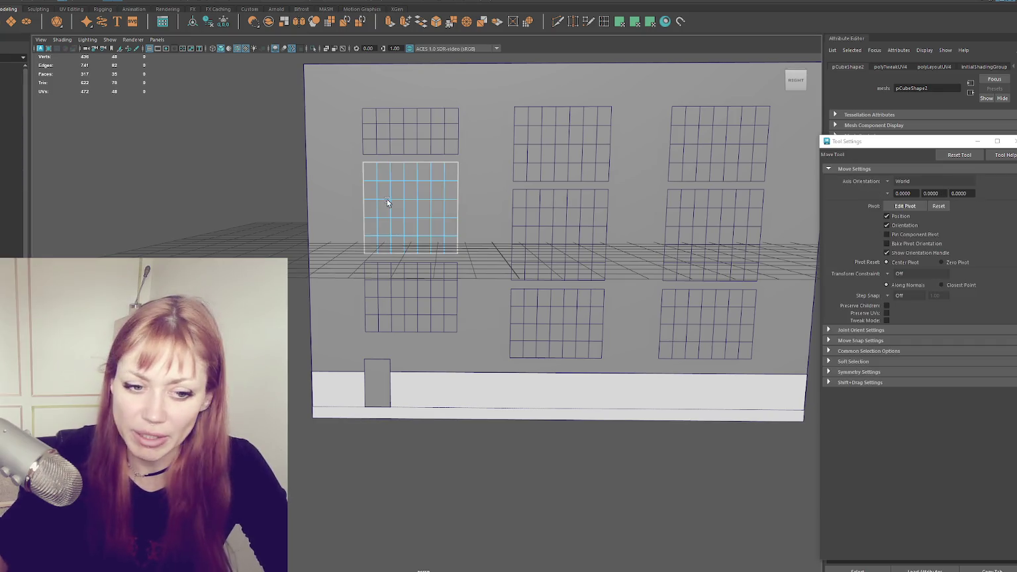
pyautogui.hotkey('ctrl', 'F11')
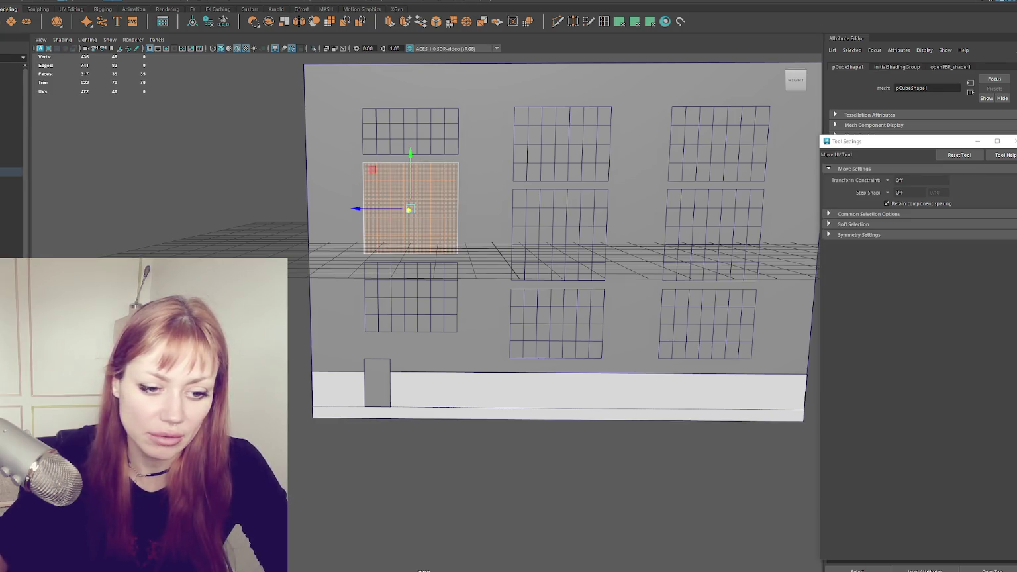
pyautogui.press('r')
pyautogui.press('w')
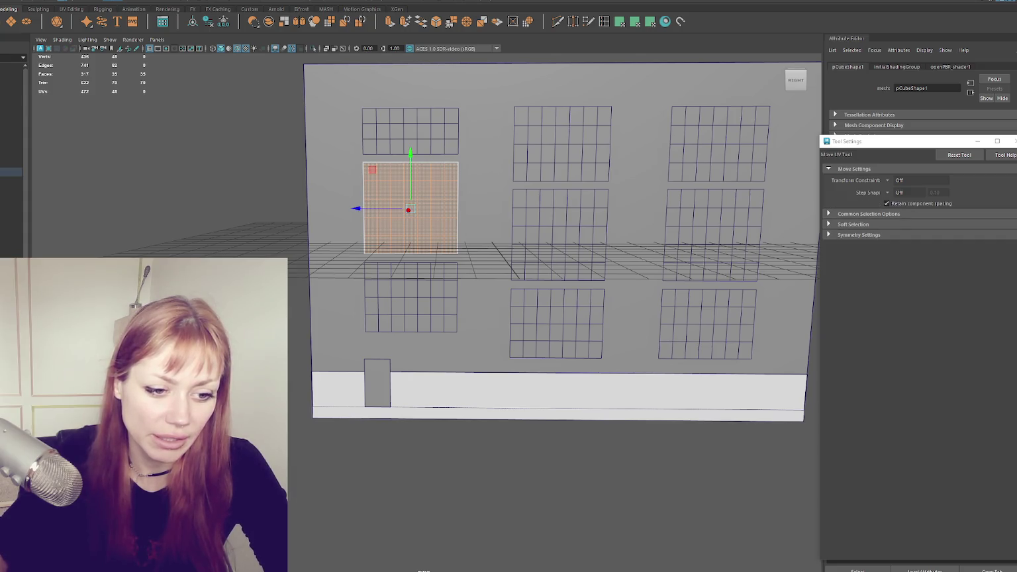
pyautogui.press('r')
pyautogui.press('w')
pyautogui.press('r')
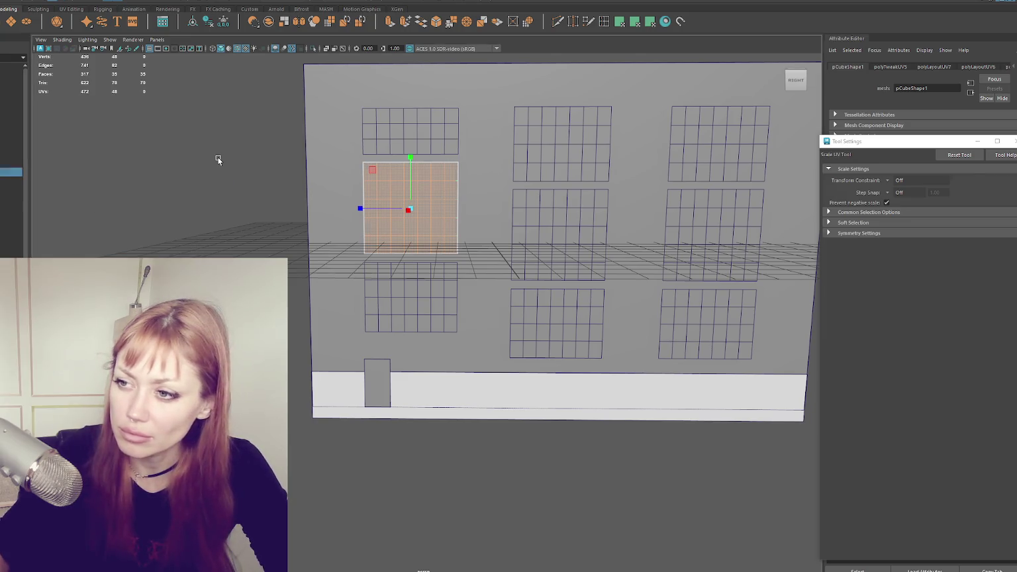
pyautogui.press('F8')
# - Select and frame the middle-left window grid as an object, then display its UVs
pyautogui.click(397, 218)
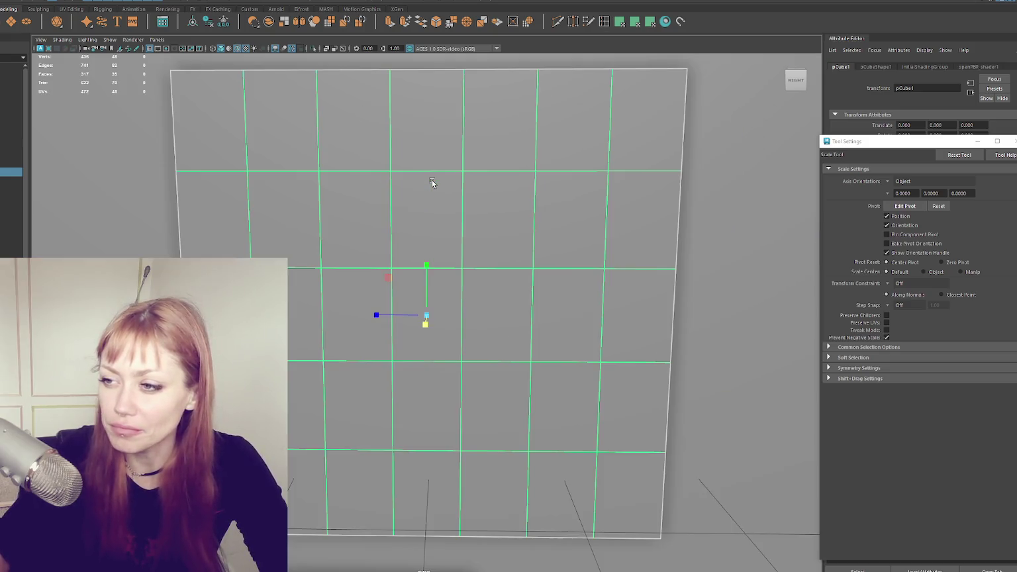
pyautogui.press('f')
pyautogui.moveTo(432, 179)
pyautogui.keyDown('alt'); pyautogui.mouseDown()
pyautogui.moveTo(383, 186)
pyautogui.moveTo(487, 179)
pyautogui.moveTo(462, 183)
pyautogui.mouseUp(); pyautogui.keyUp('alt')
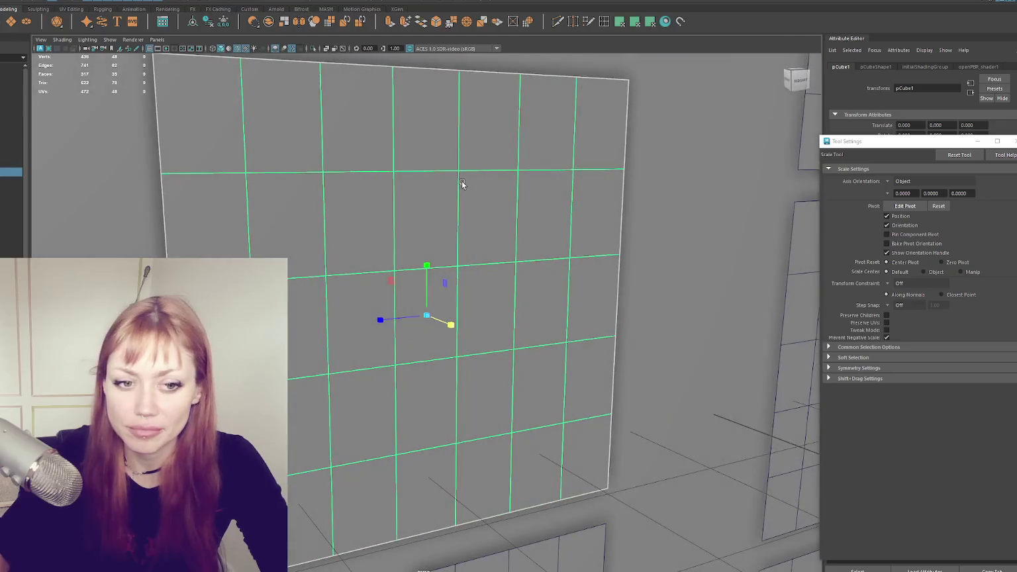
pyautogui.hotkey('ctrl', 'F12')
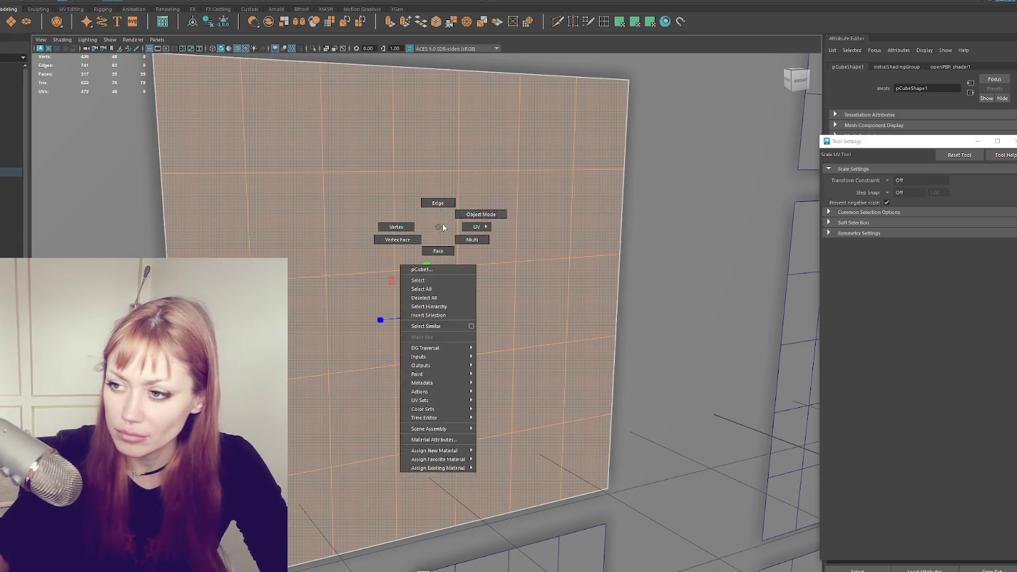
pyautogui.moveTo(438, 231); pyautogui.dragTo(452, 206, button='right')
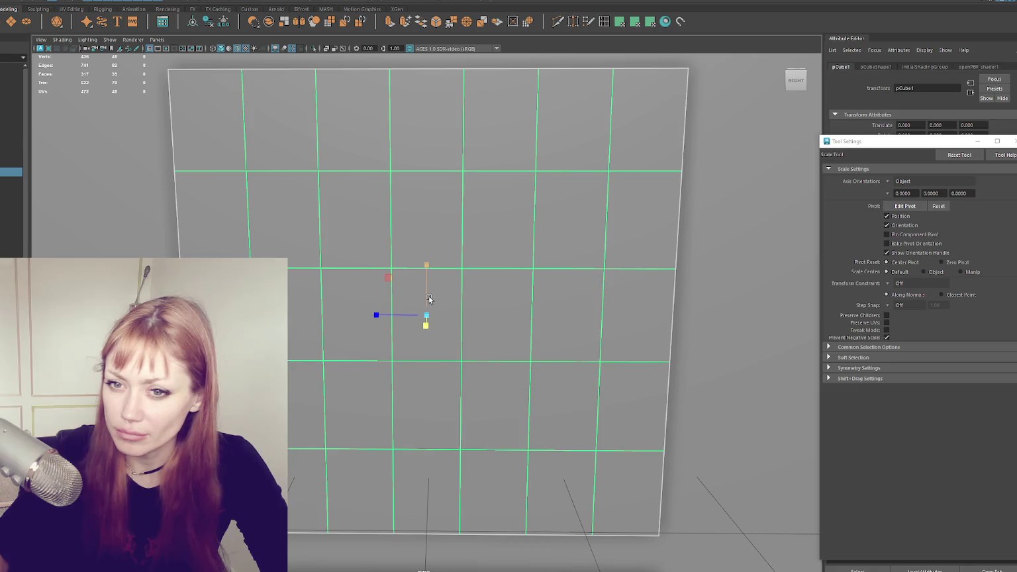
# - Duplicate the window grid and isolate the copy in shaded view
pyautogui.press('w')
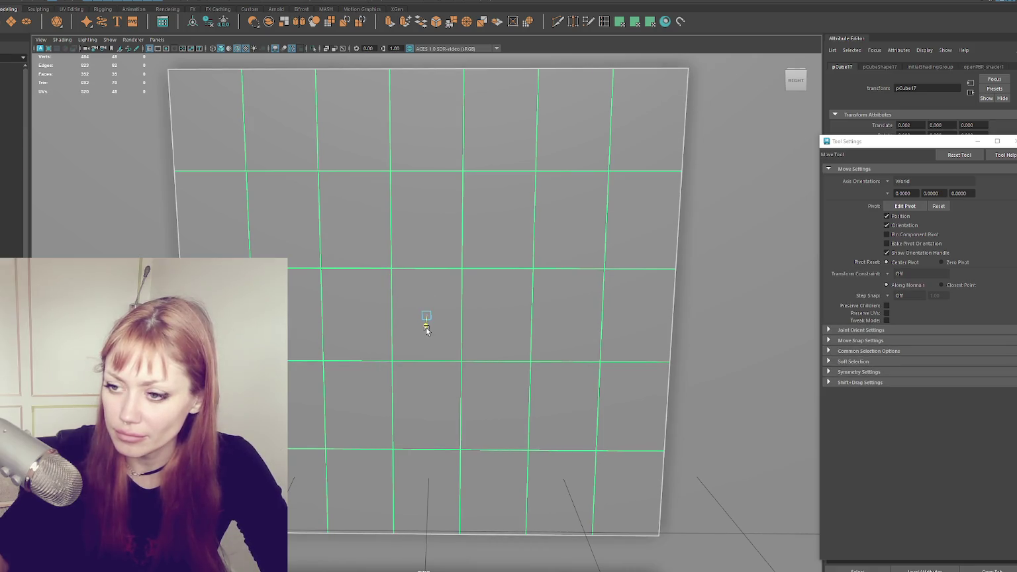
pyautogui.hotkey('shift', 'd')
pyautogui.press('q')
pyautogui.press('F10')
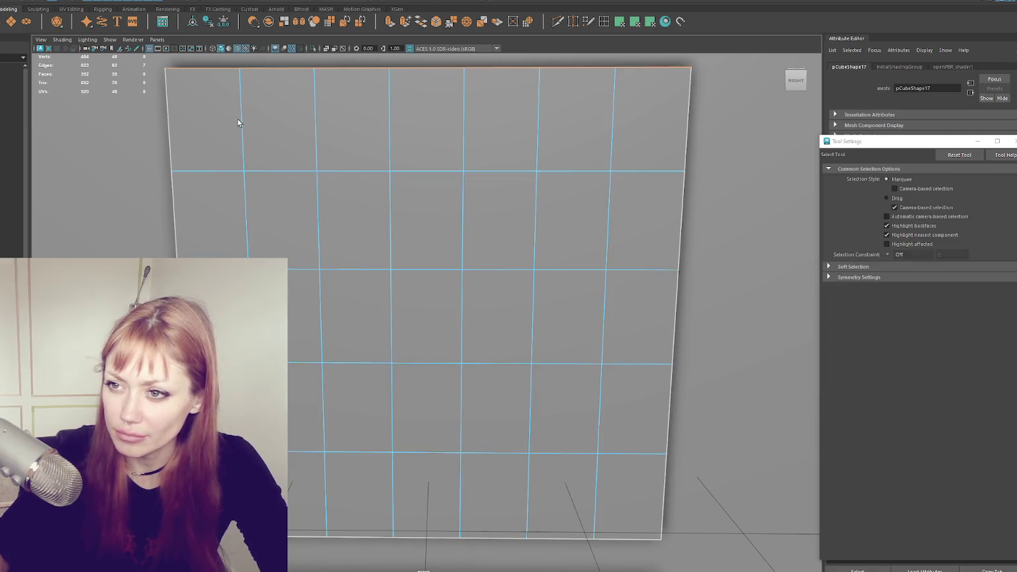
pyautogui.press('f')
pyautogui.moveTo(167, 79); pyautogui.dragTo(613, 466)
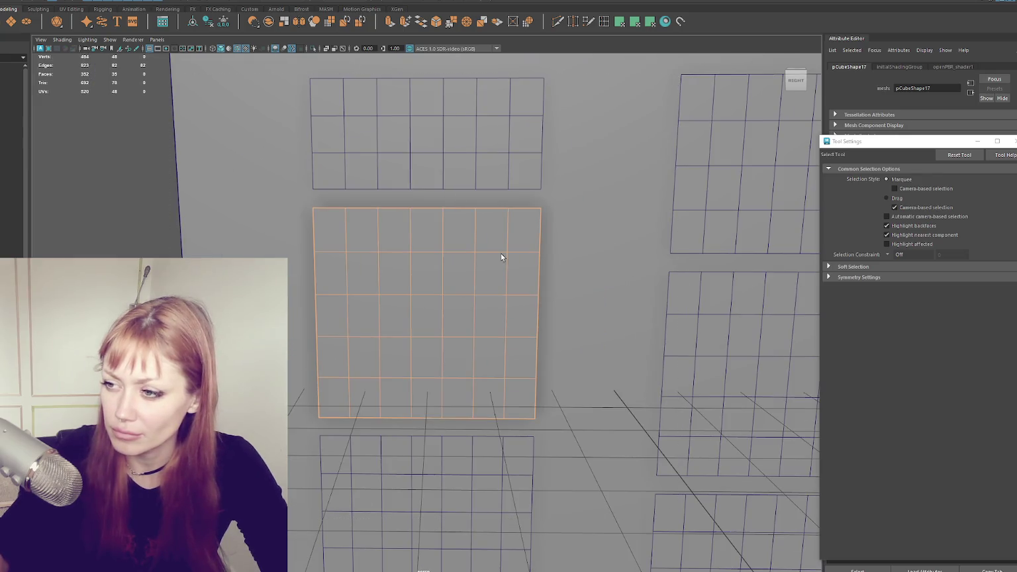
pyautogui.click(499, 221)
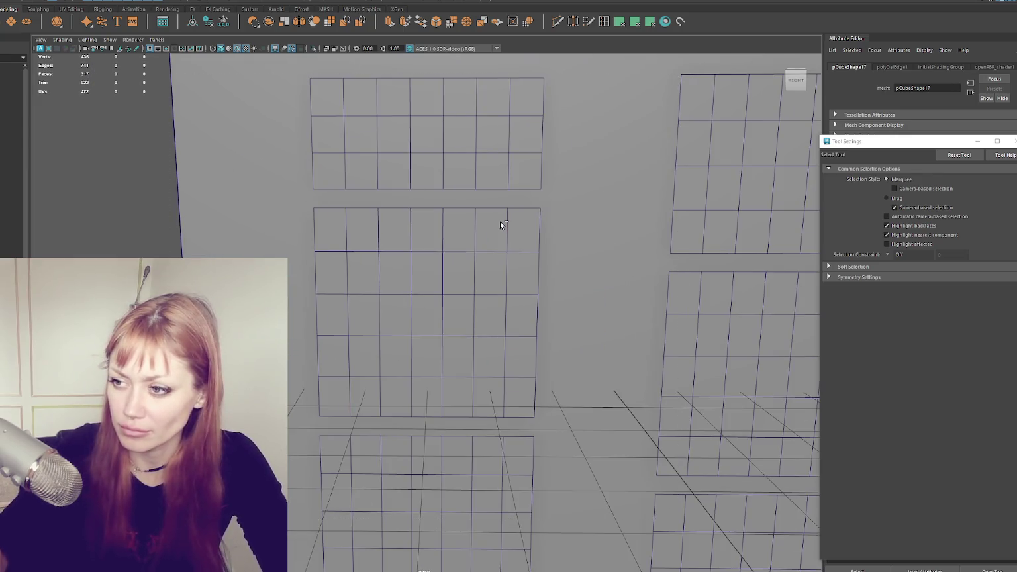
pyautogui.hotkey('ctrl', 'z')
pyautogui.hotkey('ctrl', '1')
pyautogui.press('5')
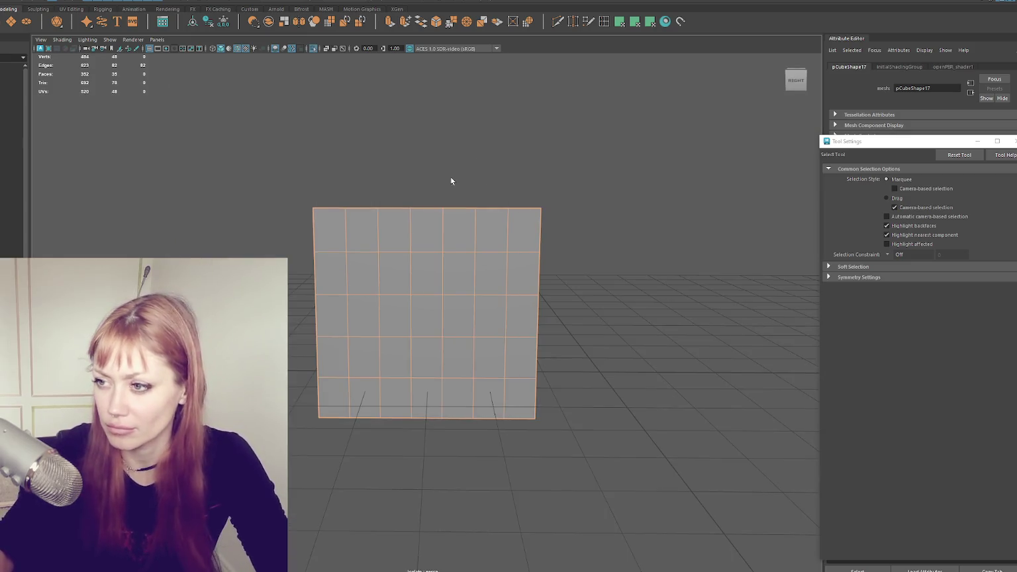
# - Delete the copy's interior grid edges, reducing it to a single face
pyautogui.moveTo(286, 226); pyautogui.dragTo(579, 229)
pyautogui.keyDown('shift'); pyautogui.doubleClick(540, 222); pyautogui.keyUp('shift')
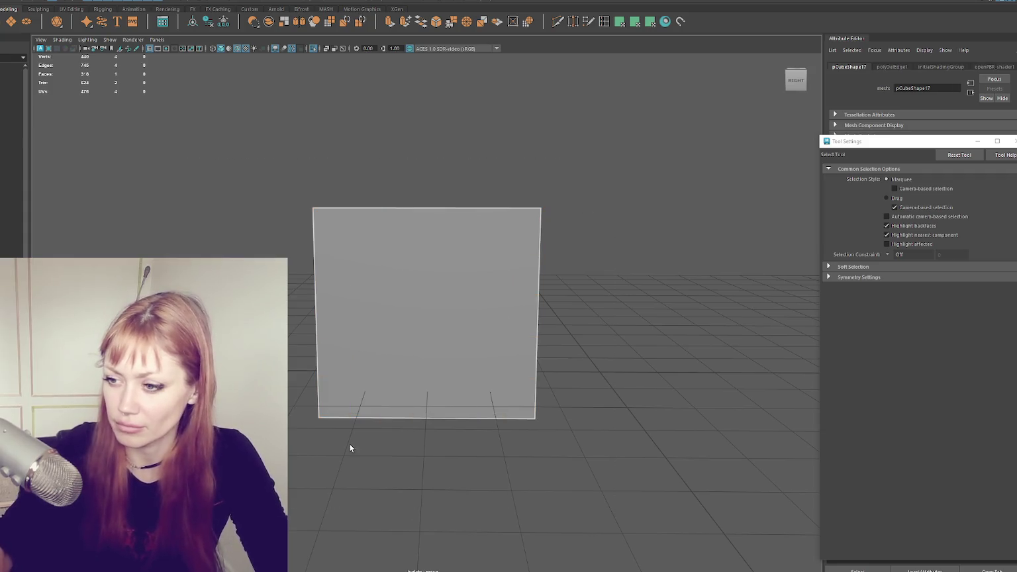
pyautogui.keyDown('shift'); pyautogui.moveTo(425, 254); pyautogui.dragTo(458, 226, button='right'); pyautogui.keyUp('shift')
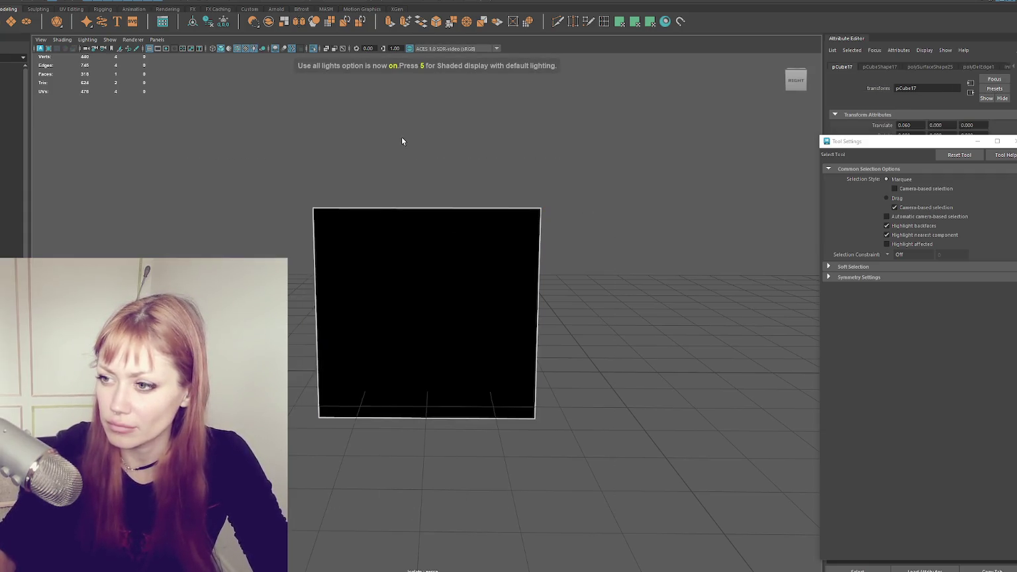
pyautogui.hotkey('ctrl', 'z')
pyautogui.keyDown('alt'); pyautogui.moveTo(493, 253); pyautogui.dragTo(484, 245); pyautogui.keyUp('alt')
pyautogui.keyDown('alt'); pyautogui.moveTo(485, 205); pyautogui.dragTo(411, 192); pyautogui.keyUp('alt')
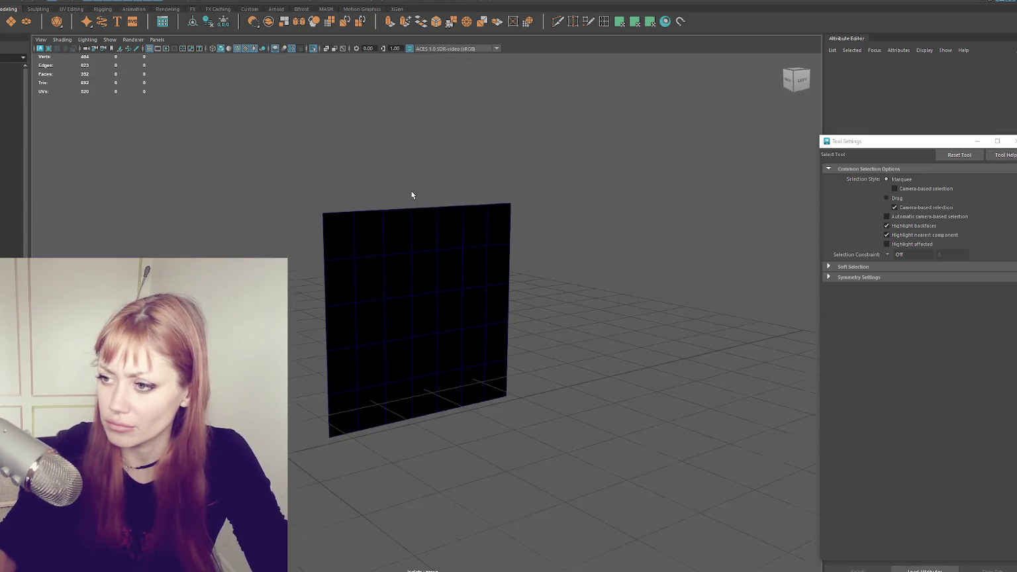
pyautogui.press('5')
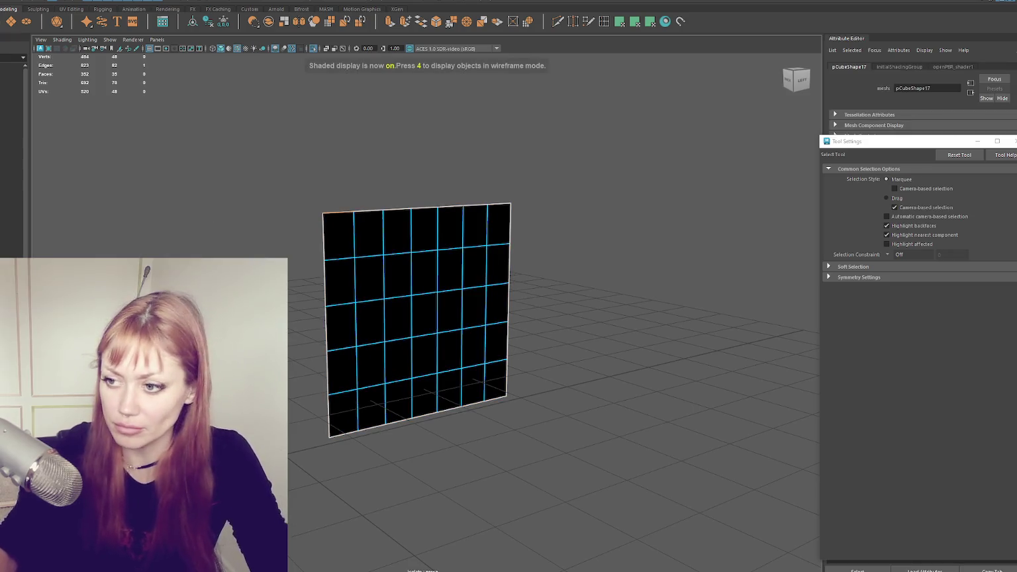
pyautogui.keyDown('alt'); pyautogui.moveTo(404, 280); pyautogui.dragTo(455, 187); pyautogui.keyUp('alt')
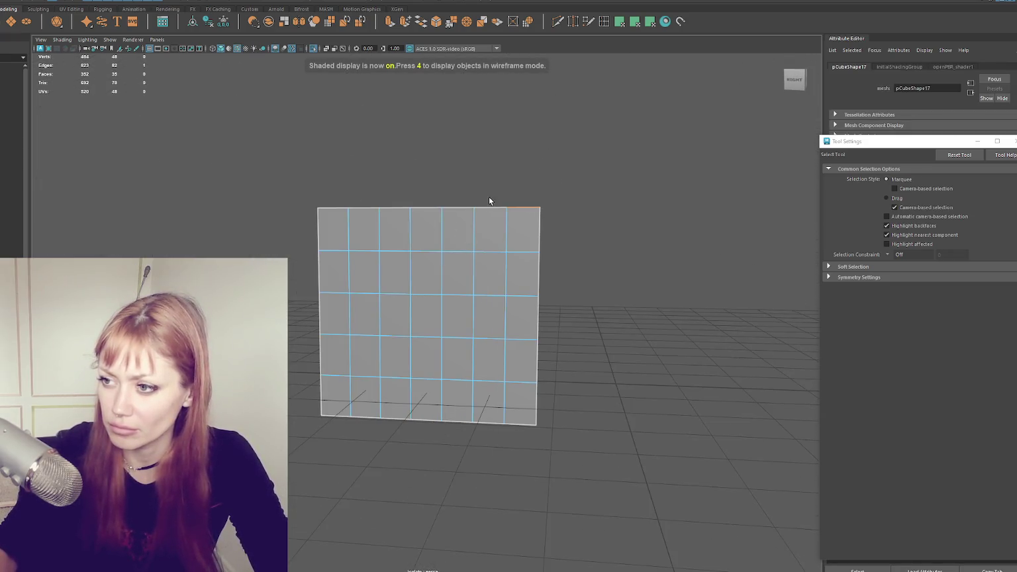
pyautogui.doubleClick(489, 207)
pyautogui.moveTo(595, 157); pyautogui.dragTo(461, 295)
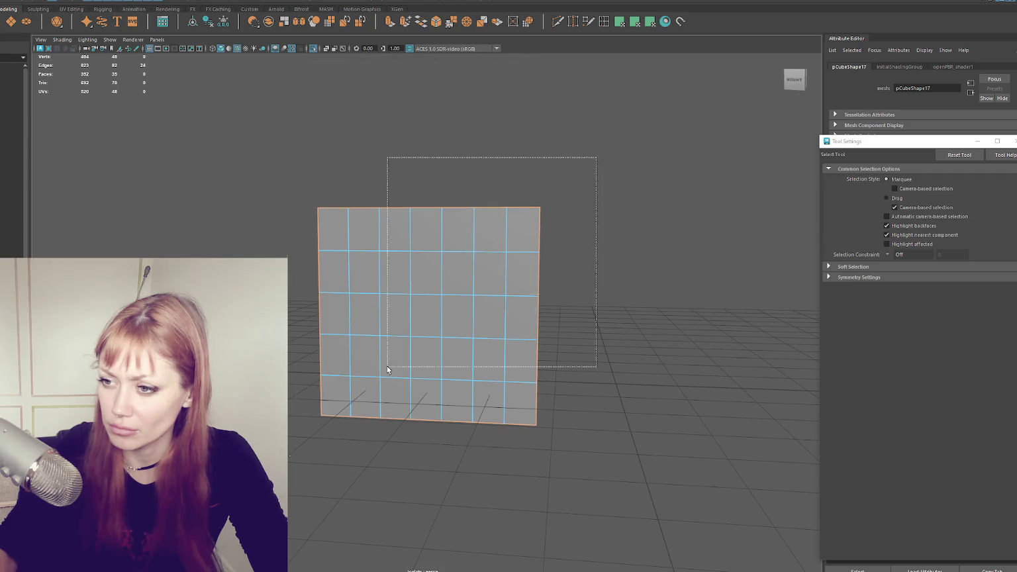
pyautogui.press('Delete')
# - Select the plane's border loop, try extruding it, then delete the single-face plane
pyautogui.moveTo(342, 226)
pyautogui.keyDown('alt'); pyautogui.mouseDown()
pyautogui.moveTo(397, 282)
pyautogui.moveTo(318, 199)
pyautogui.mouseUp(); pyautogui.keyUp('alt')
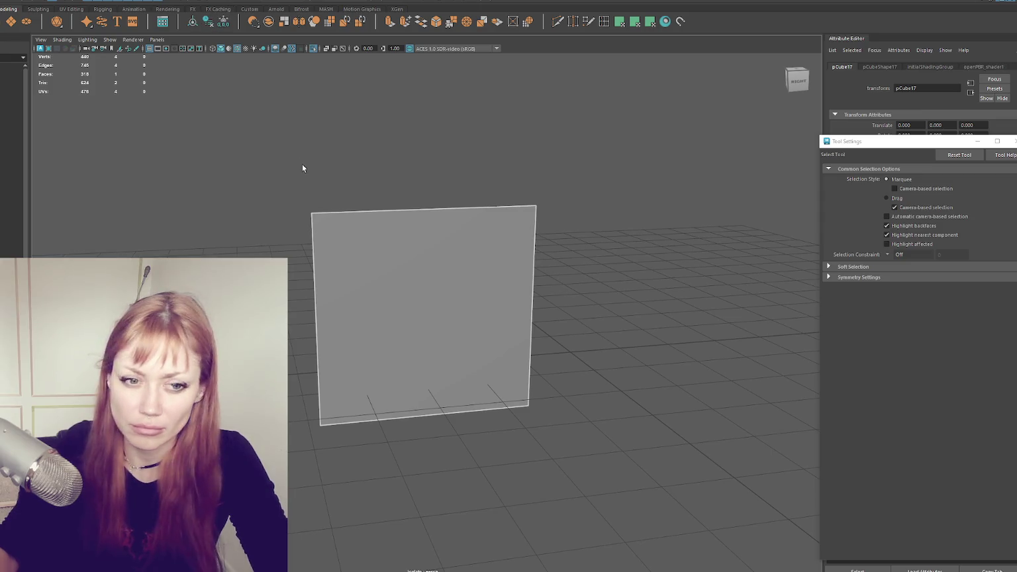
pyautogui.scroll(3, 253, 171)
pyautogui.keyDown('alt'); pyautogui.moveTo(266, 177); pyautogui.dragTo(336, 204, button='right'); pyautogui.keyUp('alt')
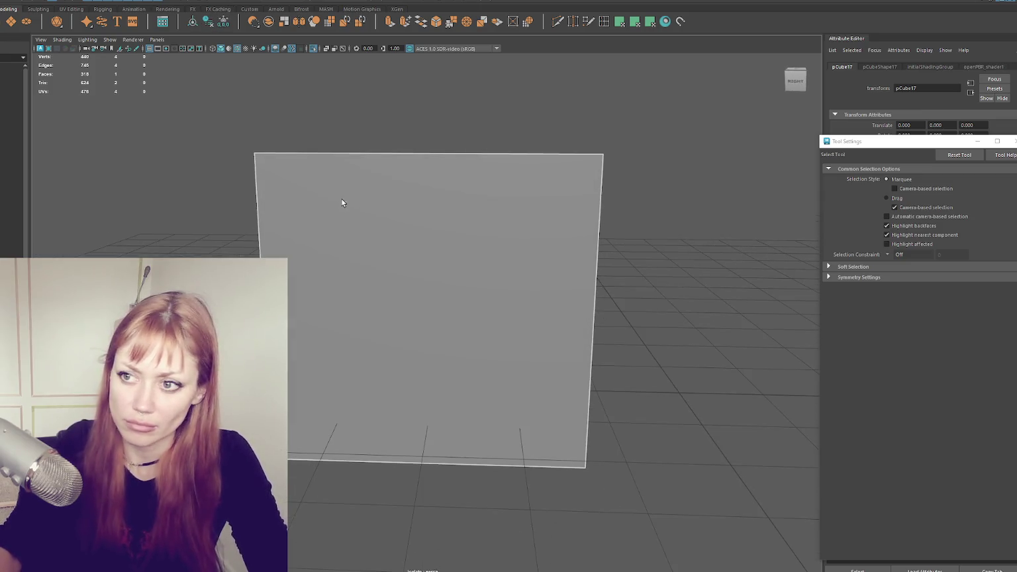
pyautogui.click(359, 163)
pyautogui.doubleClick(369, 154)
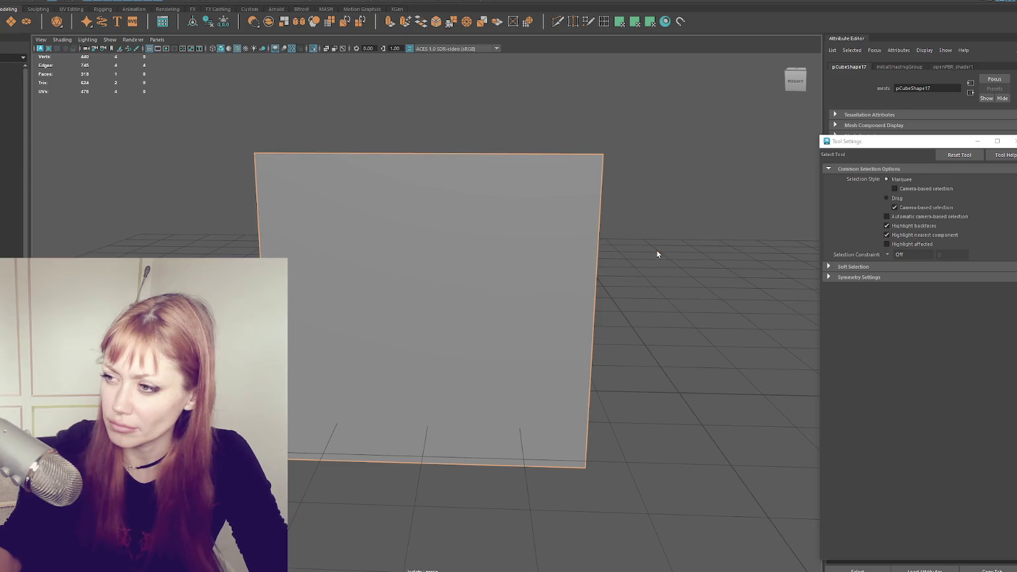
pyautogui.hotkey('ctrl', 'e')
pyautogui.press('q')
pyautogui.press('Delete')
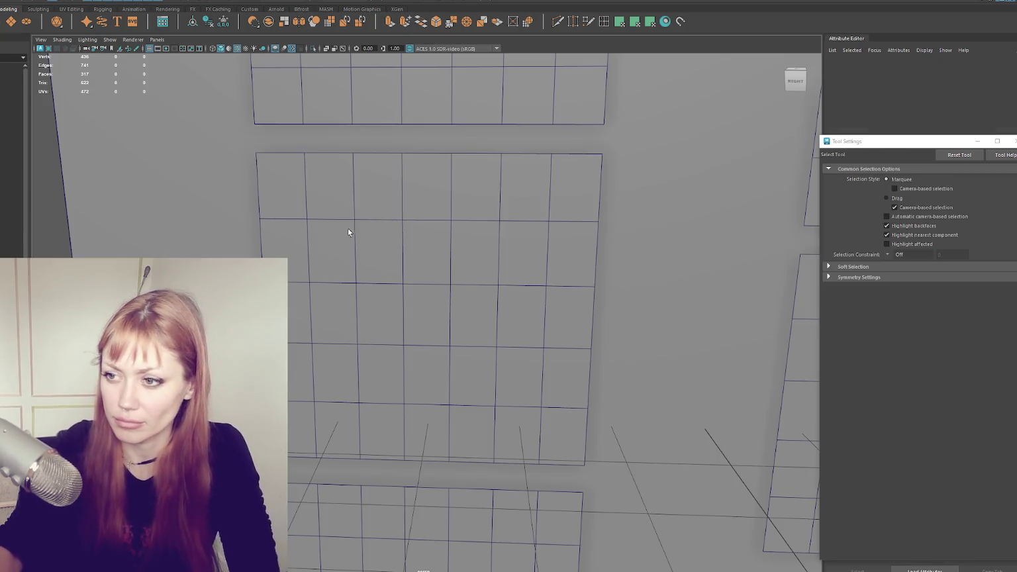
# - Extrude the gridded plane's border edge loop with an Offset of 0.1
pyautogui.click(402, 232)
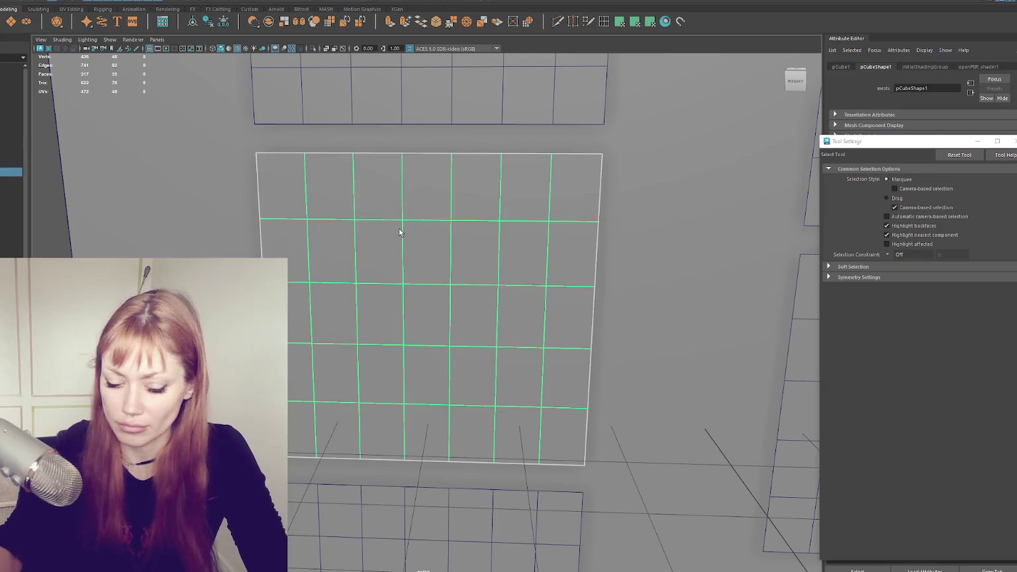
pyautogui.press('f')
pyautogui.doubleClick(419, 154)
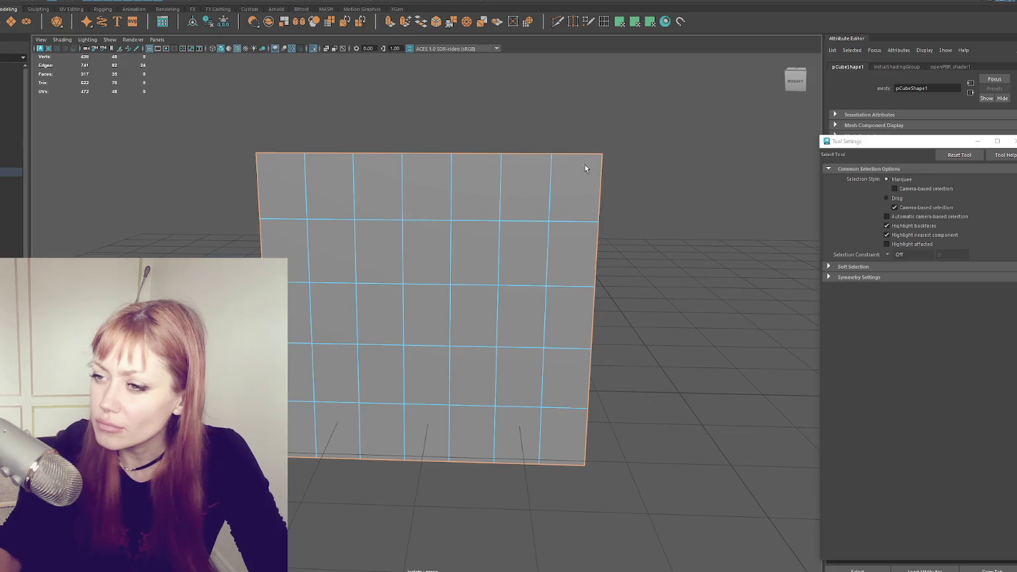
pyautogui.hotkey('ctrl', 'e')
pyautogui.click(683, 341)
pyautogui.write('0.1')
pyautogui.press('Return')
# - Reduce the extrusion Offset to 0.01, then reselect the plane and all its faces
pyautogui.click(680, 343)
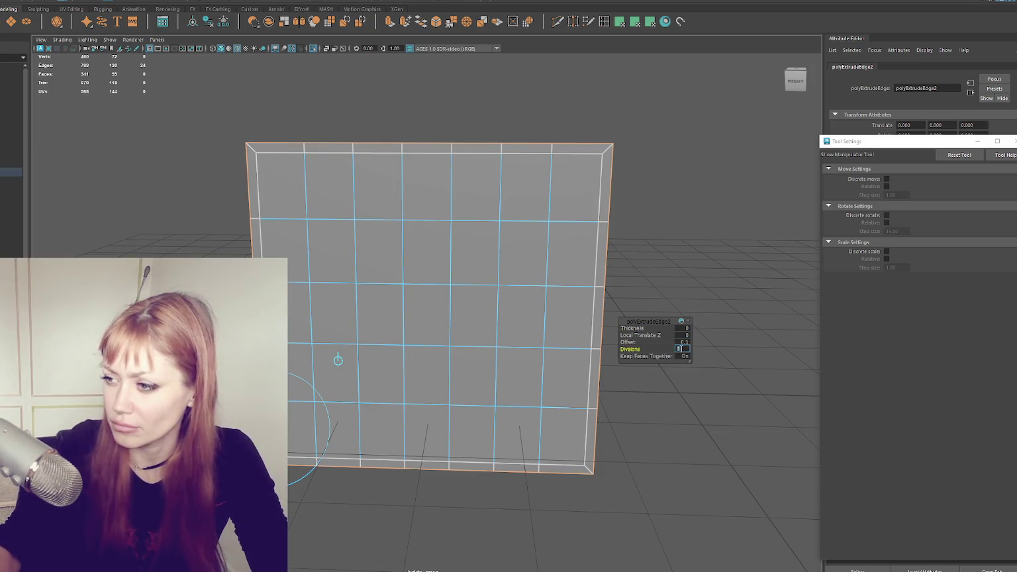
pyautogui.write('0.01')
pyautogui.press('Return')
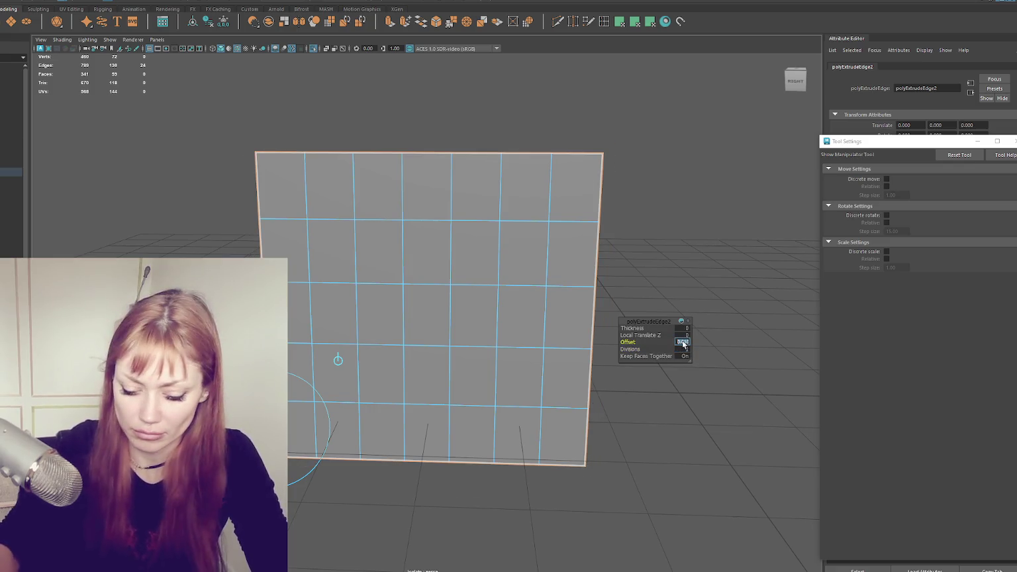
pyautogui.click(667, 278)
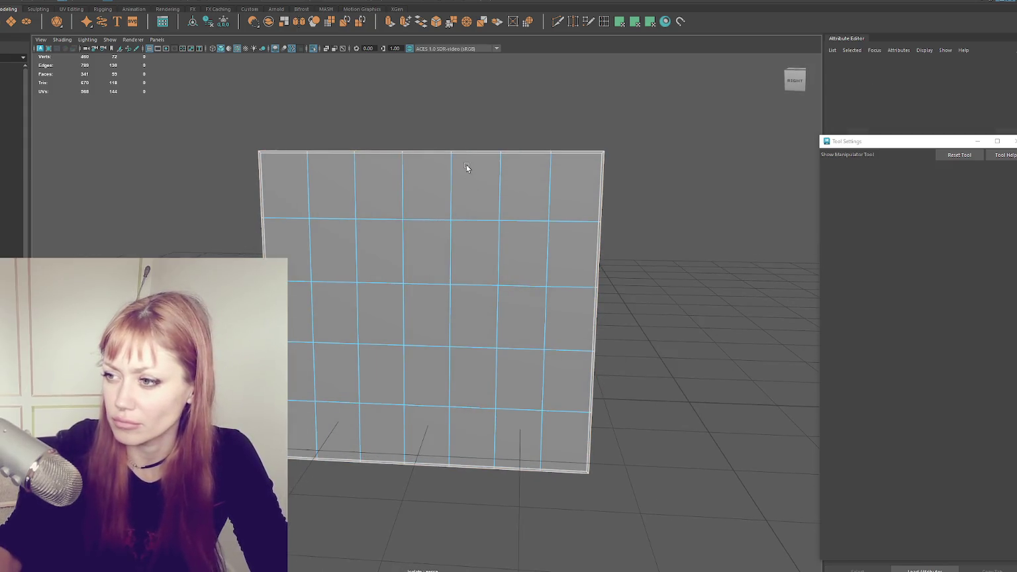
pyautogui.click(467, 166)
pyautogui.hotkey('ctrl', 'F11')
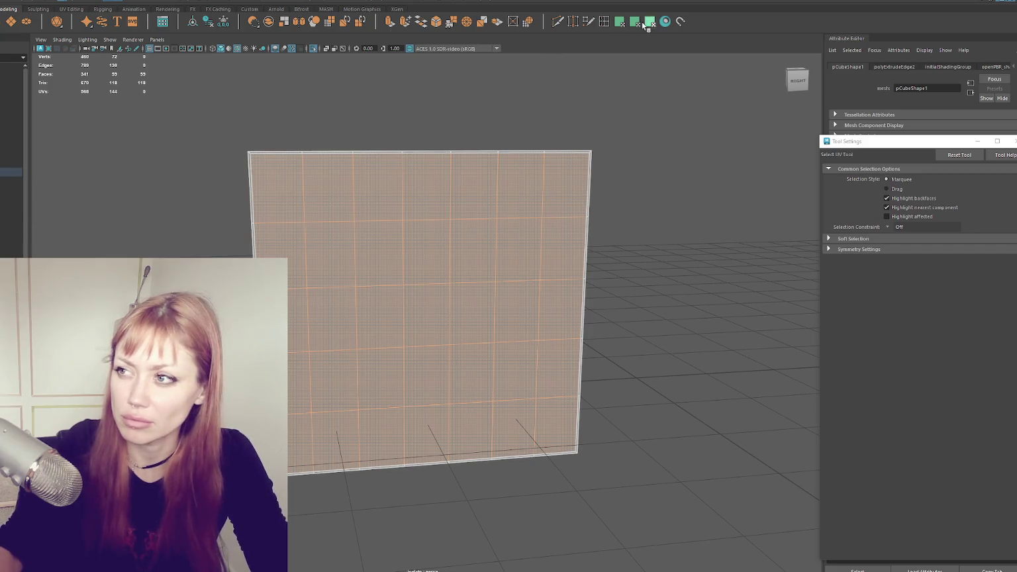
# - Apply a planar UV projection to all the rimmed plane's faces and scale it
pyautogui.click(610, 23)
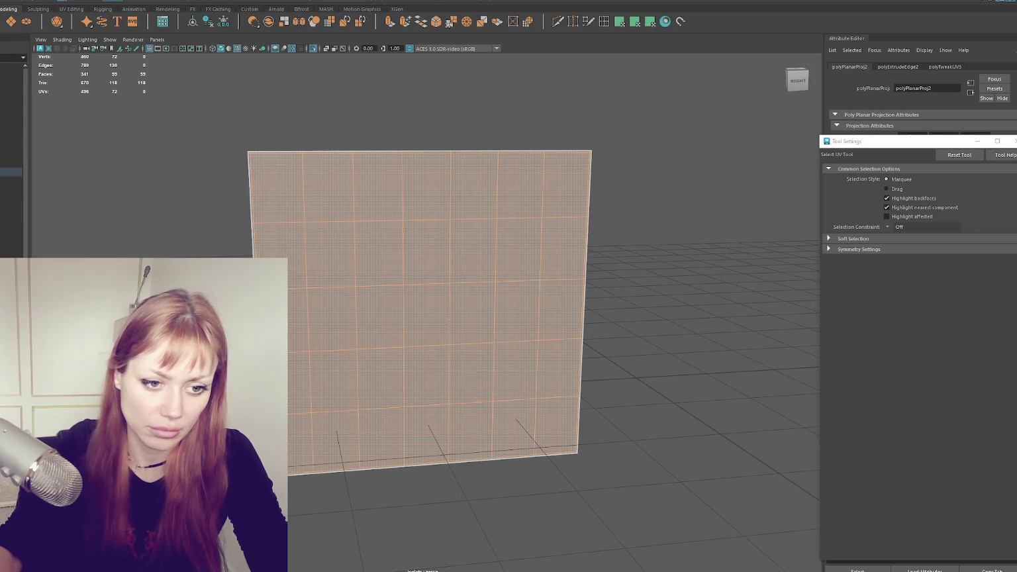
pyautogui.press('r')
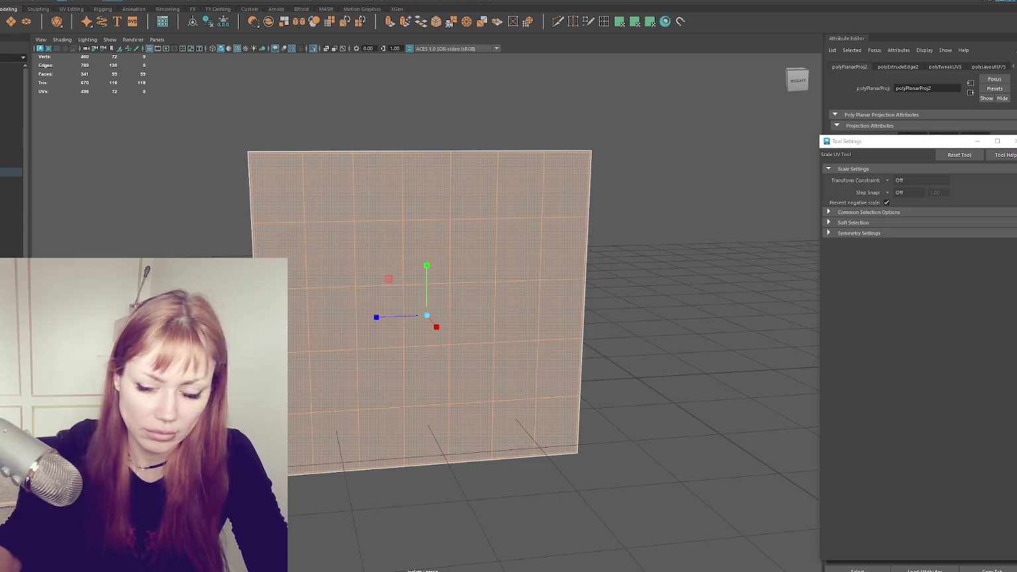
pyautogui.press('F8')
# - Return to object mode and select every edge of the window plane
pyautogui.press('q')
pyautogui.press('F10')
pyautogui.doubleClick(266, 153)
pyautogui.moveTo(205, 126); pyautogui.dragTo(714, 490)
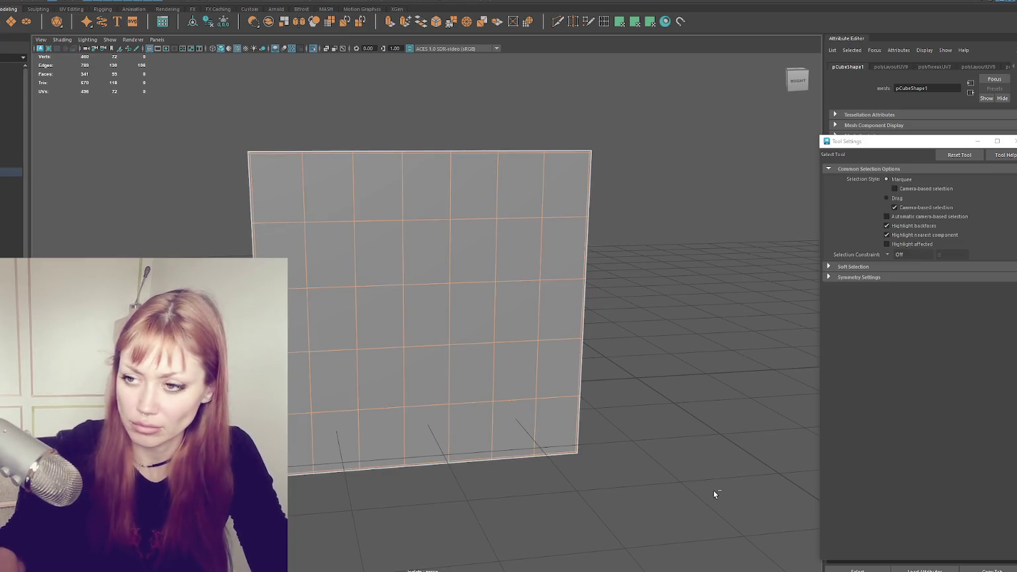
pyautogui.keyDown('alt'); pyautogui.moveTo(650, 432); pyautogui.dragTo(629, 428); pyautogui.keyUp('alt')
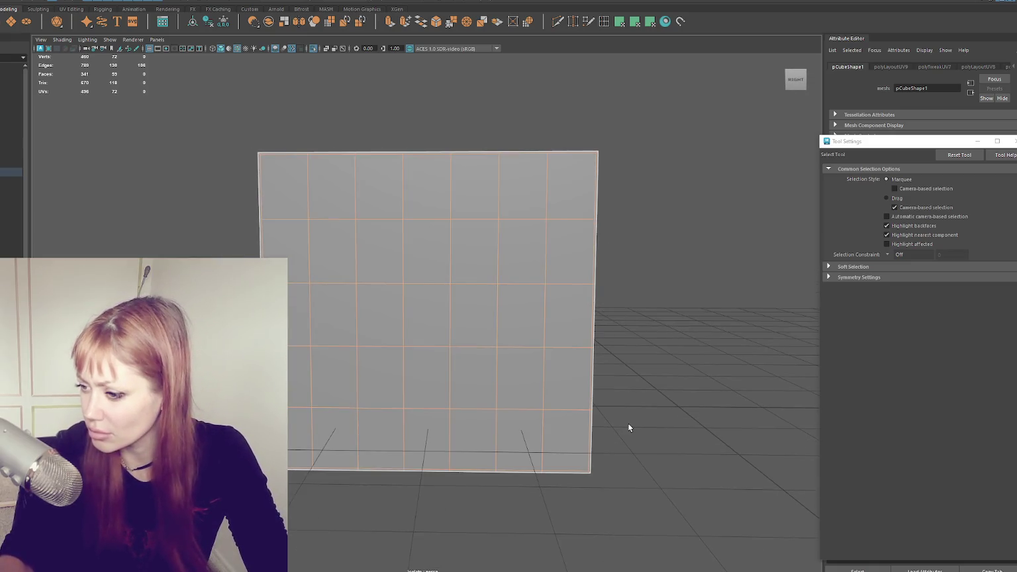
# - Delete the plane's corner edge and its bottom-left border edges
pyautogui.press('f')
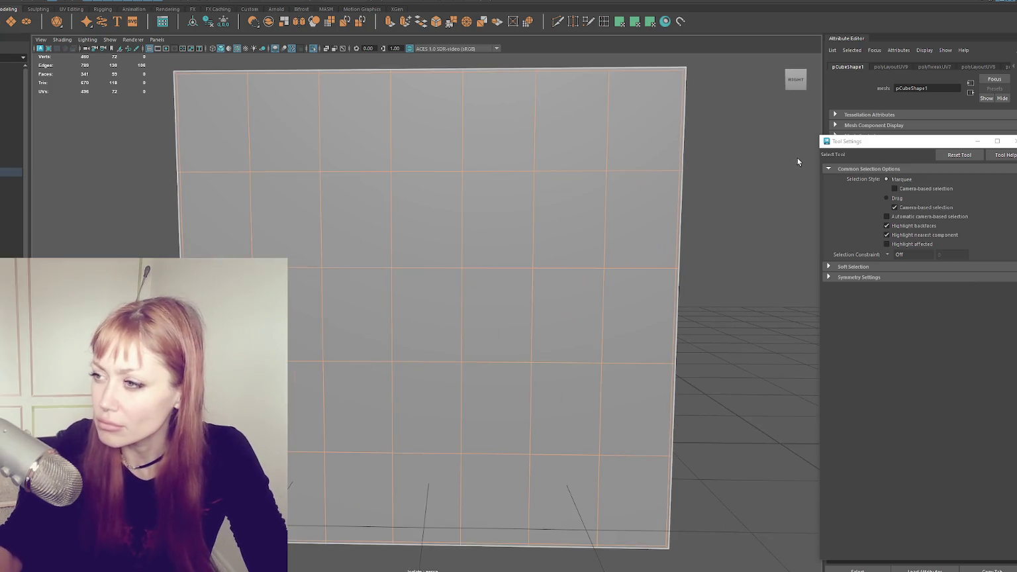
pyautogui.click(684, 70)
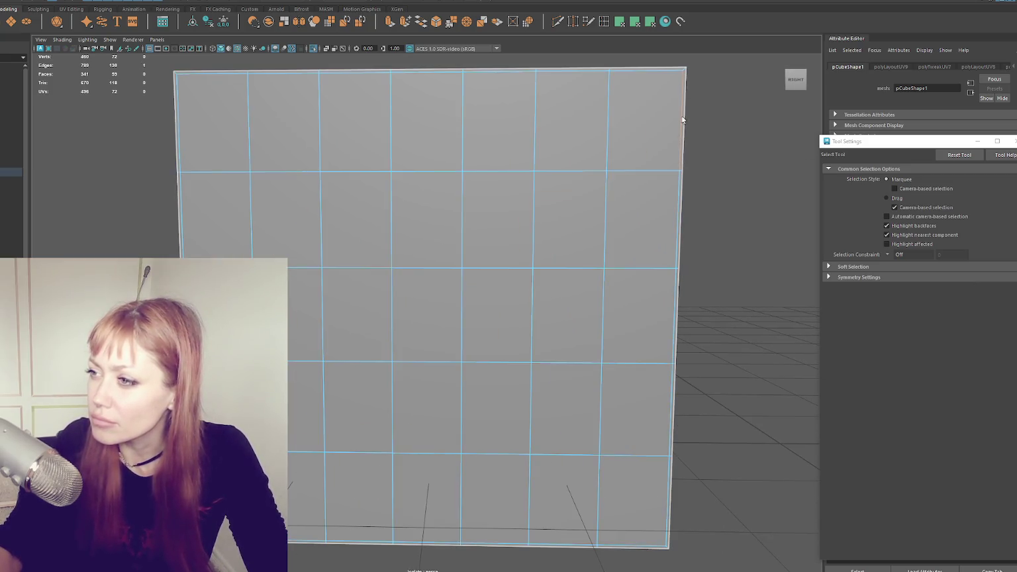
pyautogui.keyDown('alt'); pyautogui.moveTo(722, 79); pyautogui.dragTo(562, 168, button='middle'); pyautogui.keyUp('alt')
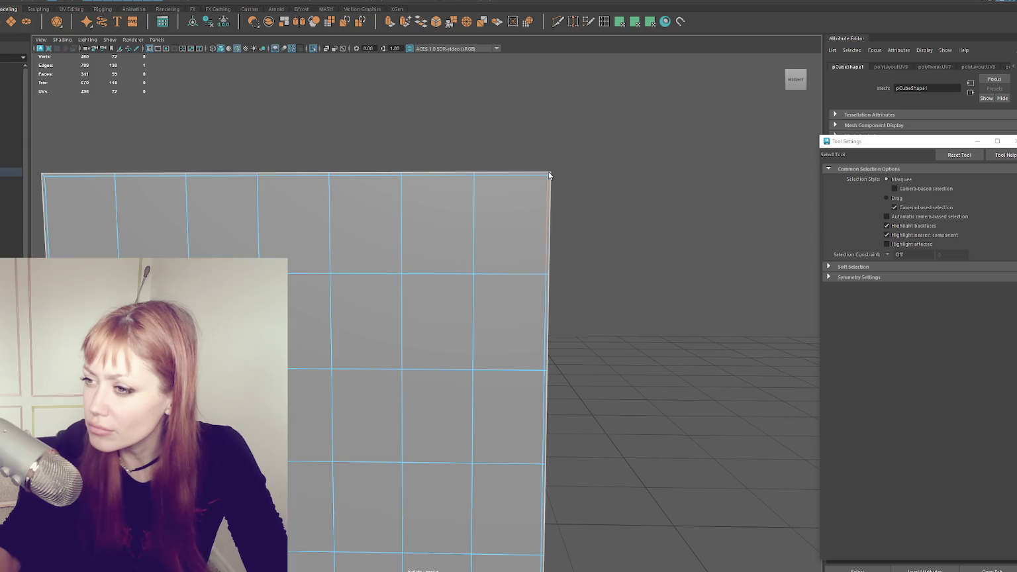
pyautogui.keyDown('alt'); pyautogui.moveTo(569, 321); pyautogui.dragTo(593, 351); pyautogui.keyUp('alt')
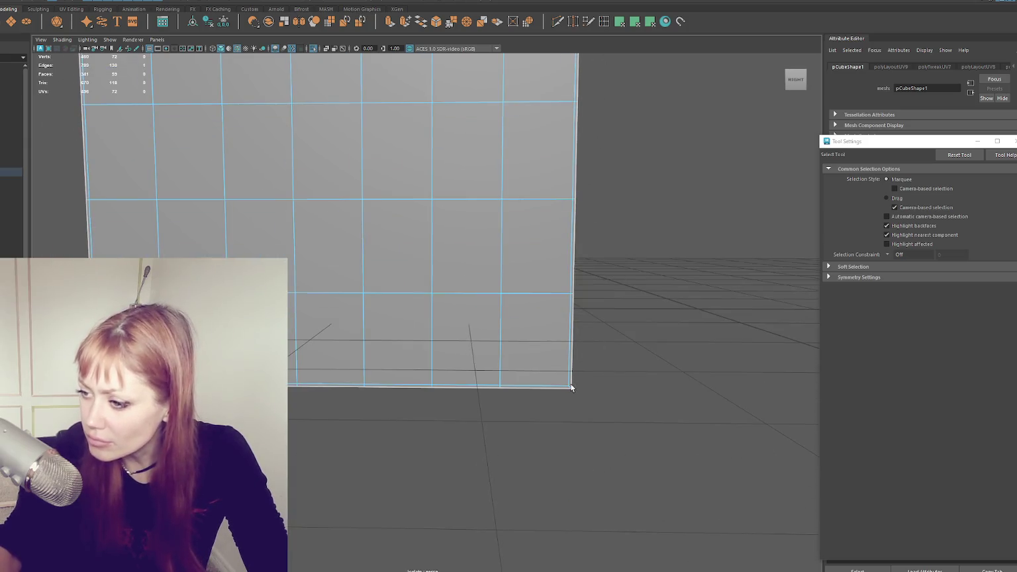
pyautogui.keyDown('alt'); pyautogui.moveTo(590, 399); pyautogui.dragTo(645, 426, button='right'); pyautogui.keyUp('alt')
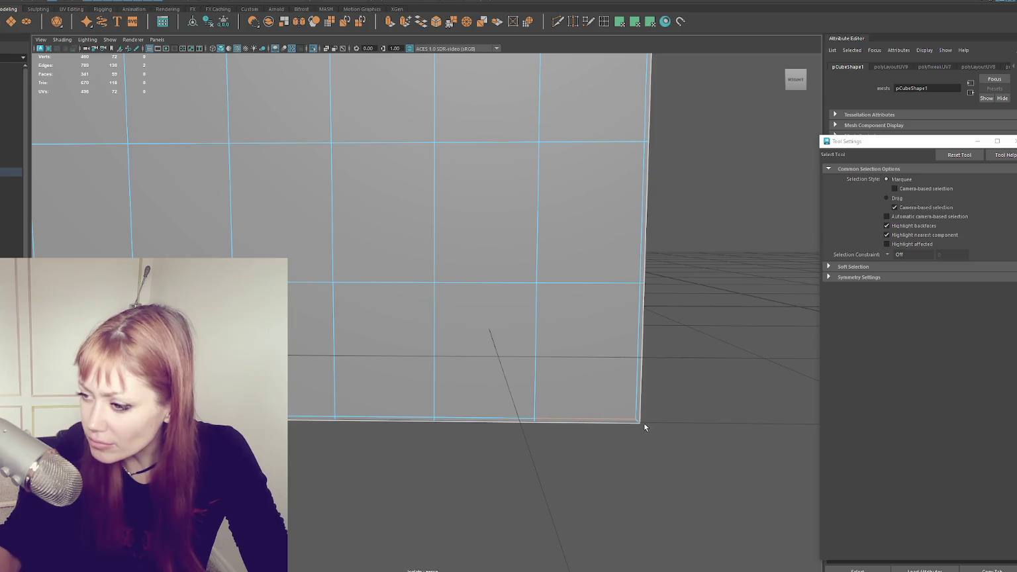
pyautogui.press('Delete')
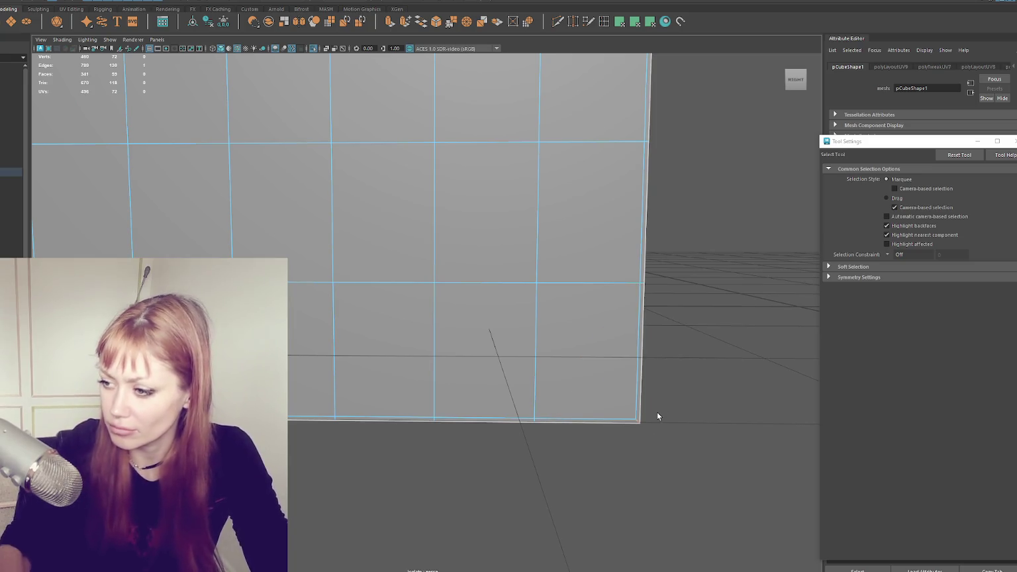
pyautogui.keyDown('alt'); pyautogui.moveTo(483, 351); pyautogui.dragTo(412, 393); pyautogui.keyUp('alt')
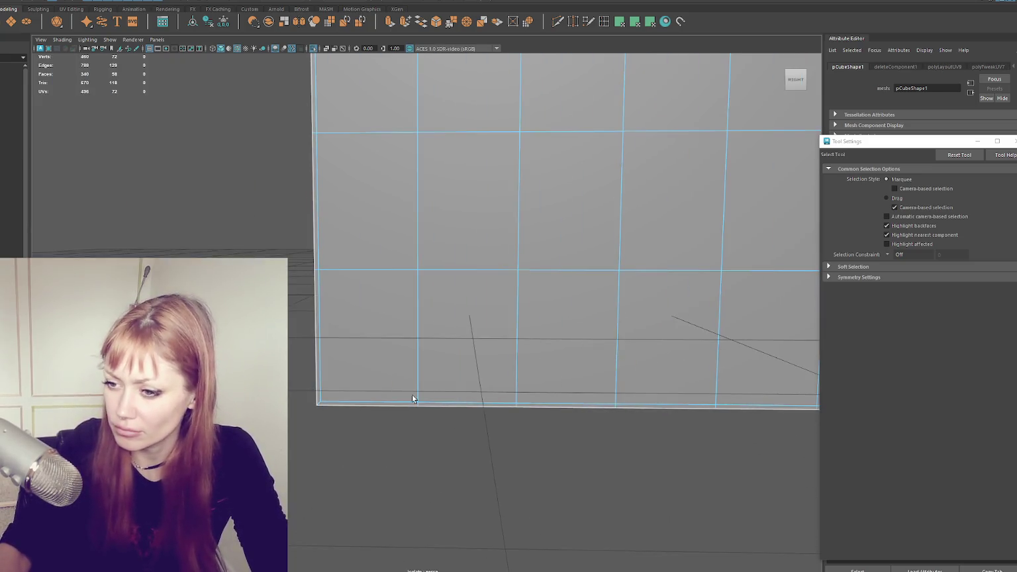
pyautogui.doubleClick(336, 390)
pyautogui.press('Delete')
# - Delete the other leftover edges along the plane
pyautogui.scroll(3, 297, 335)
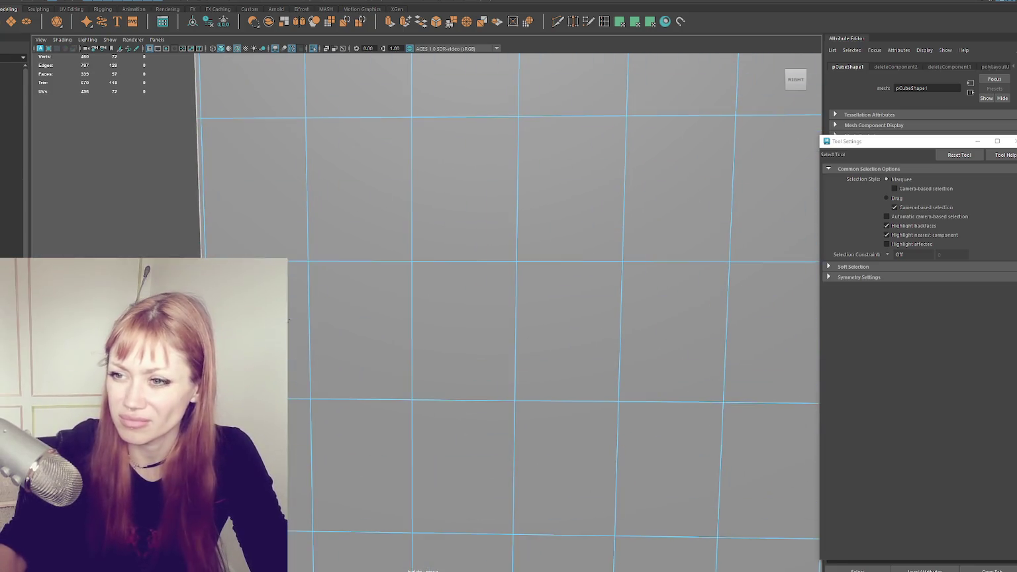
pyautogui.keyDown('alt'); pyautogui.moveTo(298, 335); pyautogui.dragTo(245, 481, button='middle'); pyautogui.keyUp('alt')
pyautogui.scroll(-3, 301, 284)
pyautogui.click(303, 291)
pyautogui.press('Delete')
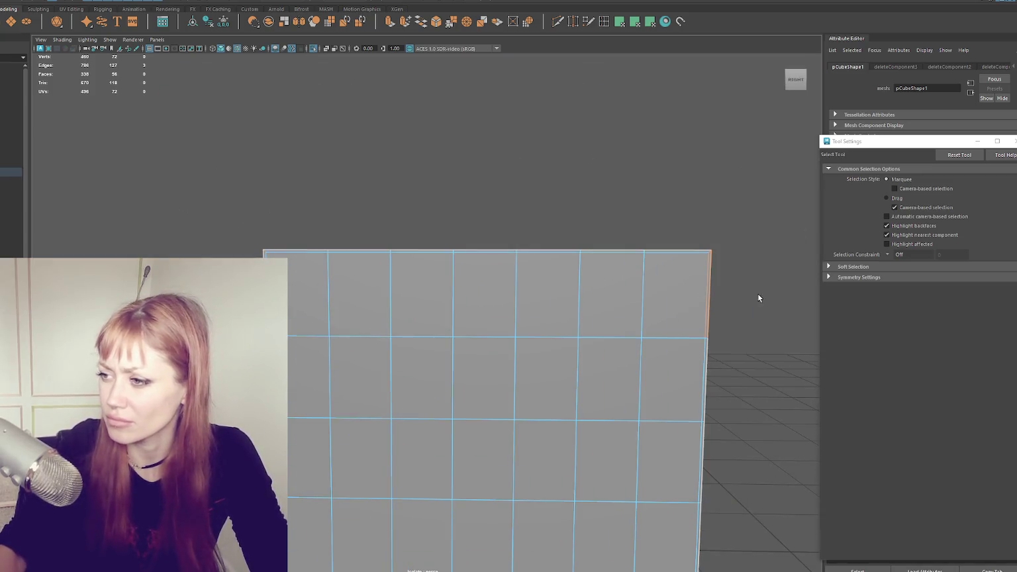
pyautogui.press('Delete')
# - Delete the remaining grid edges to leave one face, and rename it WindowForTexture
pyautogui.scroll(-3, 477, 225)
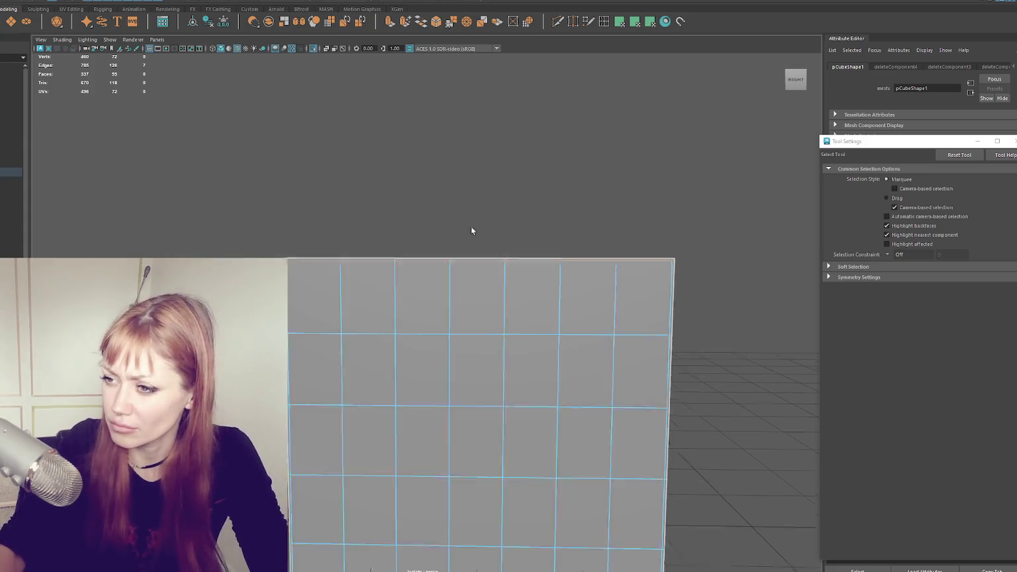
pyautogui.doubleClick(441, 282)
pyautogui.moveTo(636, 237); pyautogui.dragTo(330, 500)
pyautogui.press('Delete')
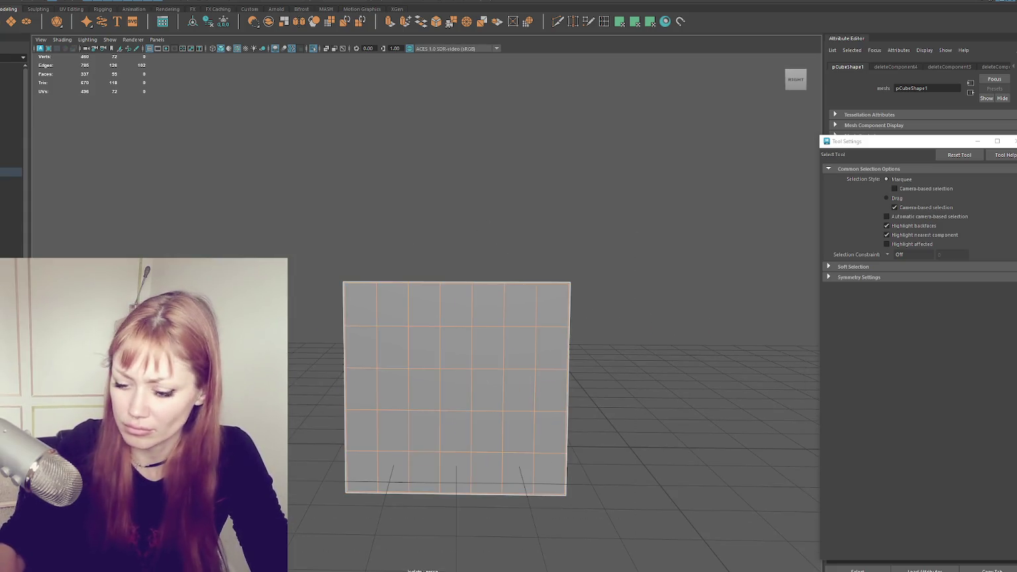
pyautogui.click(442, 257)
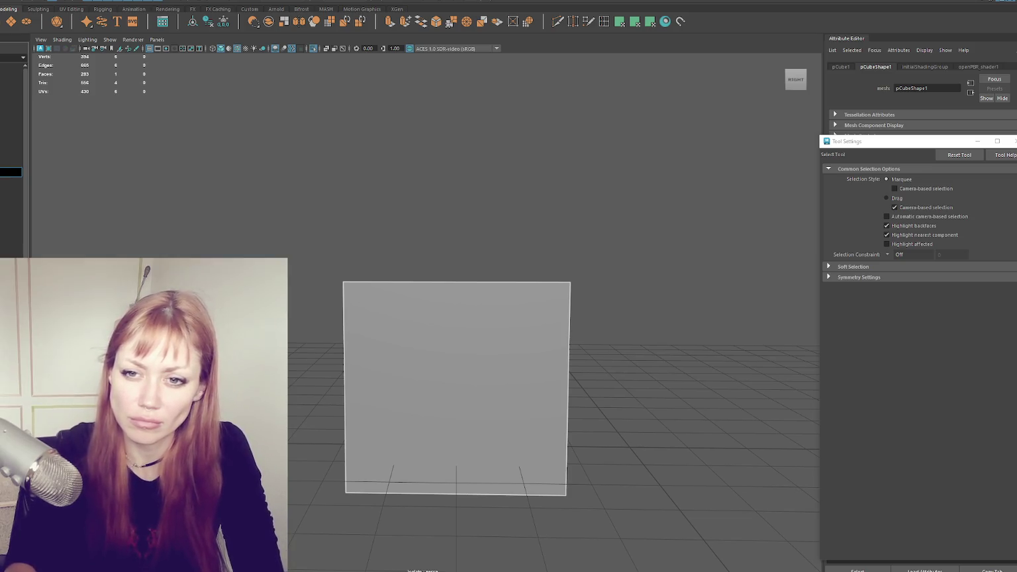
pyautogui.press('Return')
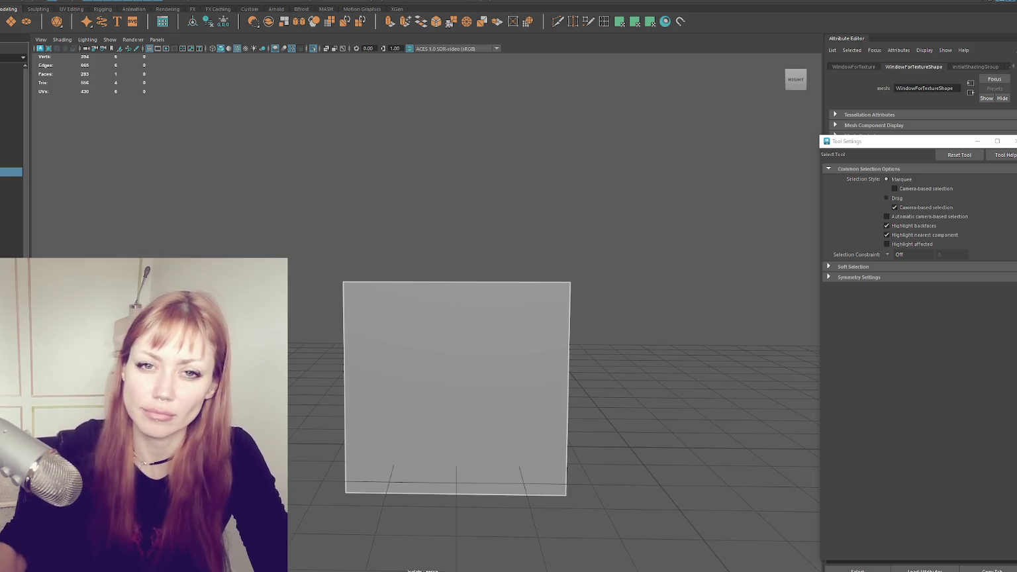
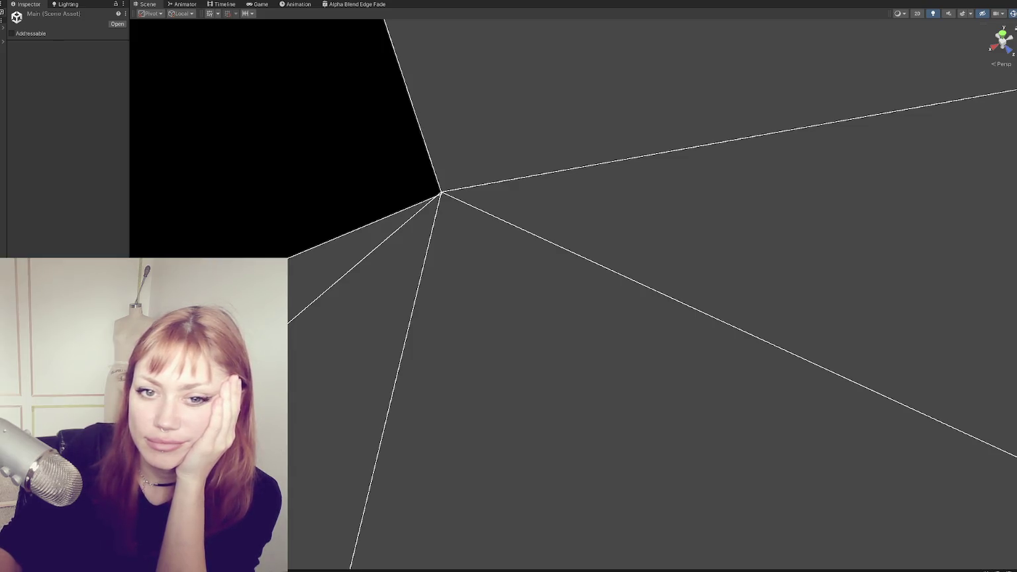
# - Open the Wasteland scene and enable the WastelandChunk002 object
pyautogui.rightClick(65, 201)
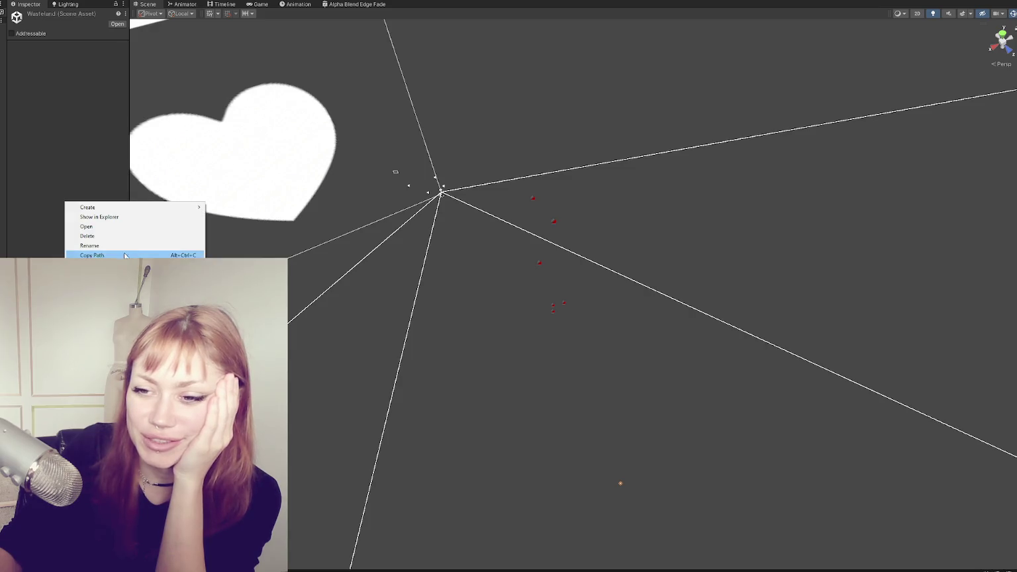
pyautogui.click(99, 255)
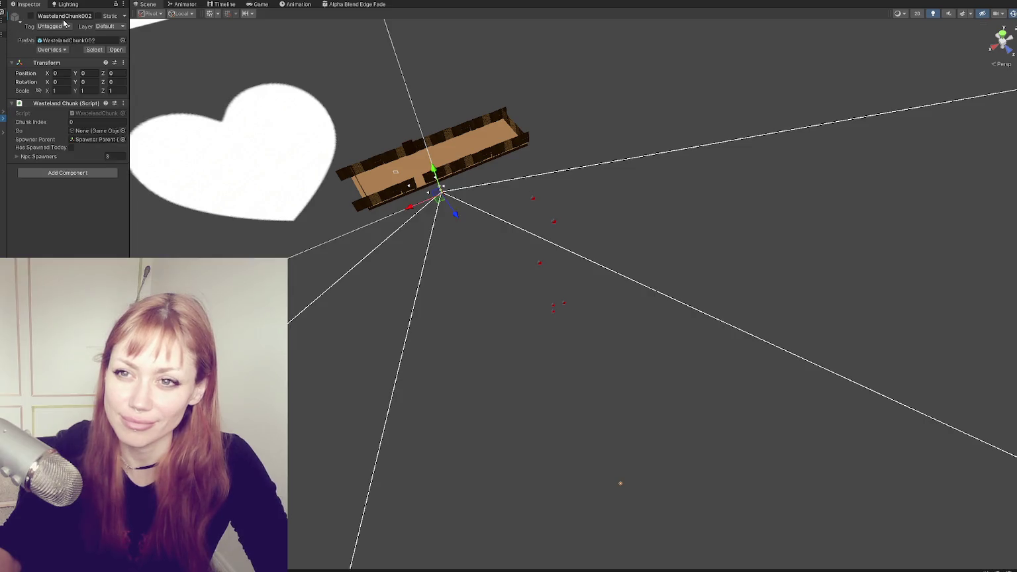
pyautogui.click(29, 16)
# - Turn off scene lighting and fly up close to the building's windowed wall
pyautogui.scroll(5, 444, 240)
pyautogui.scroll(5, 511, 261)
pyautogui.scroll(5, 511, 261)
pyautogui.moveTo(620, 222)
pyautogui.mouseDown(button='right')
pyautogui.moveTo(575, 265)
pyautogui.moveTo(921, 28)
pyautogui.mouseUp(button='right')
pyautogui.click(933, 13)
pyautogui.moveTo(734, 245)
pyautogui.mouseDown(button='right')
pyautogui.moveTo(110, 209)
pyautogui.moveTo(303, 312)
pyautogui.moveTo(860, 145)
pyautogui.moveTo(549, 216)
pyautogui.moveTo(731, 235)
pyautogui.mouseUp(button='right')
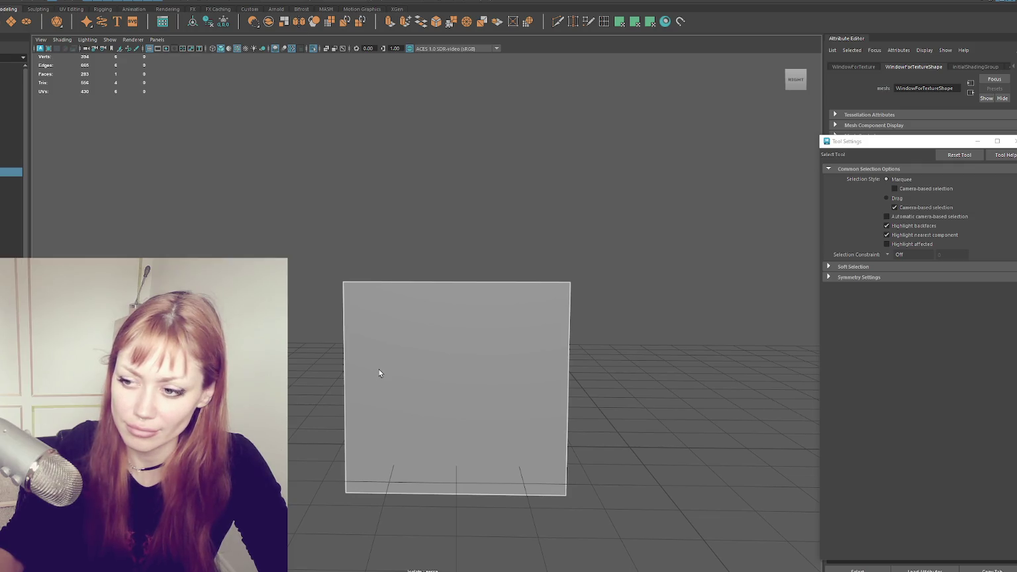
# - Undo to restore the plane's grid subdivisions and reselect pCube1 in object mode
pyautogui.click(246, 173)
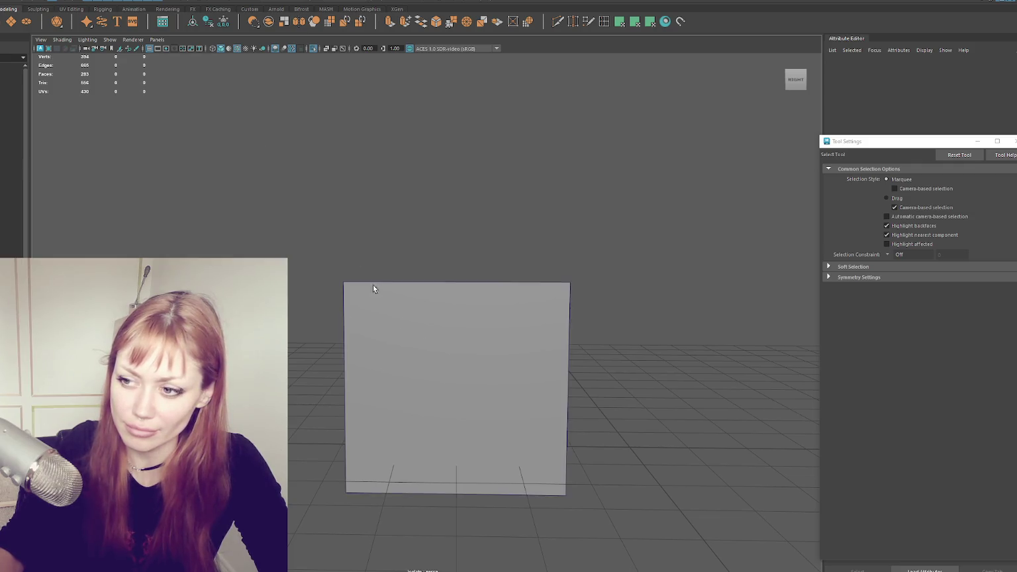
pyautogui.click(423, 342)
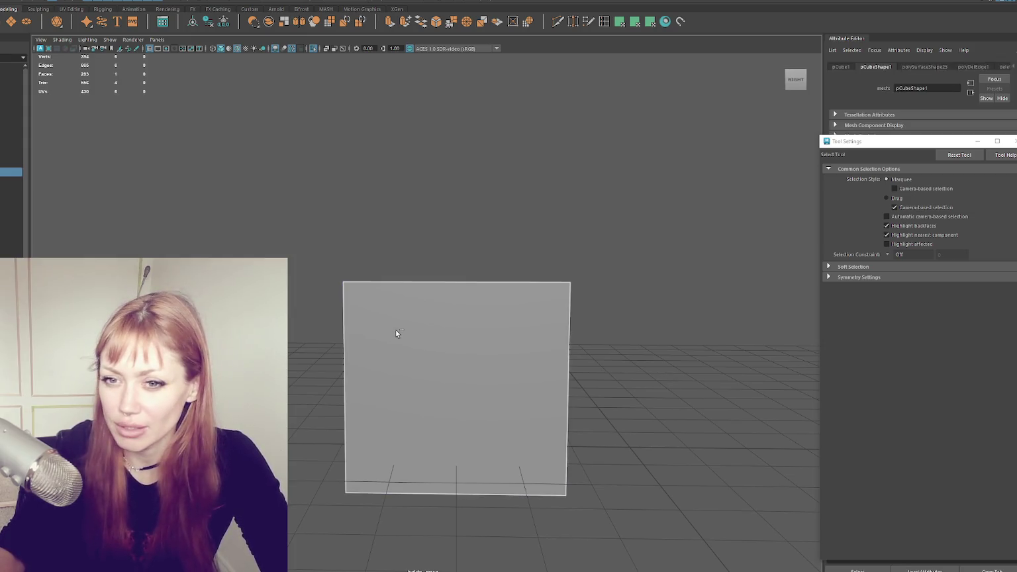
pyautogui.click(396, 330)
pyautogui.hotkey('ctrl', 'z')
pyautogui.moveTo(442, 204); pyautogui.dragTo(488, 186, button='right')
pyautogui.scroll(5, 523, 199)
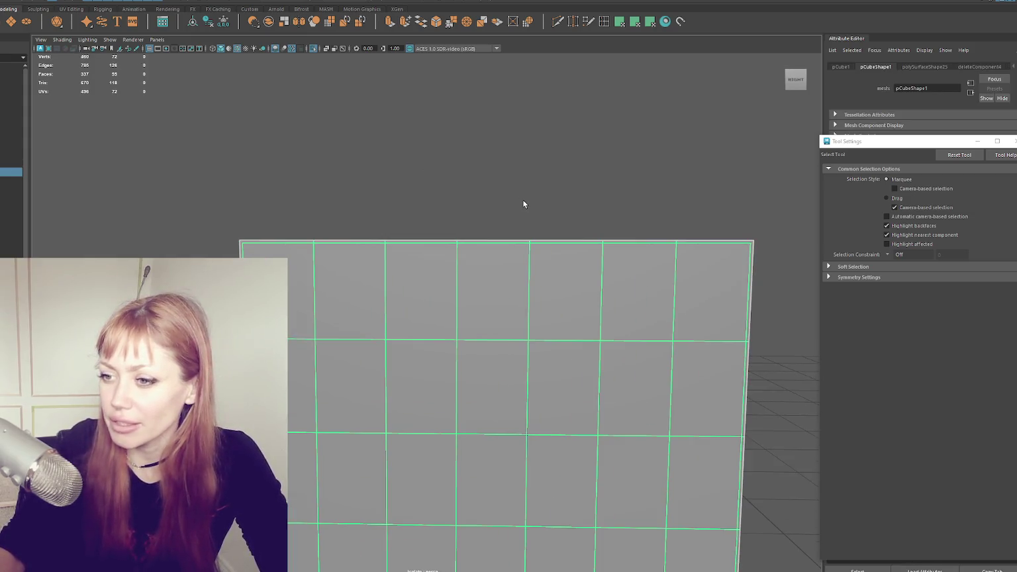
pyautogui.click(432, 183)
pyautogui.click(461, 319)
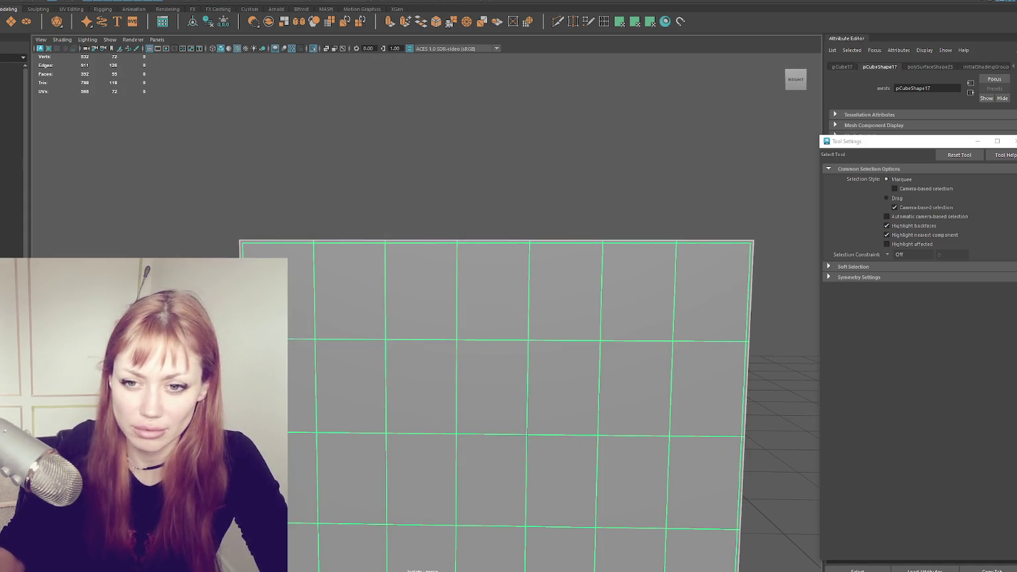
pyautogui.click(329, 309)
pyautogui.click(328, 310)
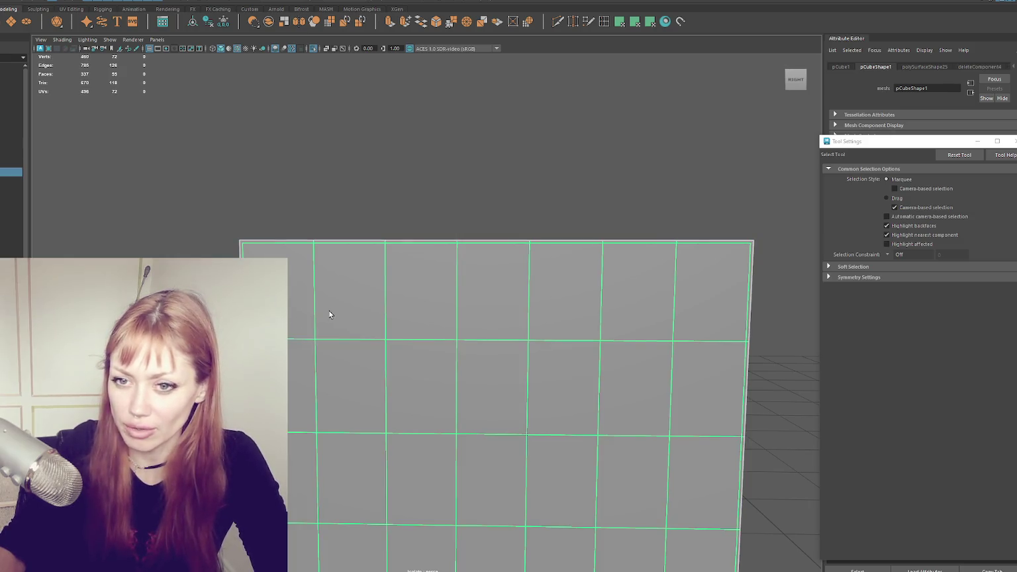
# - Delete the plane's inner edges, undo it, then bring up the UV Editor with Ctrl+Alt+U
pyautogui.moveTo(377, 179); pyautogui.dragTo(377, 147, button='right')
pyautogui.scroll(-5, 313, 261)
pyautogui.moveTo(256, 210)
pyautogui.mouseDown()
pyautogui.moveTo(584, 497)
pyautogui.moveTo(607, 502)
pyautogui.mouseUp()
pyautogui.press('Delete')
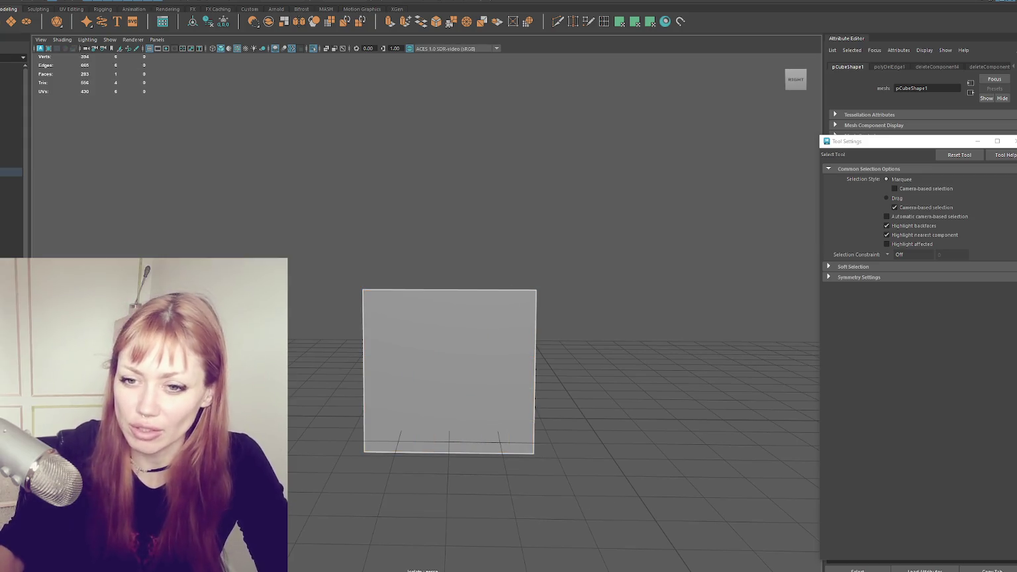
pyautogui.hotkey('ctrl', 'z')
pyautogui.hotkey('ctrl', 'z')
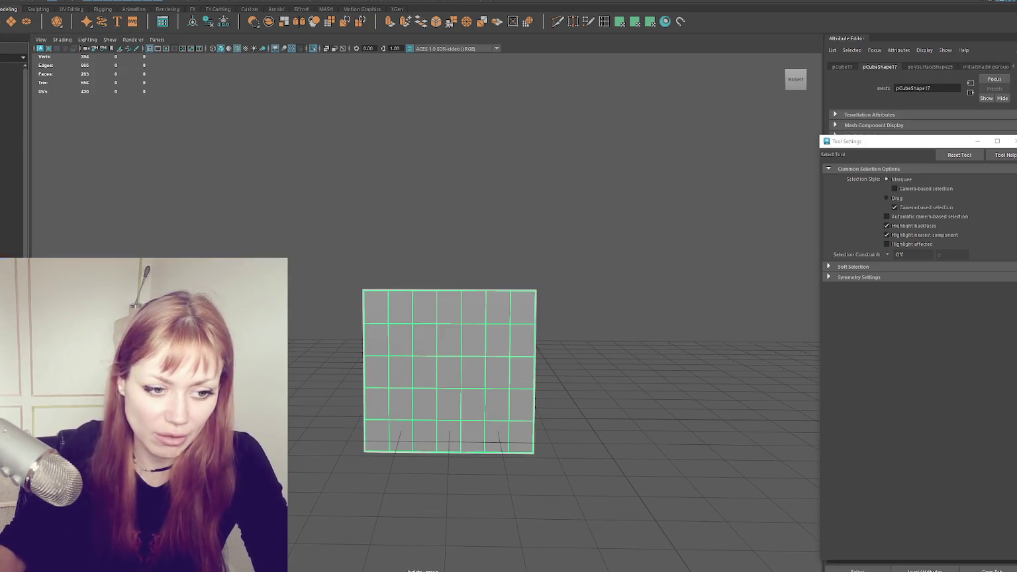
pyautogui.hotkey('ctrl', 'alt', 'u')
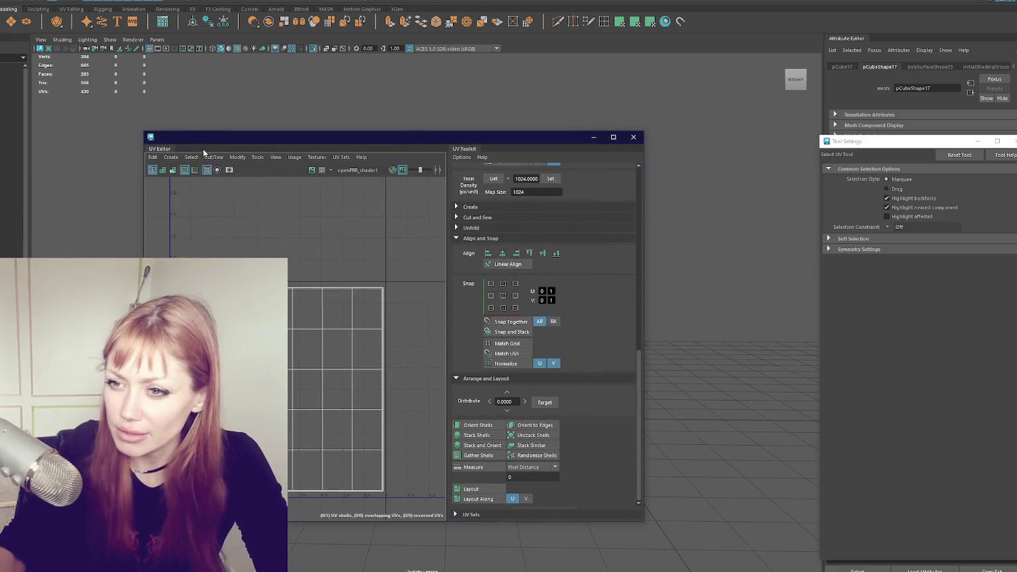
# - Export a 2048×2048 PNG UV snapshot of the plane, then close the UV Editor
pyautogui.click(217, 171)
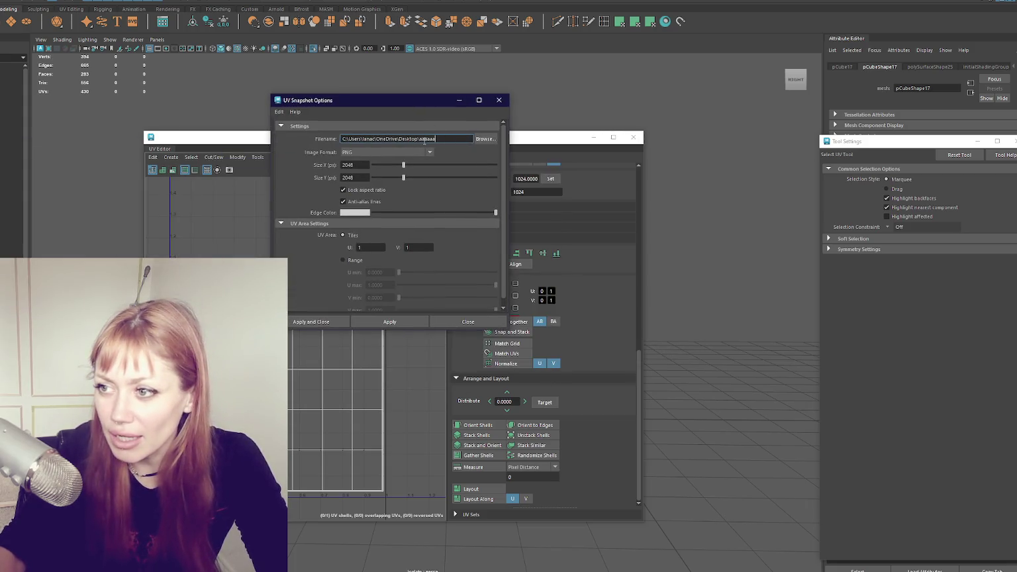
pyautogui.click(327, 322)
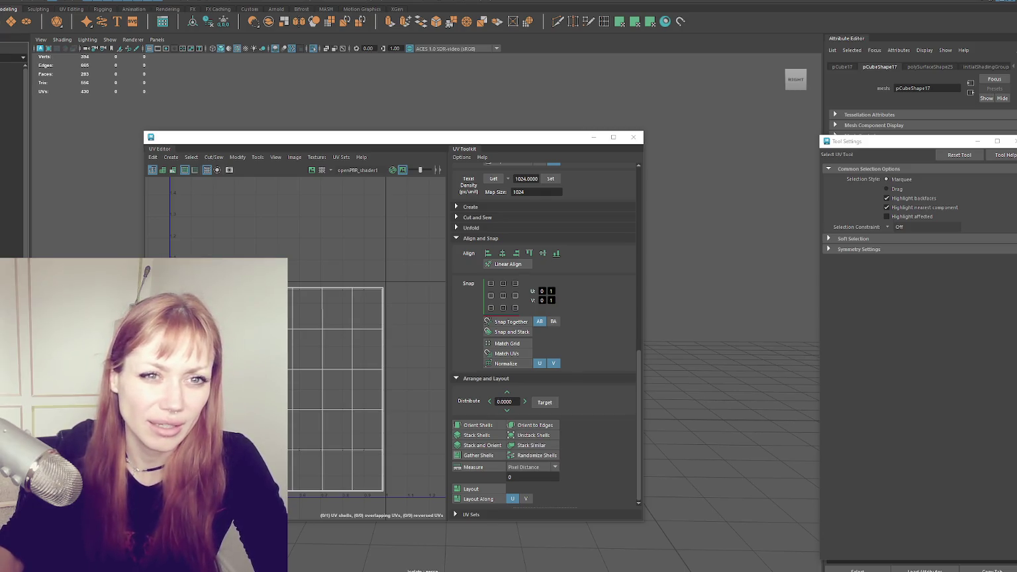
pyautogui.click(633, 137)
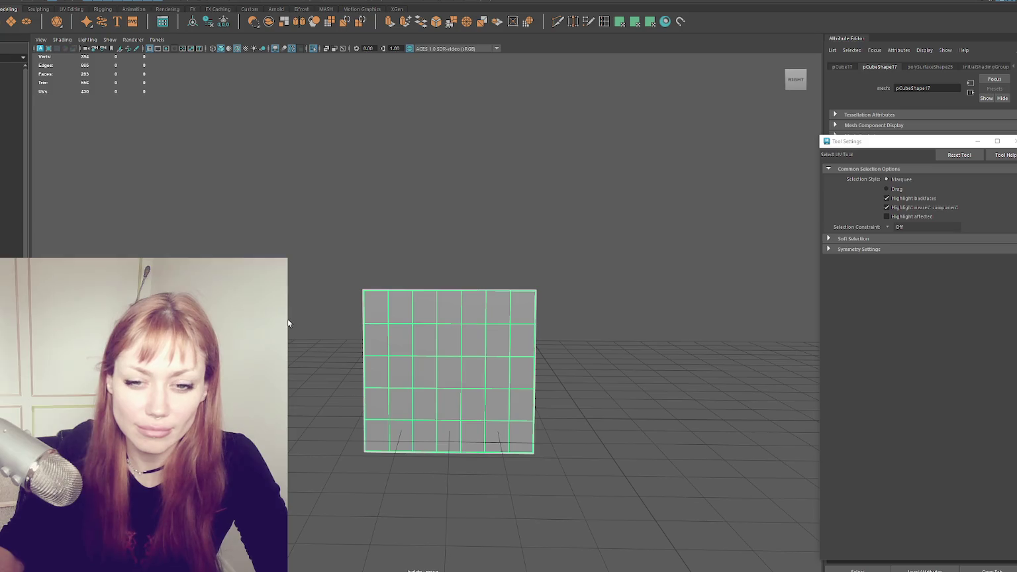
# - Return to the Select Tool and pick the underlying plane object pCube1
pyautogui.press('q')
pyautogui.scroll(3, 423, 317)
pyautogui.keyDown('alt'); pyautogui.moveTo(531, 350); pyautogui.dragTo(397, 275, button='middle'); pyautogui.keyUp('alt')
pyautogui.rightClick(368, 166)
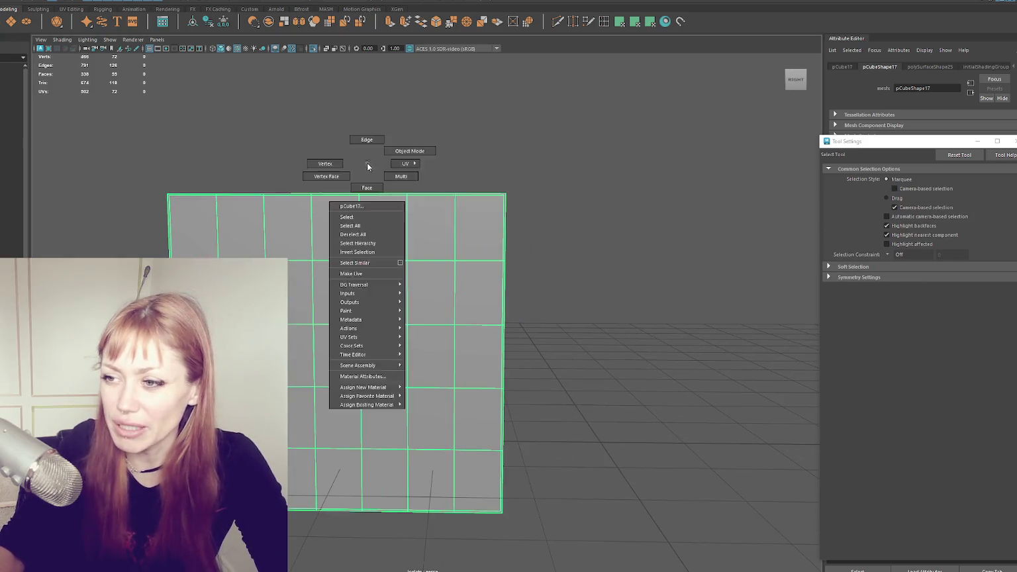
pyautogui.click(388, 241)
pyautogui.scroll(5, 388, 241)
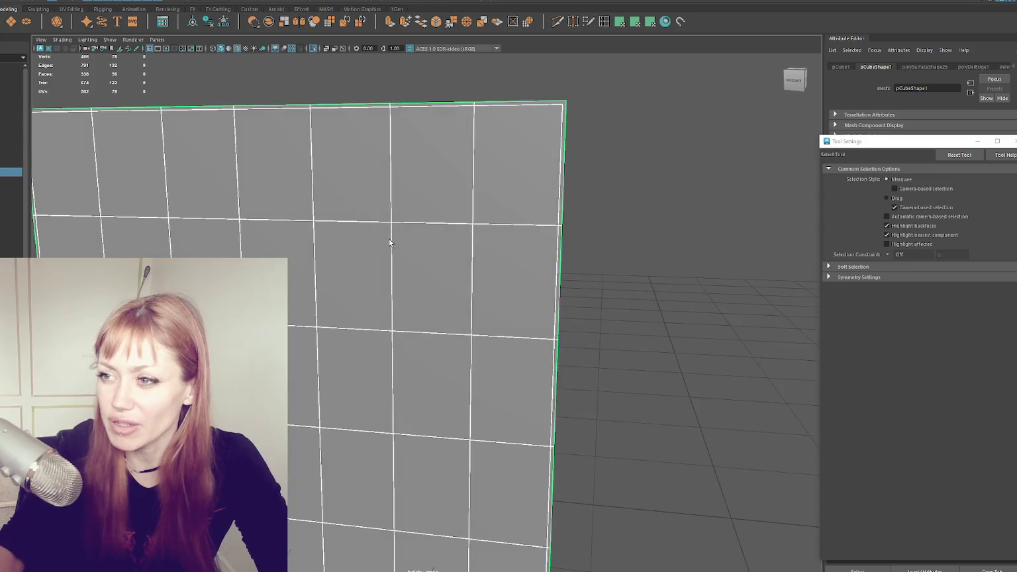
pyautogui.scroll(-4, 390, 243)
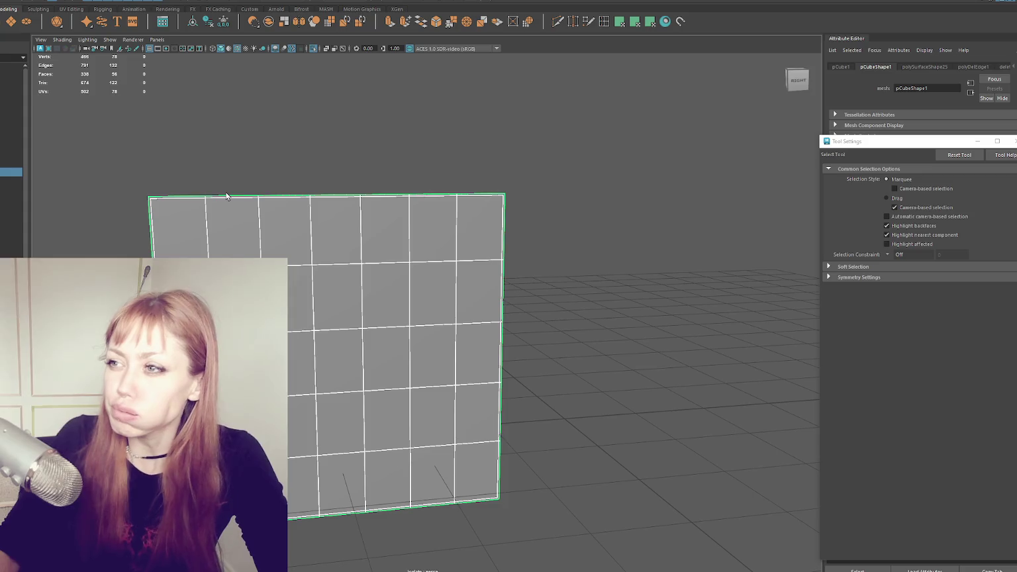
# - Insert three edge loops across the plane and reset the loop options, then undo the splits
pyautogui.click(603, 22)
pyautogui.scroll(5, 391, 158)
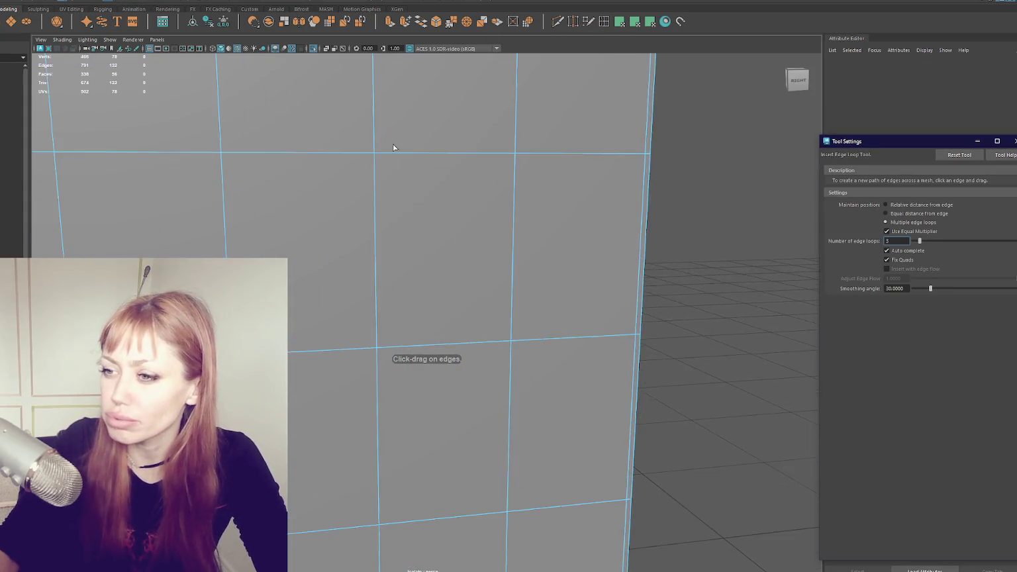
pyautogui.click(440, 159)
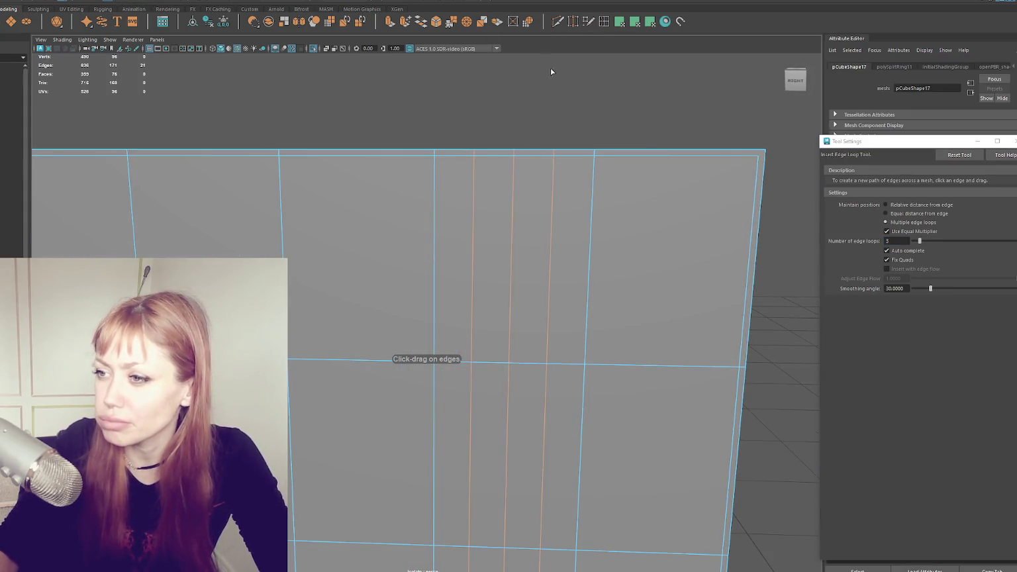
pyautogui.click(817, 157)
pyautogui.click(945, 156)
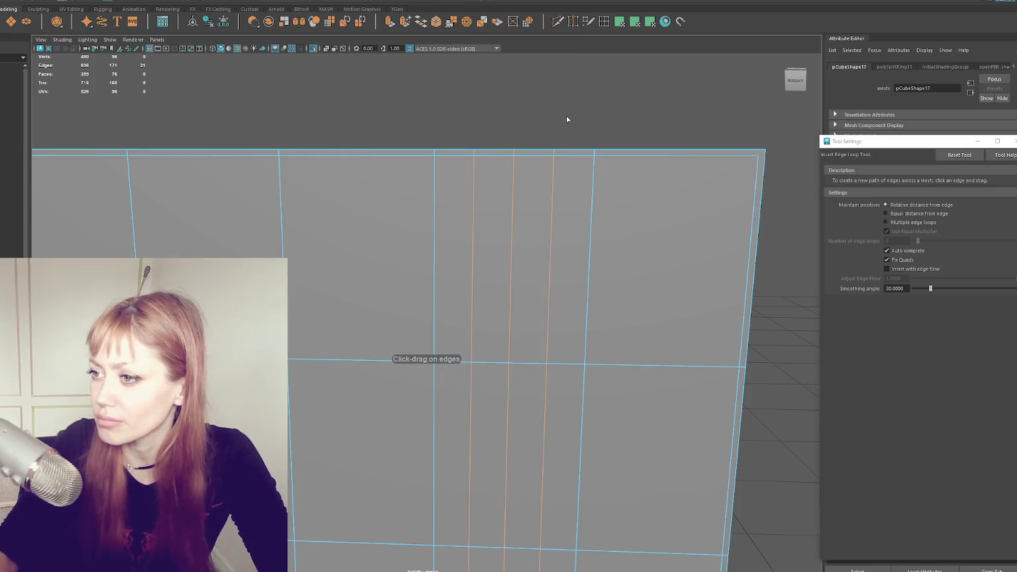
pyautogui.hotkey('ctrl', 'z')
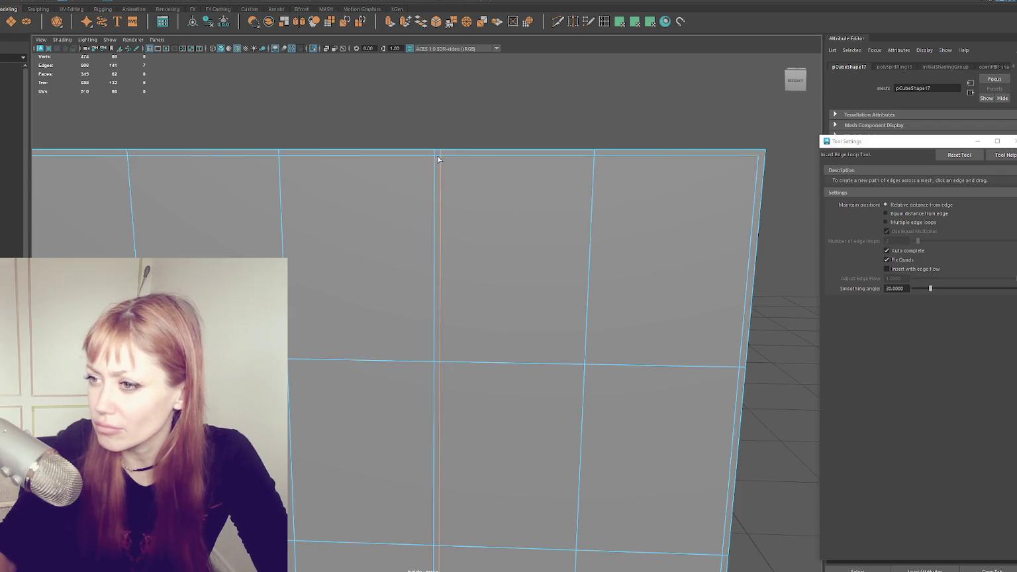
pyautogui.hotkey('ctrl', 'z')
pyautogui.hotkey('ctrl', 'z')
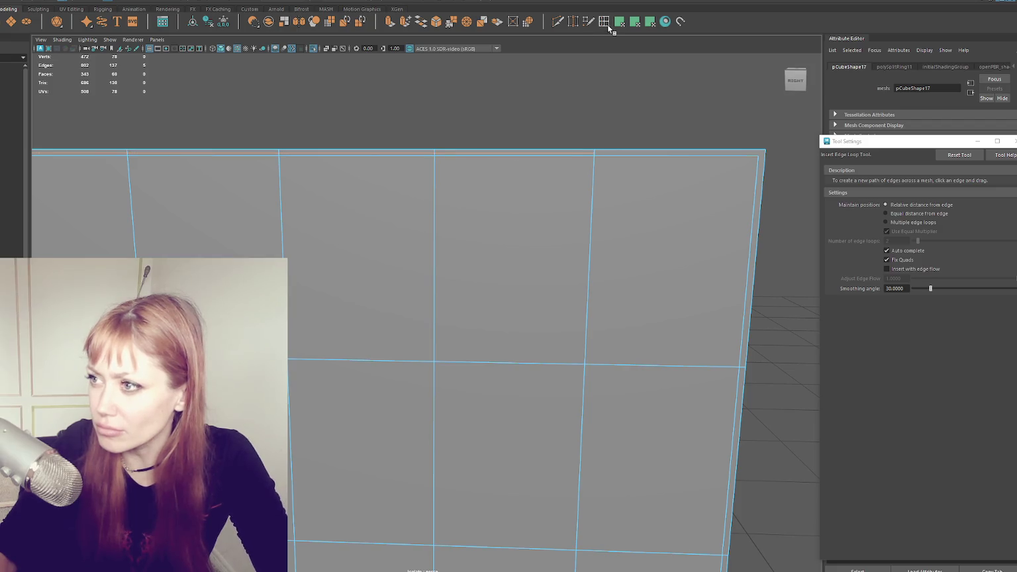
pyautogui.click(608, 26)
pyautogui.hotkey('ctrl', 'z')
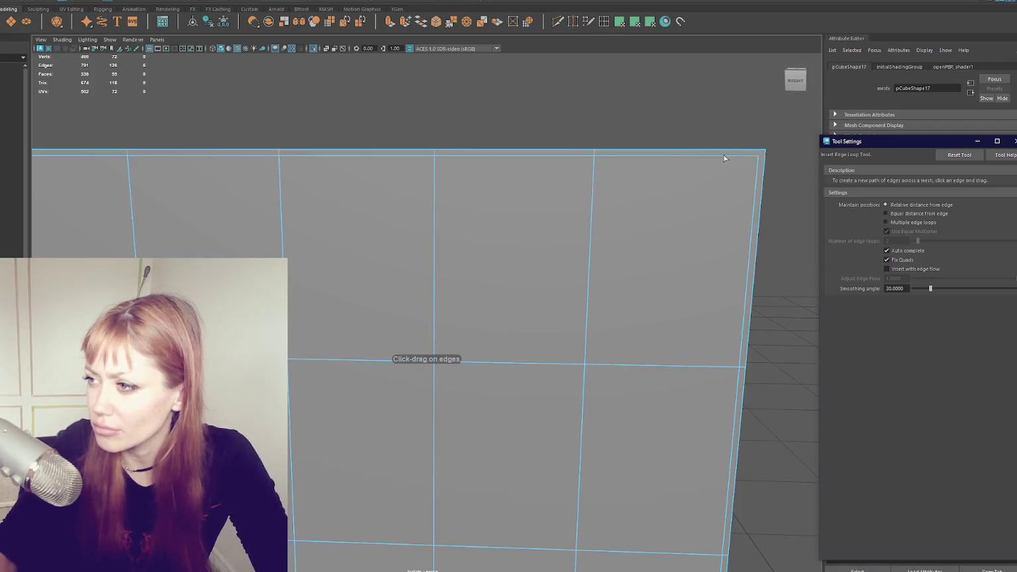
# - Deselect the mesh, then reselect the plane's face and switch it to object mode
pyautogui.click(642, 145)
pyautogui.scroll(-3, 340, 152)
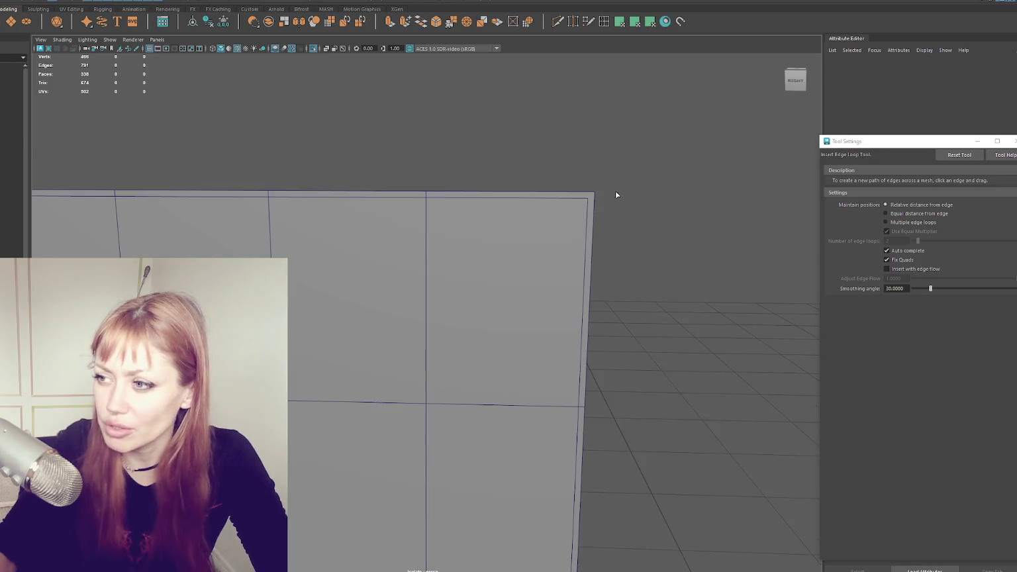
pyautogui.scroll(5, 615, 192)
pyautogui.scroll(-3, 613, 191)
pyautogui.scroll(-2, 508, 229)
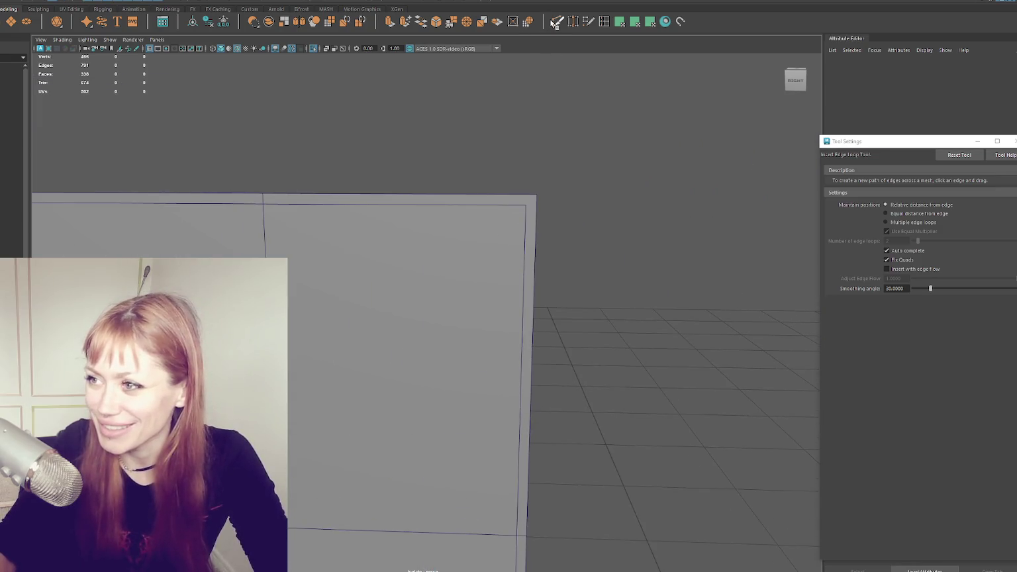
pyautogui.keyDown('shift'); pyautogui.moveTo(497, 247); pyautogui.dragTo(525, 208, button='right'); pyautogui.keyUp('shift')
pyautogui.press('q')
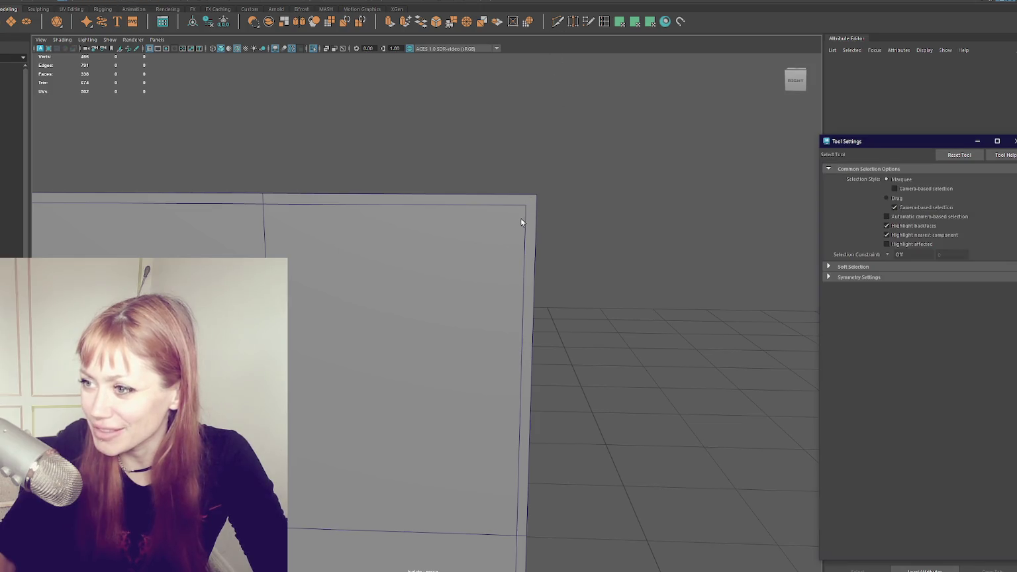
pyautogui.click(581, 205)
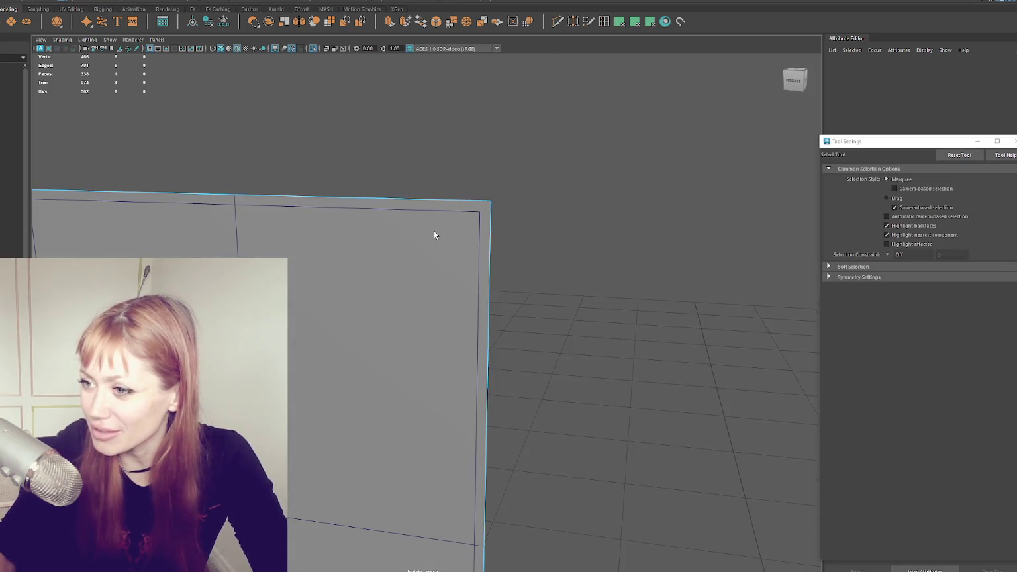
pyautogui.moveTo(451, 205); pyautogui.dragTo(488, 186, button='right')
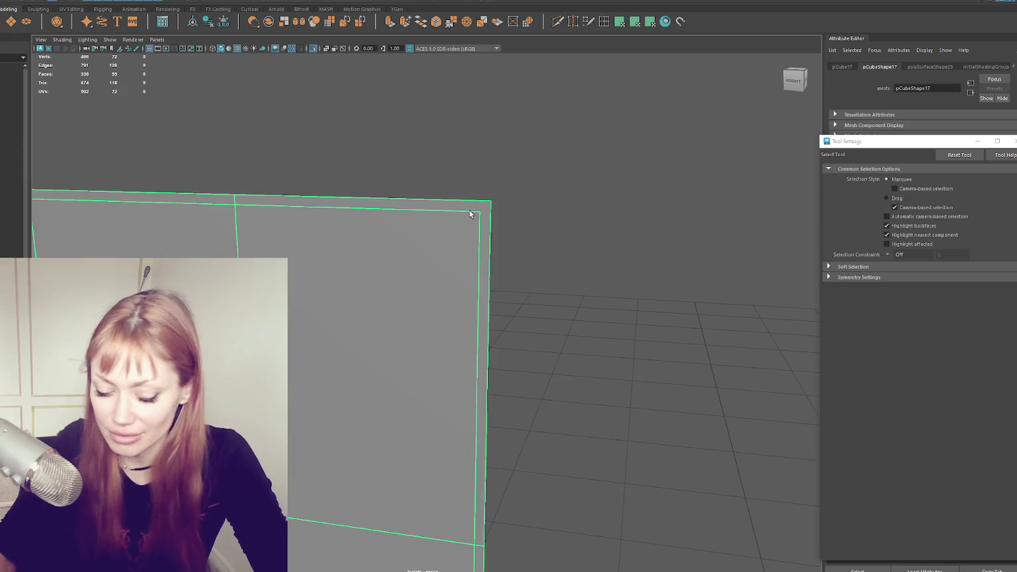
pyautogui.click(531, 174)
# - Finish the Multi-Cut slices on the plane, return to the Select Tool, and deselect
pyautogui.click(557, 21)
pyautogui.keyDown('alt'); pyautogui.moveTo(503, 218); pyautogui.dragTo(469, 229); pyautogui.keyUp('alt')
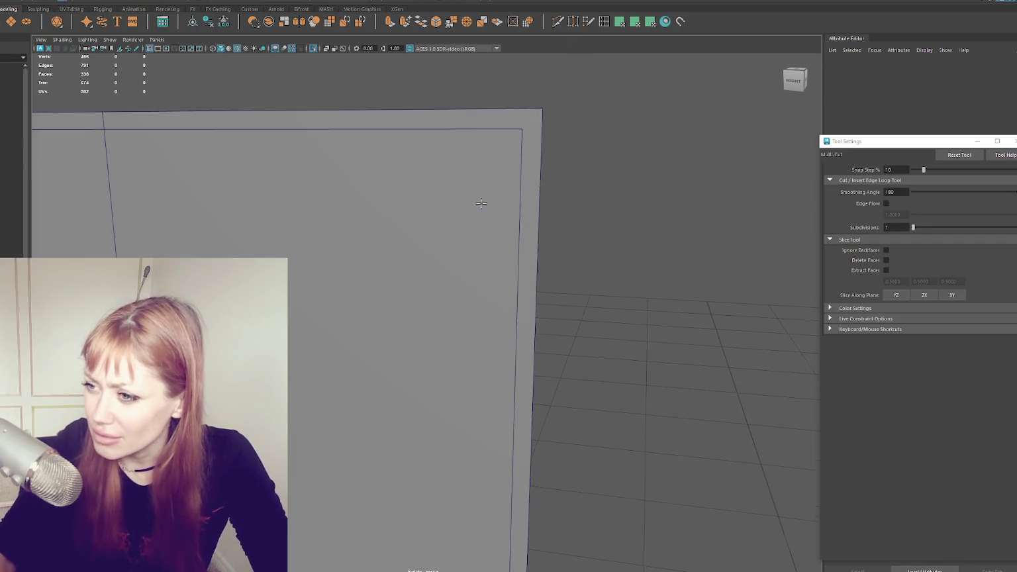
pyautogui.keyDown('alt'); pyautogui.moveTo(469, 229); pyautogui.dragTo(610, 98, button='right'); pyautogui.keyUp('alt')
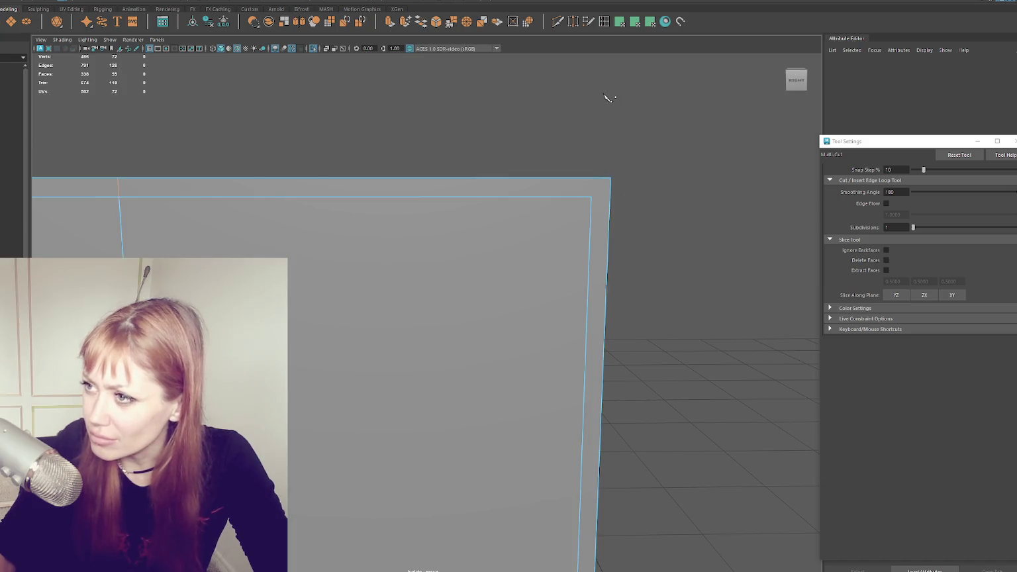
pyautogui.press('q')
pyautogui.scroll(-4, 603, 209)
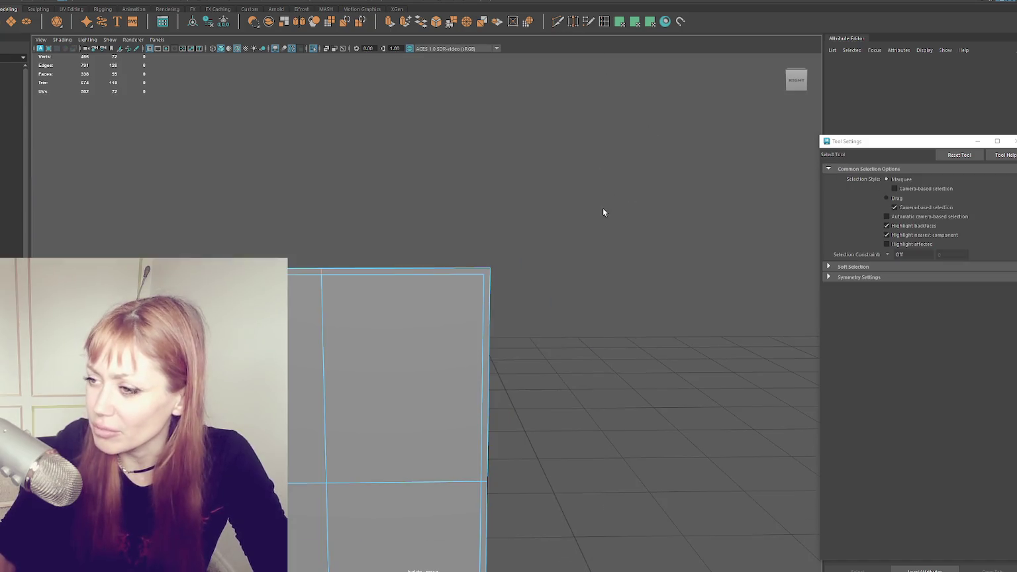
pyautogui.click(349, 227)
pyautogui.keyDown('alt'); pyautogui.moveTo(349, 227); pyautogui.dragTo(533, 131, button='right'); pyautogui.keyUp('alt')
pyautogui.scroll(3, 537, 127)
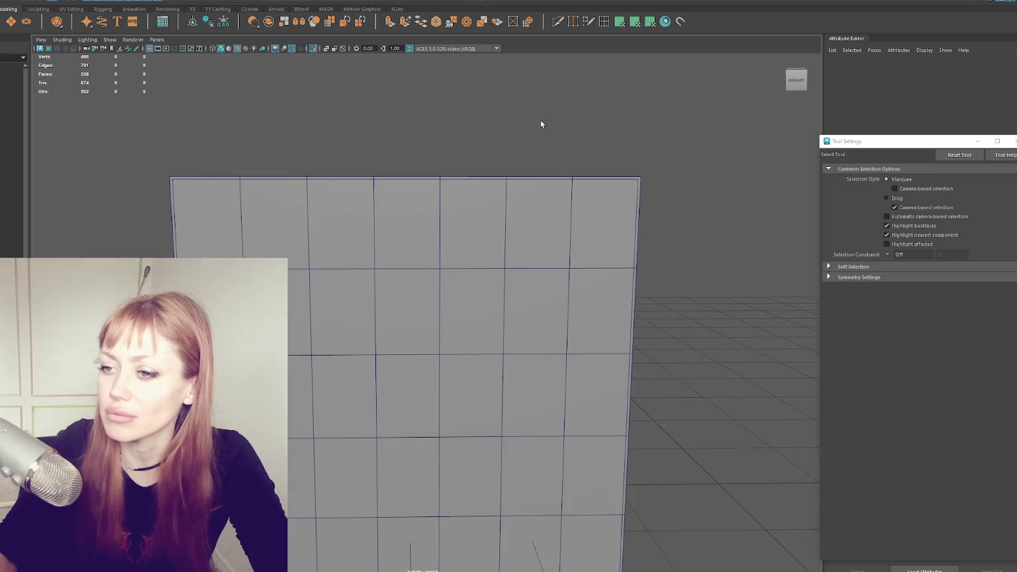
# - In face mode, select the gridded plane's outer border faces
pyautogui.click(540, 178)
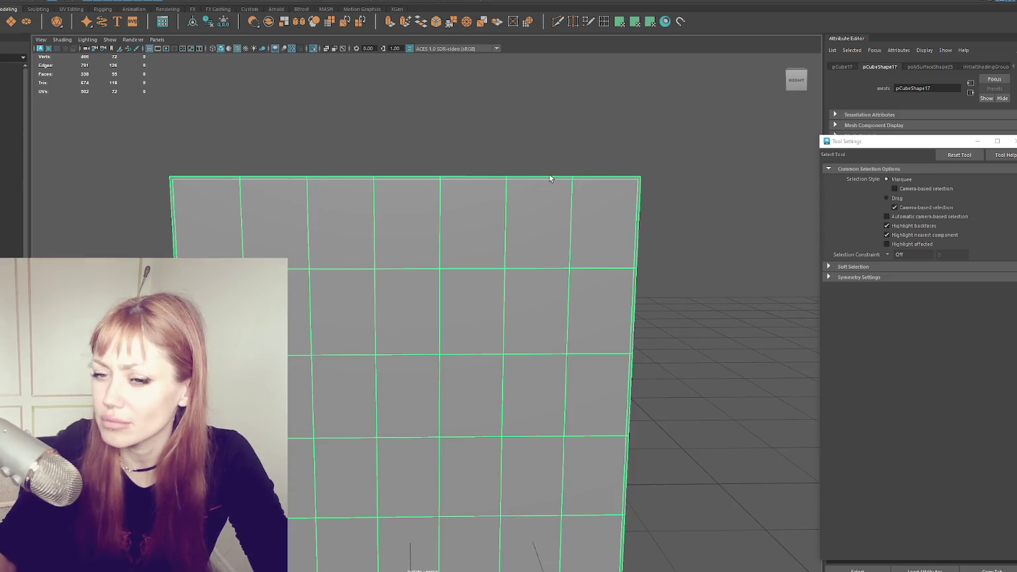
pyautogui.moveTo(549, 175); pyautogui.dragTo(581, 177, button='right')
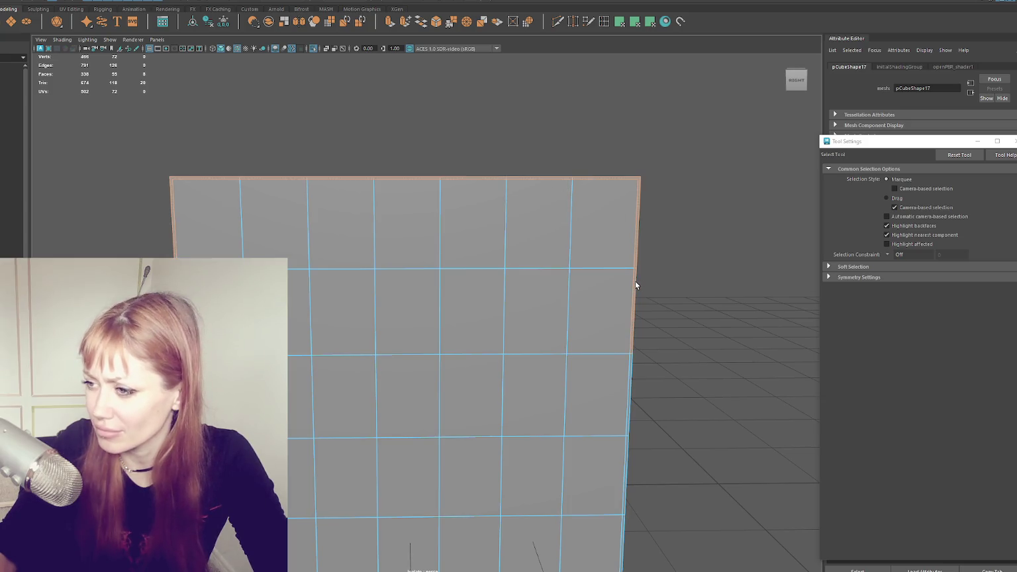
pyautogui.keyDown('alt'); pyautogui.moveTo(635, 284); pyautogui.dragTo(622, 237, button='middle'); pyautogui.keyUp('alt')
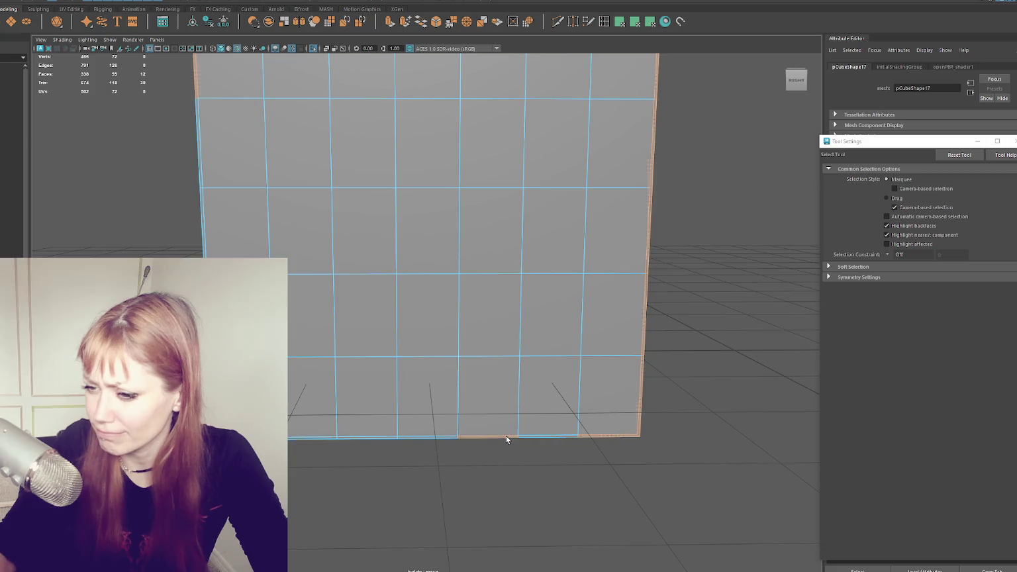
pyautogui.click(527, 436)
pyautogui.keyDown('ctrl'); pyautogui.click(533, 435); pyautogui.keyUp('ctrl')
pyautogui.keyDown('shift'); pyautogui.click(356, 436); pyautogui.keyUp('shift')
pyautogui.keyDown('ctrl'); pyautogui.click(353, 435); pyautogui.keyUp('ctrl')
pyautogui.keyDown('shift'); pyautogui.click(354, 436); pyautogui.keyUp('shift')
pyautogui.keyDown('ctrl'); pyautogui.click(356, 437); pyautogui.keyUp('ctrl')
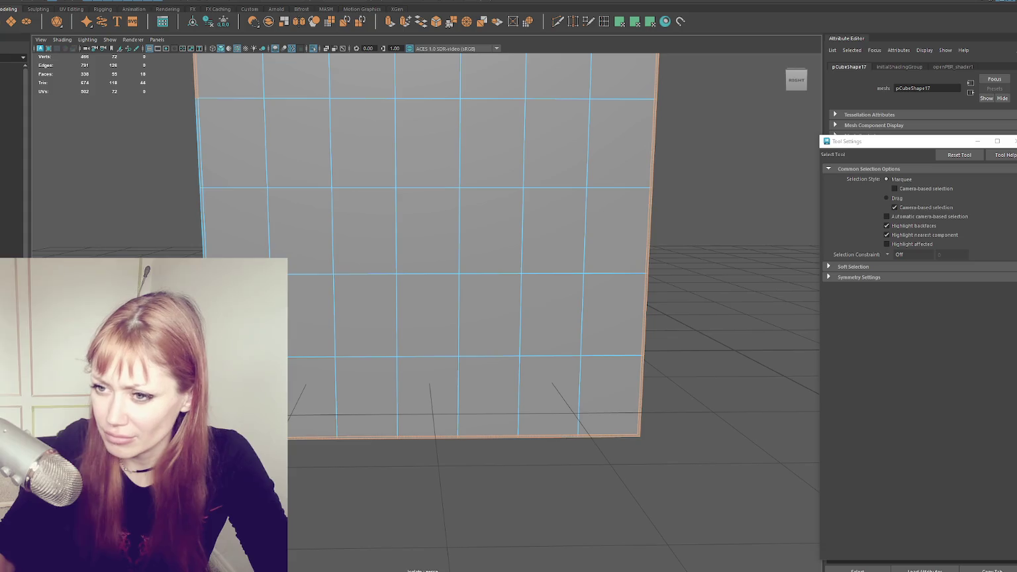
pyautogui.keyDown('shift'); pyautogui.click(211, 113); pyautogui.keyUp('shift')
pyautogui.keyDown('alt'); pyautogui.moveTo(467, 111); pyautogui.dragTo(462, 142, button='middle'); pyautogui.keyUp('alt')
pyautogui.moveTo(462, 142)
pyautogui.keyDown('alt'); pyautogui.mouseDown()
pyautogui.moveTo(501, 98)
pyautogui.moveTo(431, 109)
pyautogui.moveTo(563, 111)
pyautogui.mouseUp(); pyautogui.keyUp('alt')
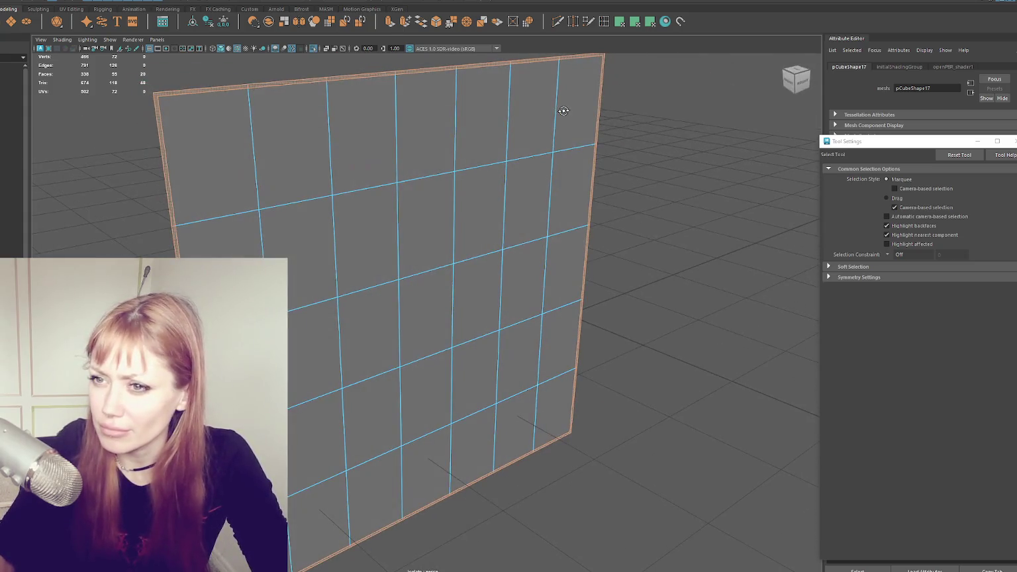
# - Detach the selected border faces, switch to object mode, and separate the mesh into pieces
pyautogui.click(83, 1)
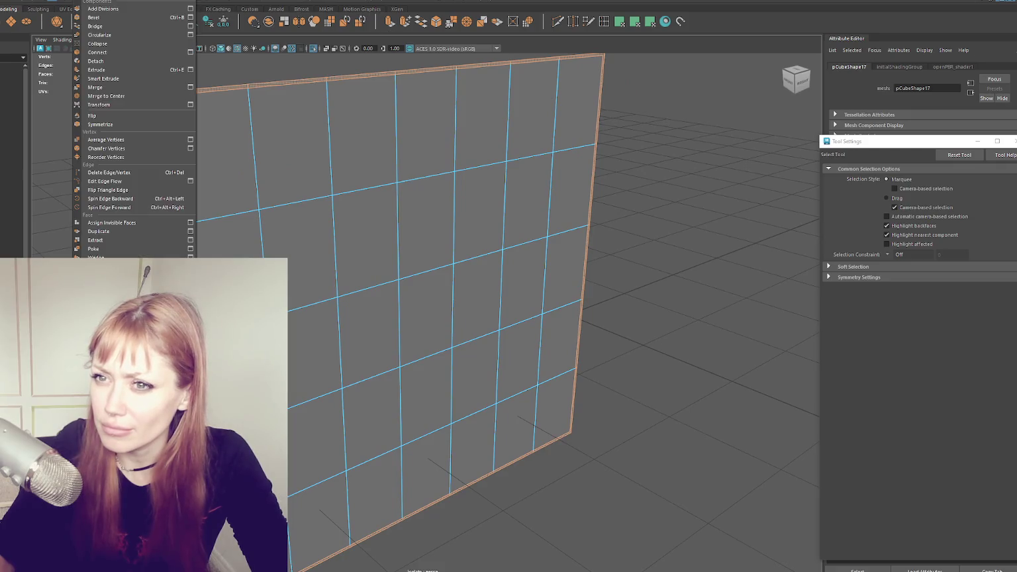
pyautogui.click(96, 61)
pyautogui.rightClick(138, 128)
pyautogui.moveTo(138, 130); pyautogui.dragTo(165, 107, button='right')
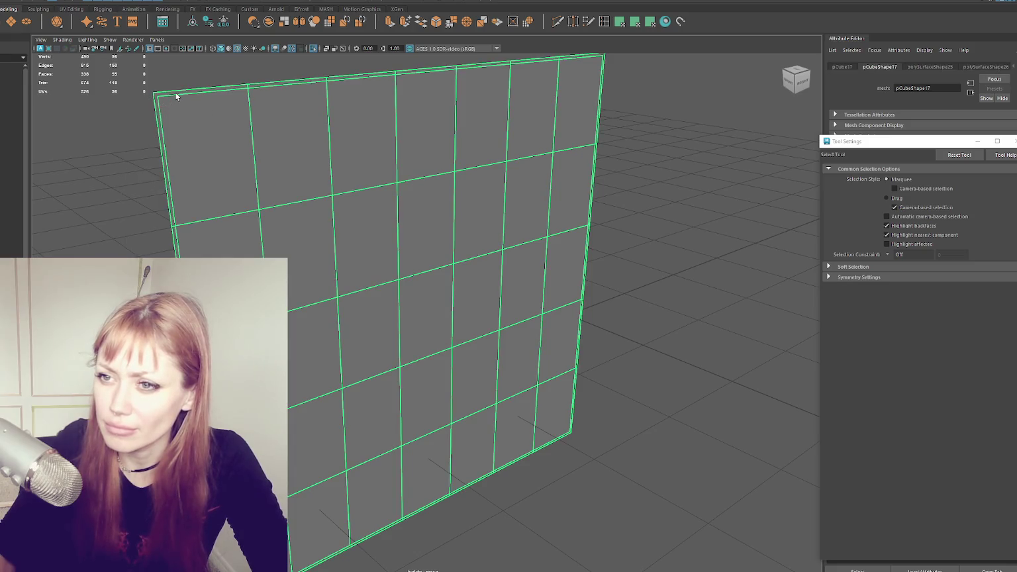
pyautogui.click(63, 1)
pyautogui.click(86, 20)
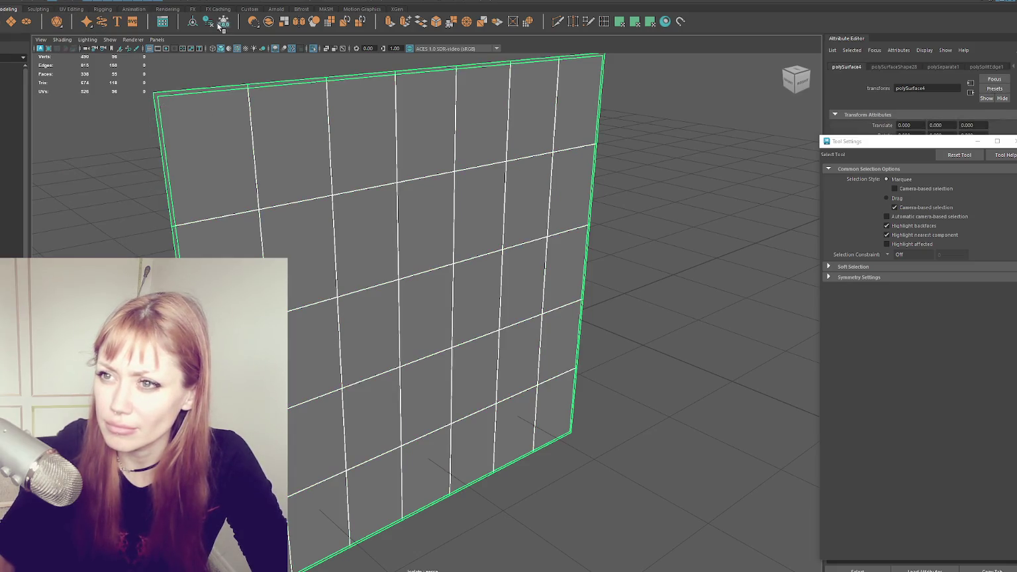
# - Delete the border frame's extra interior edges on its right, left and bottom sides
pyautogui.click(200, 89)
pyautogui.press('Delete')
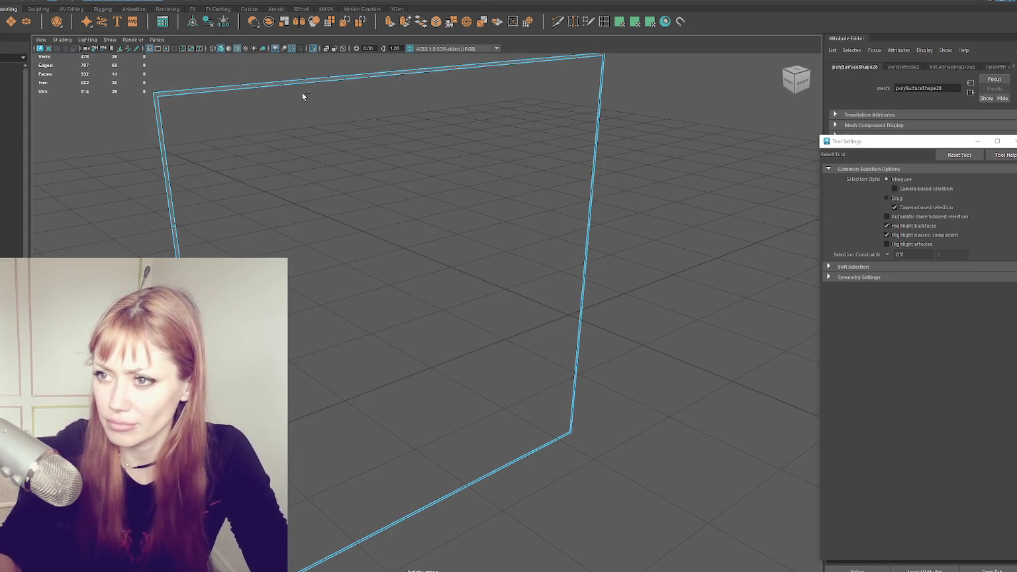
pyautogui.moveTo(697, 117); pyautogui.dragTo(131, 546)
pyautogui.keyDown('alt'); pyautogui.moveTo(488, 447); pyautogui.dragTo(593, 336); pyautogui.keyUp('alt')
pyautogui.moveTo(641, 209); pyautogui.dragTo(512, 434)
pyautogui.press('Delete')
pyautogui.moveTo(193, 404); pyautogui.dragTo(342, 190)
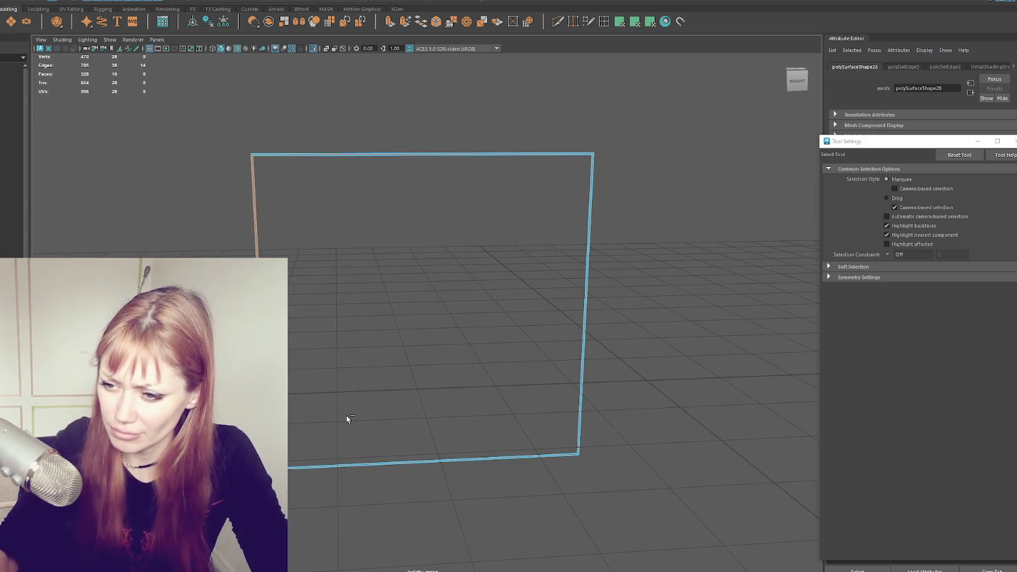
pyautogui.press('Delete')
pyautogui.moveTo(302, 405)
pyautogui.mouseDown()
pyautogui.moveTo(452, 517)
pyautogui.moveTo(539, 520)
pyautogui.mouseUp()
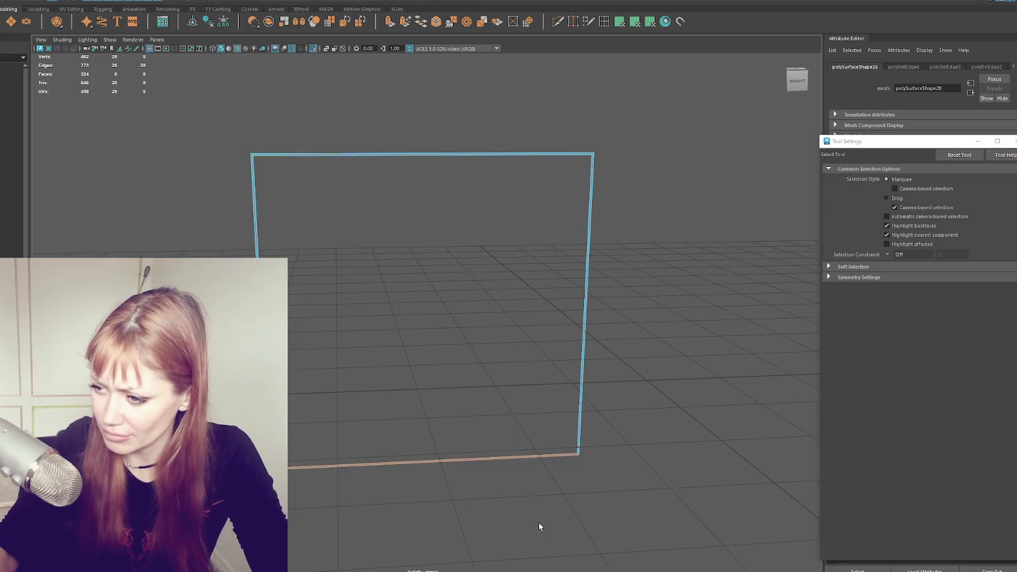
pyautogui.press('Delete')
# - Select the frame piece polySurface4 and choose the Multi-Cut tool
pyautogui.scroll(3, 501, 226)
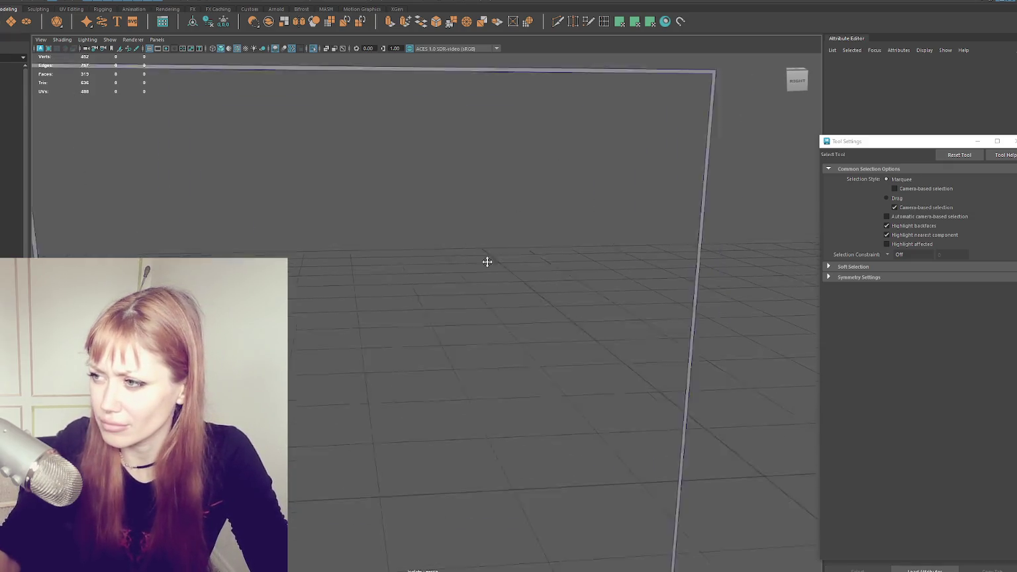
pyautogui.keyDown('alt'); pyautogui.moveTo(524, 200); pyautogui.dragTo(428, 274); pyautogui.keyUp('alt')
pyautogui.click(428, 274)
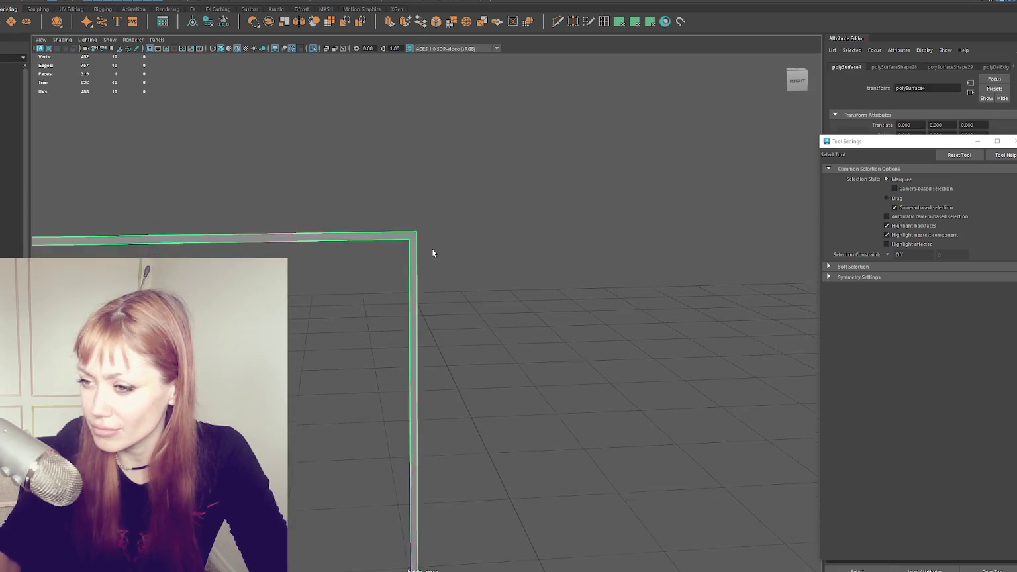
pyautogui.click(555, 23)
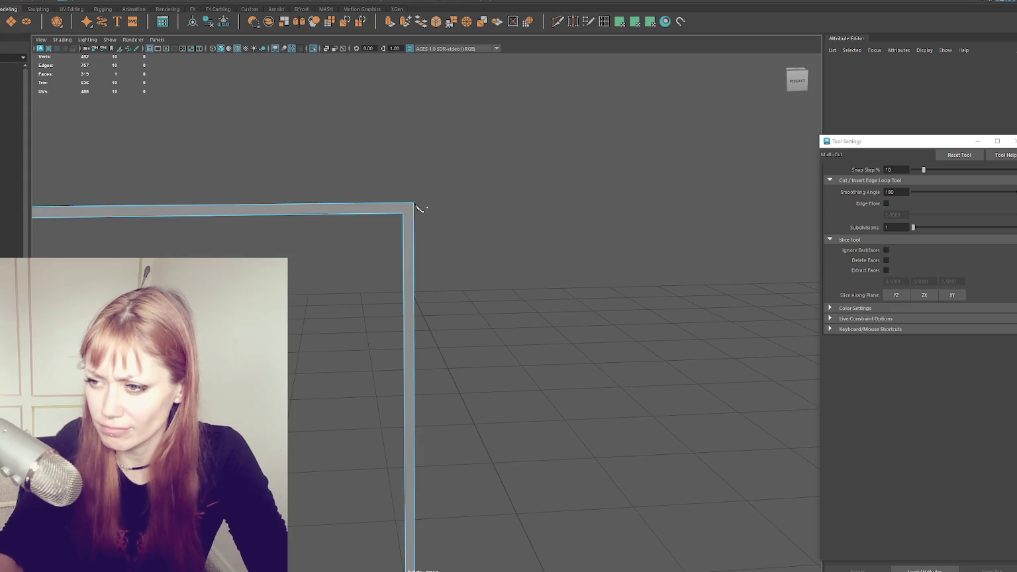
pyautogui.moveTo(416, 207)
pyautogui.keyDown('alt'); pyautogui.mouseDown()
pyautogui.moveTo(363, 216)
pyautogui.moveTo(425, 210)
pyautogui.mouseUp(); pyautogui.keyUp('alt')
# - Exit isolate, select the glass grid's outer border edge loop, and extrude it with Ctrl+E
pyautogui.moveTo(425, 209); pyautogui.dragTo(508, 166, button='right')
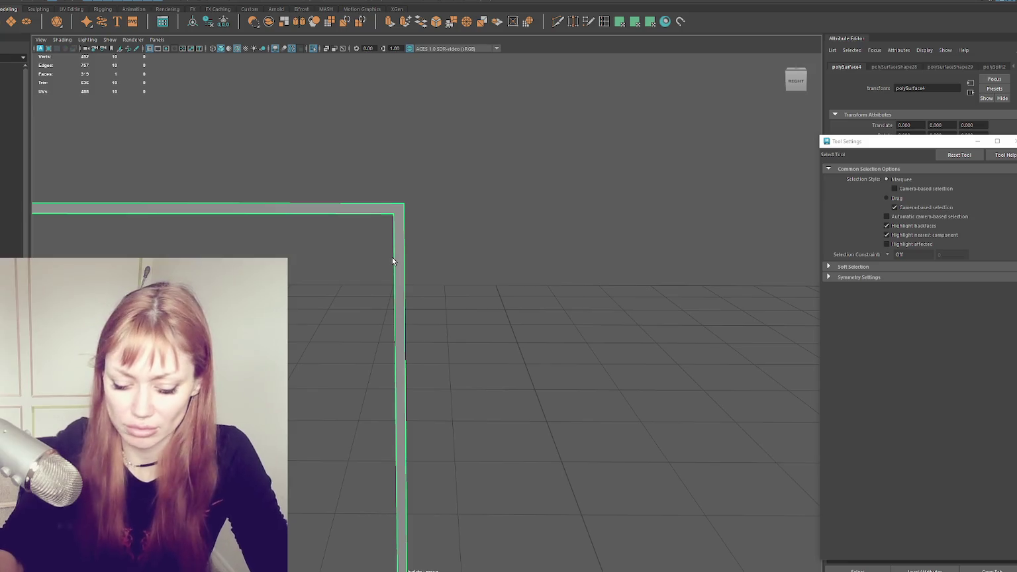
pyautogui.hotkey('ctrl', 'z')
pyautogui.hotkey('ctrl', 'z')
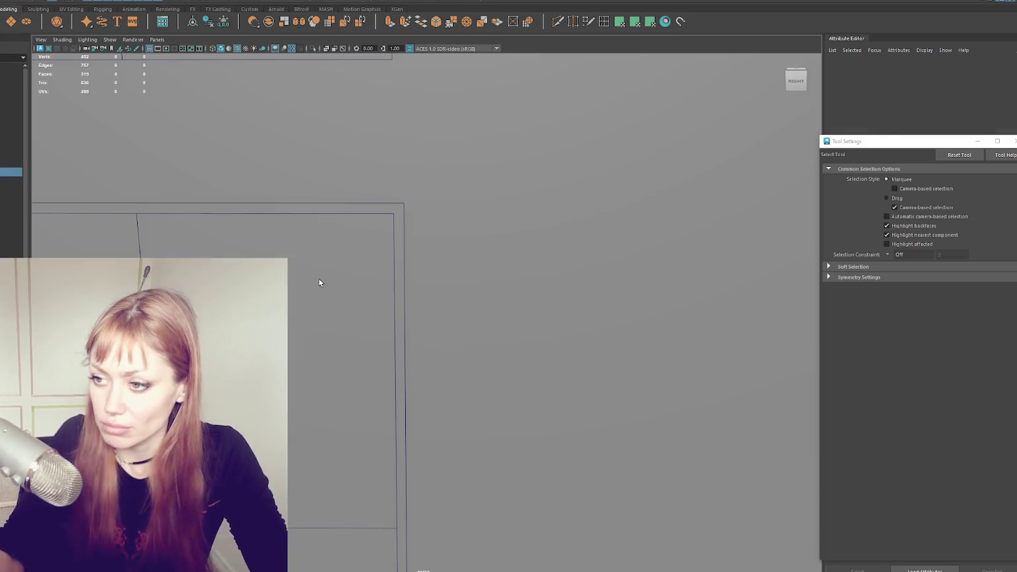
pyautogui.hotkey('ctrl', 'z')
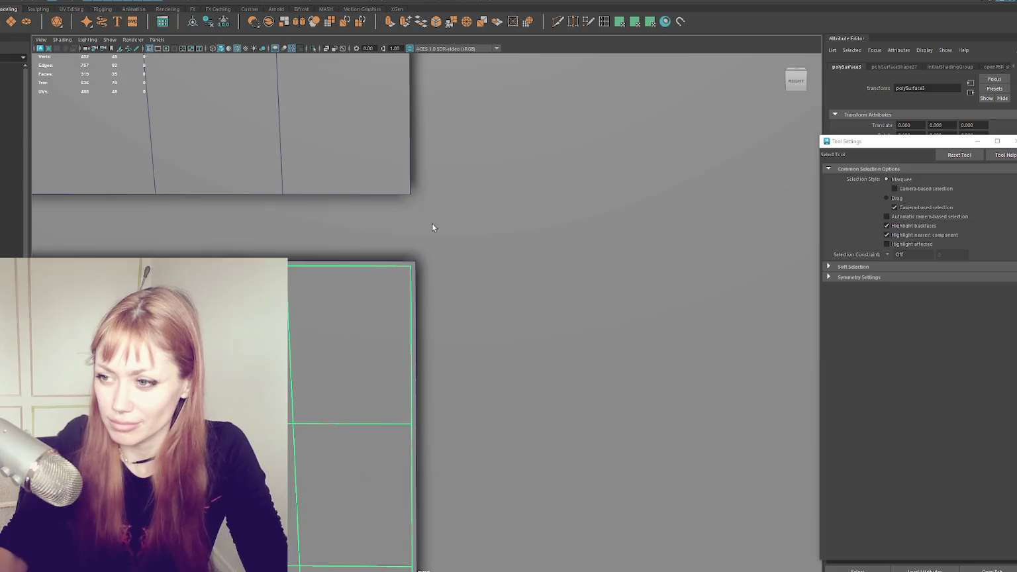
pyautogui.hotkey('shift', 'z')
pyautogui.hotkey('shift', 'z')
pyautogui.moveTo(474, 199); pyautogui.dragTo(501, 134, button='right')
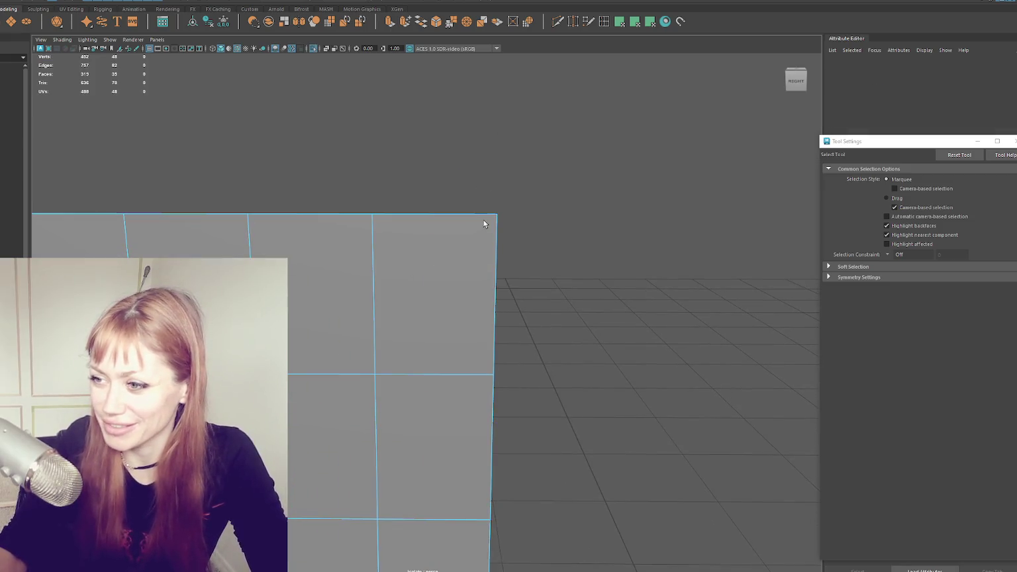
pyautogui.doubleClick(479, 215)
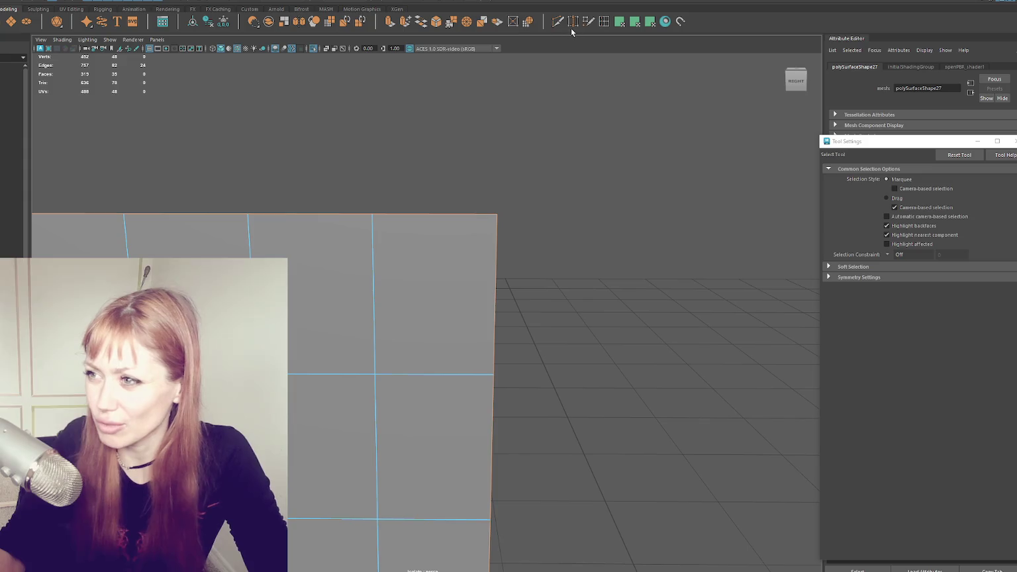
pyautogui.hotkey('ctrl', 'e')
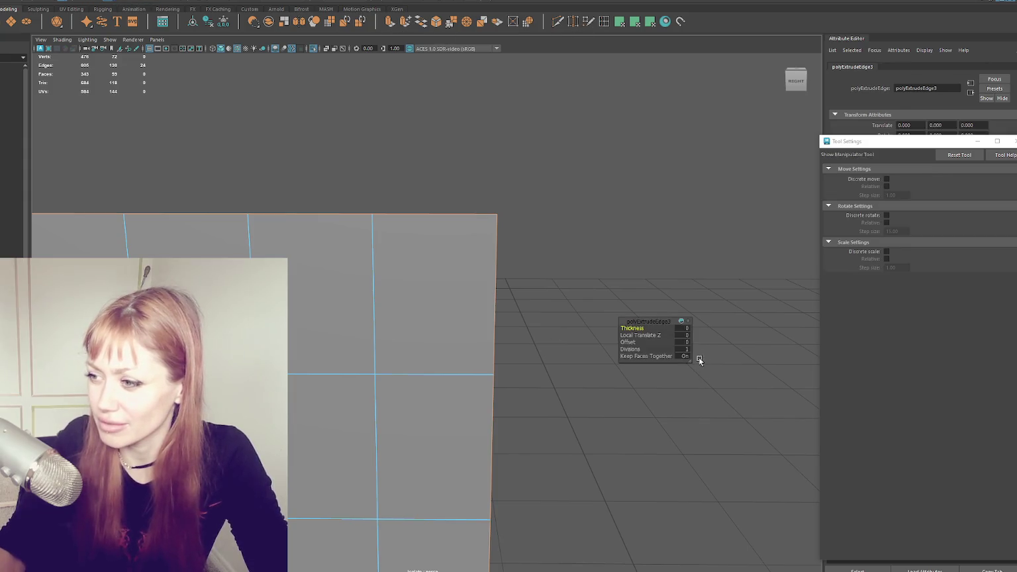
# - Try extrude offsets of 0.01 and 0.05, settle on 0.03, and return to object mode
pyautogui.write('0.01')
pyautogui.press('Return')
pyautogui.moveTo(684, 346); pyautogui.dragTo(687, 345)
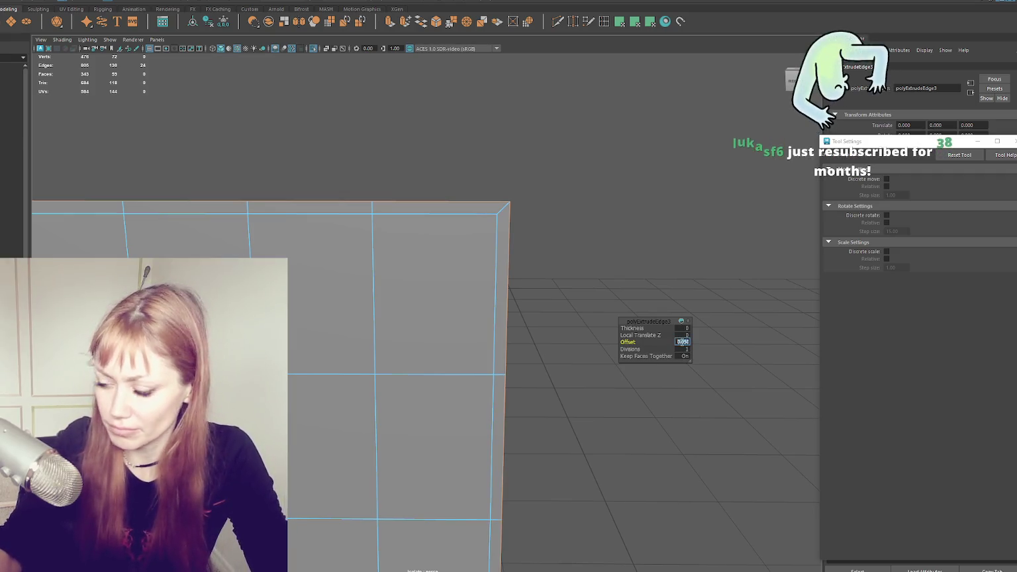
pyautogui.keyDown('alt'); pyautogui.moveTo(596, 284); pyautogui.dragTo(460, 229); pyautogui.keyUp('alt')
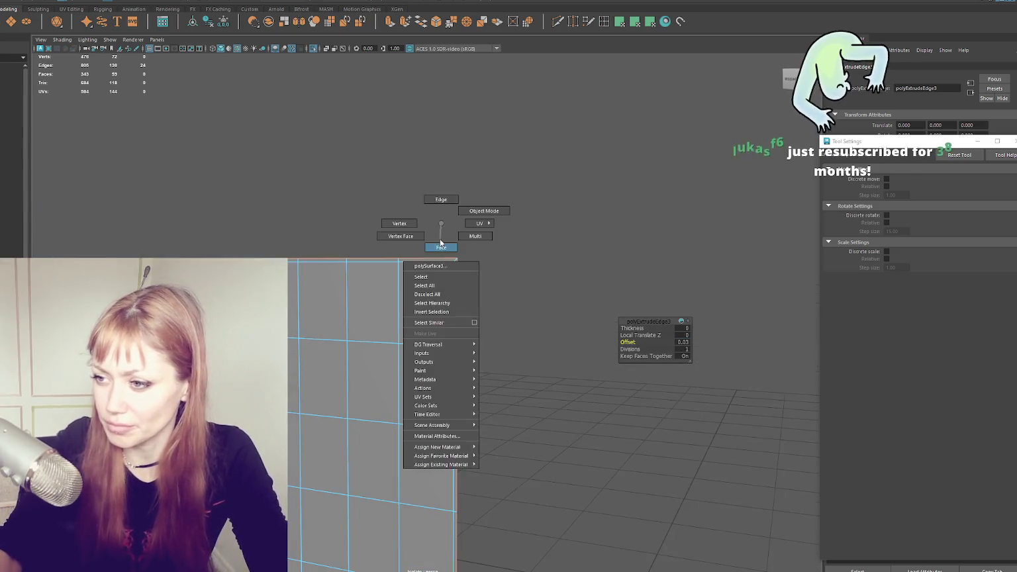
pyautogui.moveTo(461, 229); pyautogui.dragTo(463, 198, button='right')
pyautogui.scroll(3, 533, 166)
pyautogui.keyDown('alt'); pyautogui.moveTo(533, 165); pyautogui.dragTo(574, 49); pyautogui.keyUp('alt')
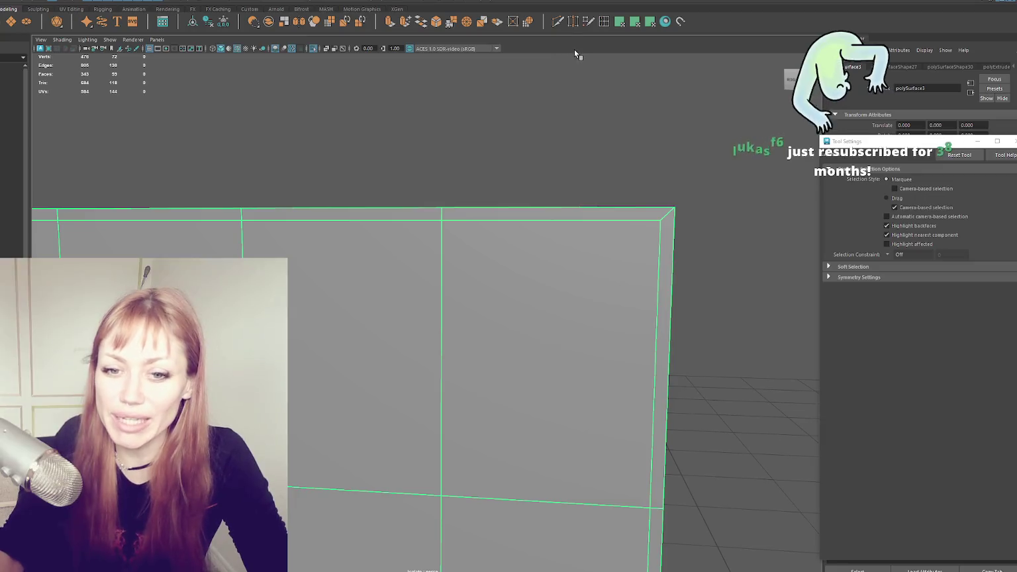
pyautogui.click(605, 22)
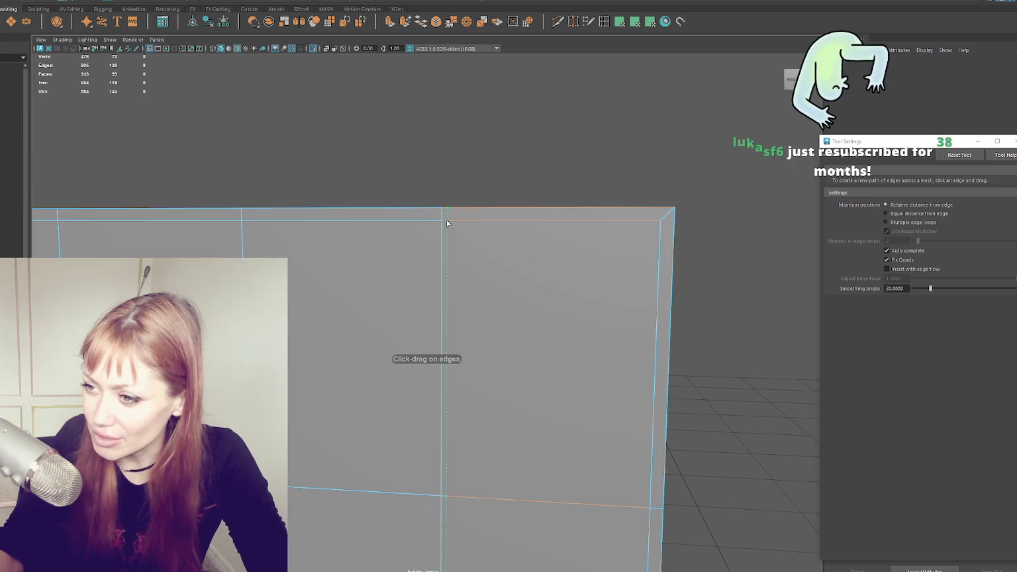
# - Try two edge loops along the rim, undo, then insert a single loop with the count at 1
pyautogui.click(885, 222)
pyautogui.write('2')
pyautogui.click(667, 214)
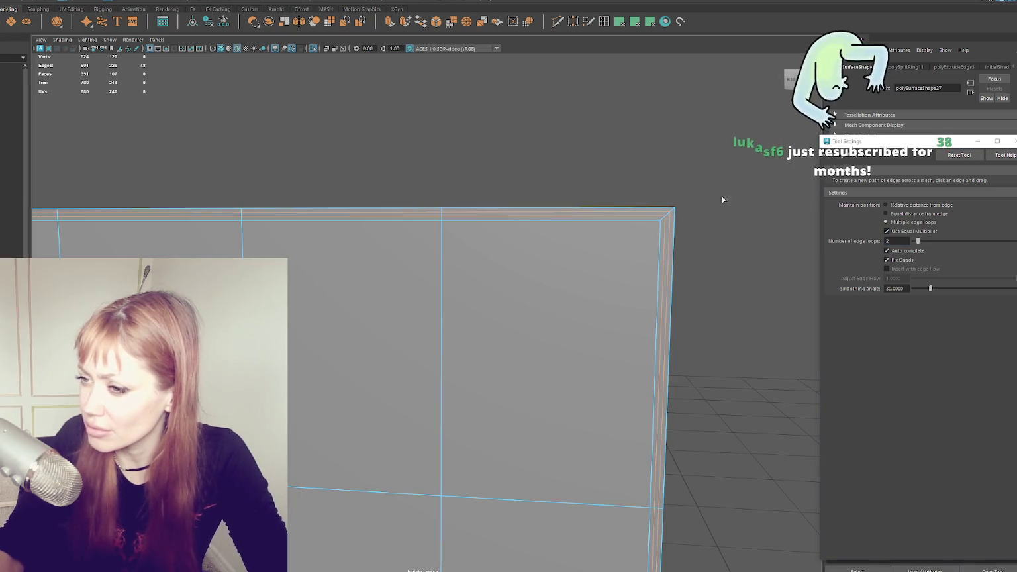
pyautogui.hotkey('ctrl', 'z')
pyautogui.doubleClick(897, 241)
pyautogui.write('1')
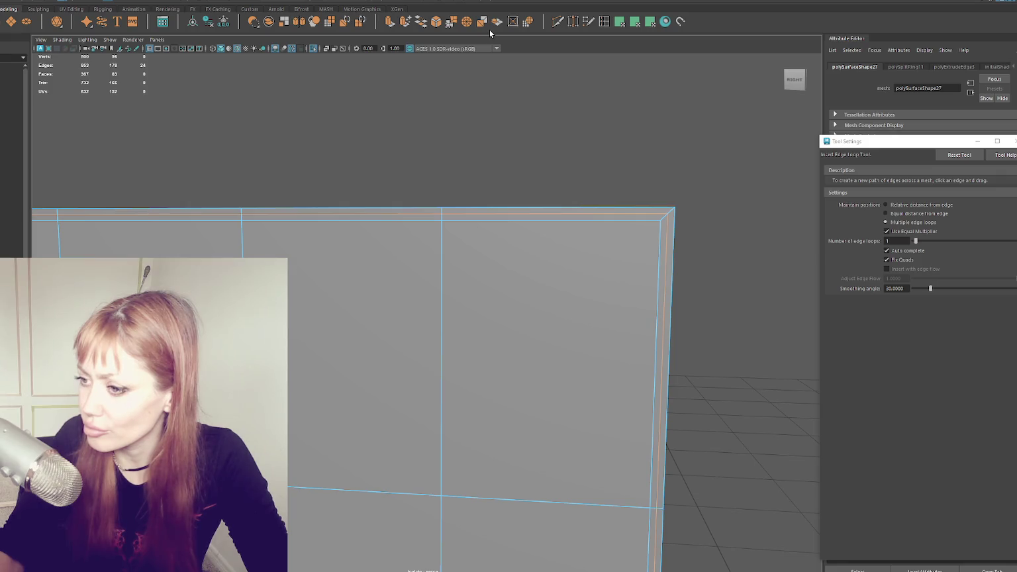
pyautogui.click(446, 219)
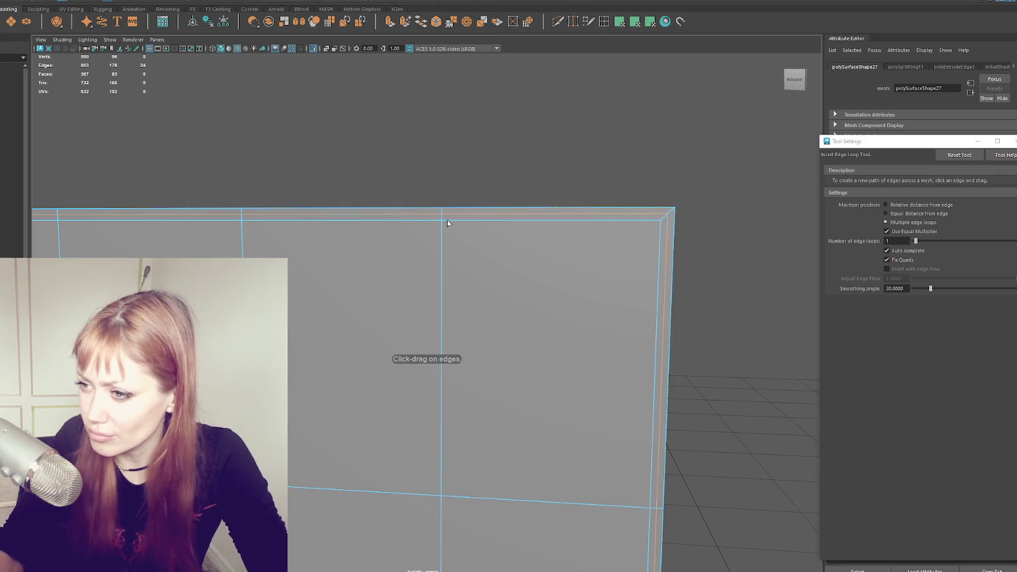
# - Reset the Insert Edge Loop Tool and add vertical loops beside the first pane divider, undoing an extra one
pyautogui.click(954, 158)
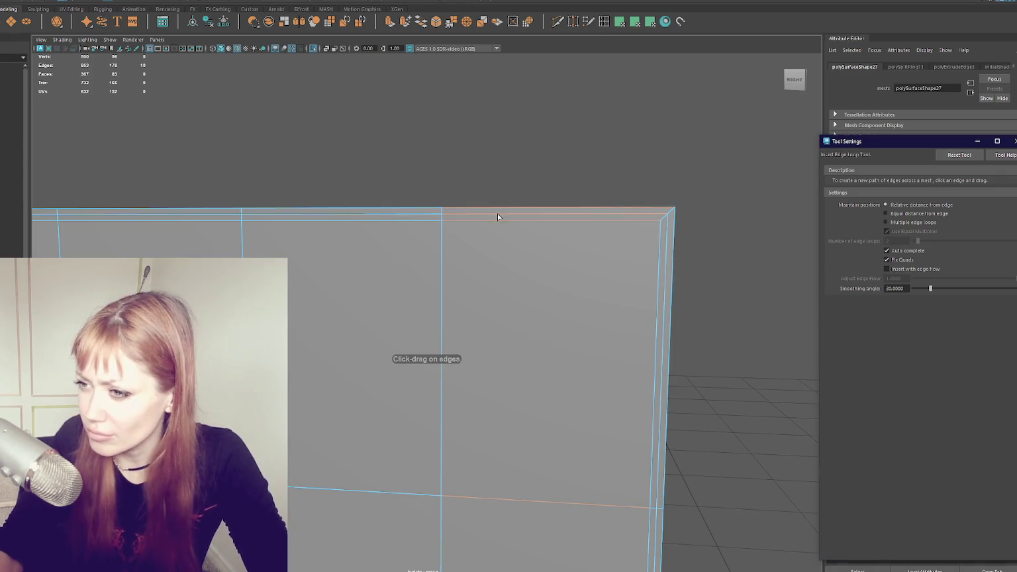
pyautogui.click(446, 218)
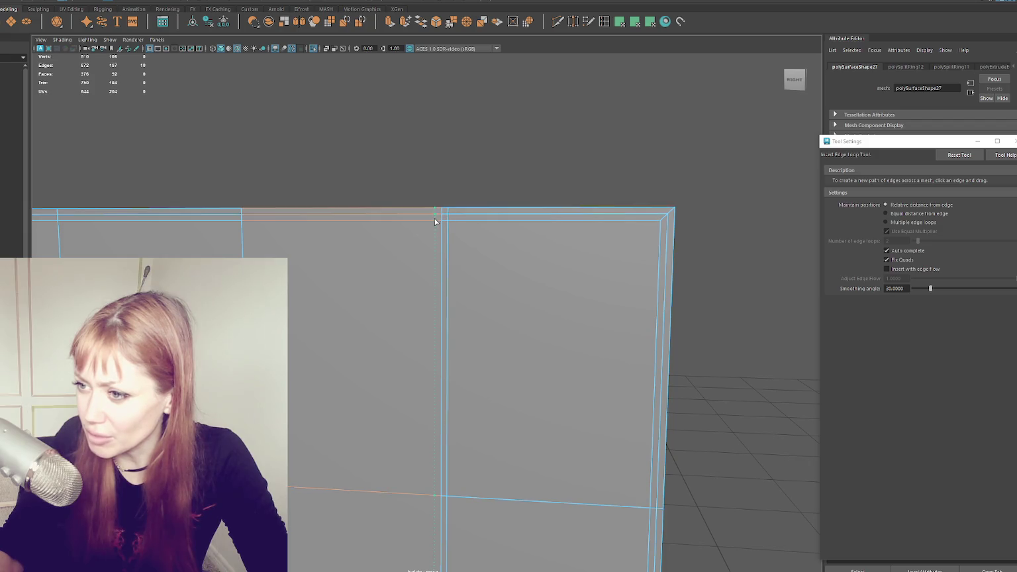
pyautogui.click(436, 222)
pyautogui.moveTo(436, 222)
pyautogui.keyDown('alt'); pyautogui.mouseDown(button='middle')
pyautogui.moveTo(476, 190)
pyautogui.moveTo(529, 220)
pyautogui.mouseUp(button='middle'); pyautogui.keyUp('alt')
pyautogui.click(426, 188)
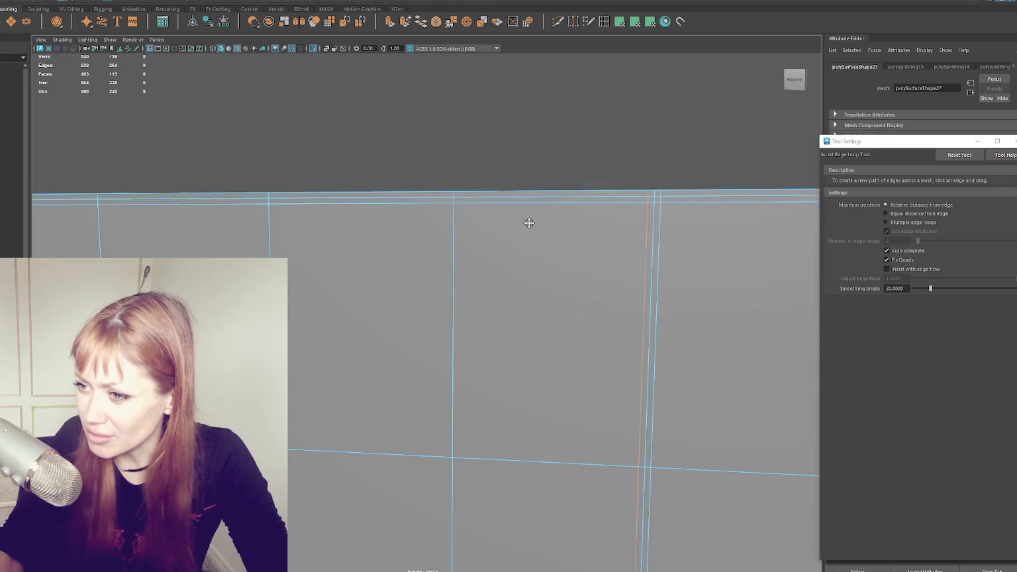
pyautogui.click(459, 208)
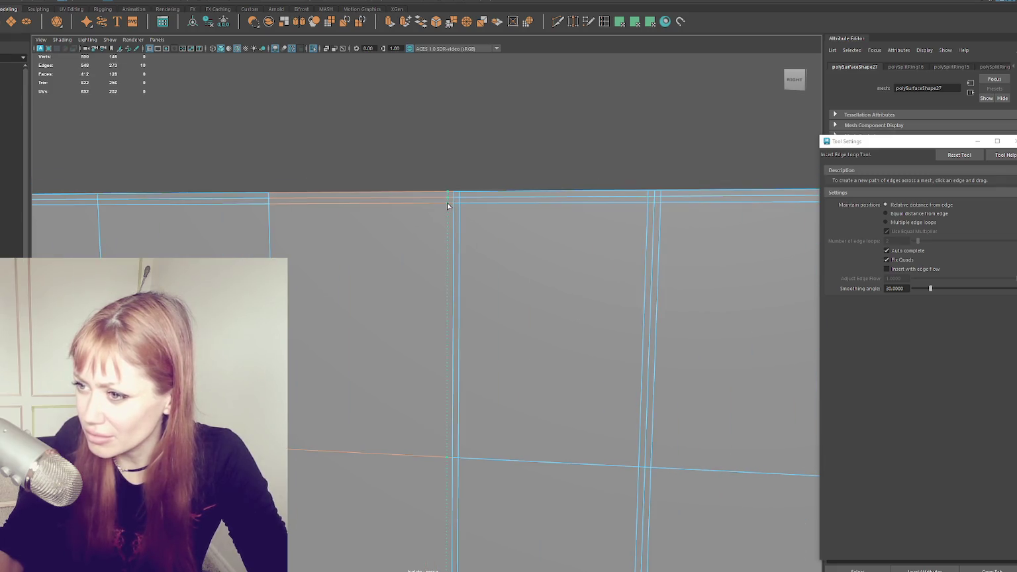
pyautogui.keyDown('alt'); pyautogui.moveTo(436, 209); pyautogui.dragTo(472, 216, button='middle'); pyautogui.keyUp('alt')
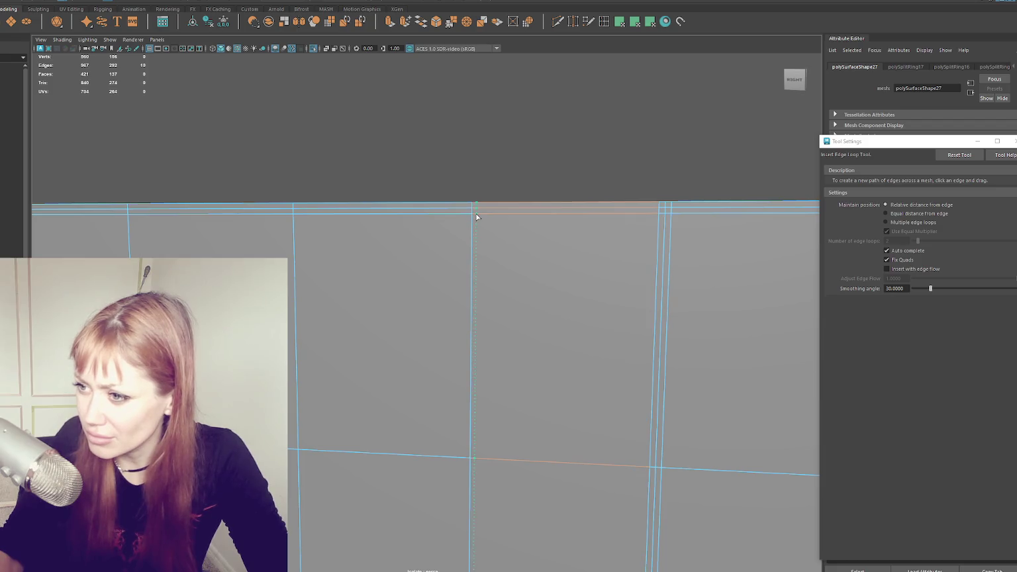
pyautogui.moveTo(465, 217); pyautogui.dragTo(466, 218)
pyautogui.keyDown('alt'); pyautogui.moveTo(466, 217); pyautogui.dragTo(462, 213, button='middle'); pyautogui.keyUp('alt')
pyautogui.click(462, 213)
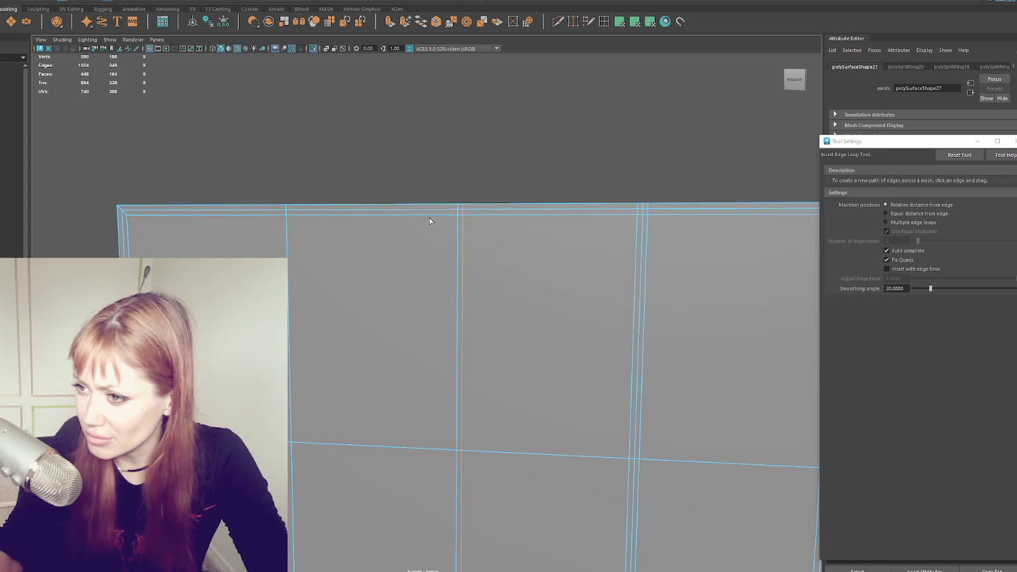
pyautogui.hotkey('ctrl', 'z')
# - Add another vertical loop beside that divider, then a loop beside the next divider
pyautogui.click(465, 217)
pyautogui.moveTo(462, 214); pyautogui.dragTo(462, 214)
pyautogui.click(450, 214)
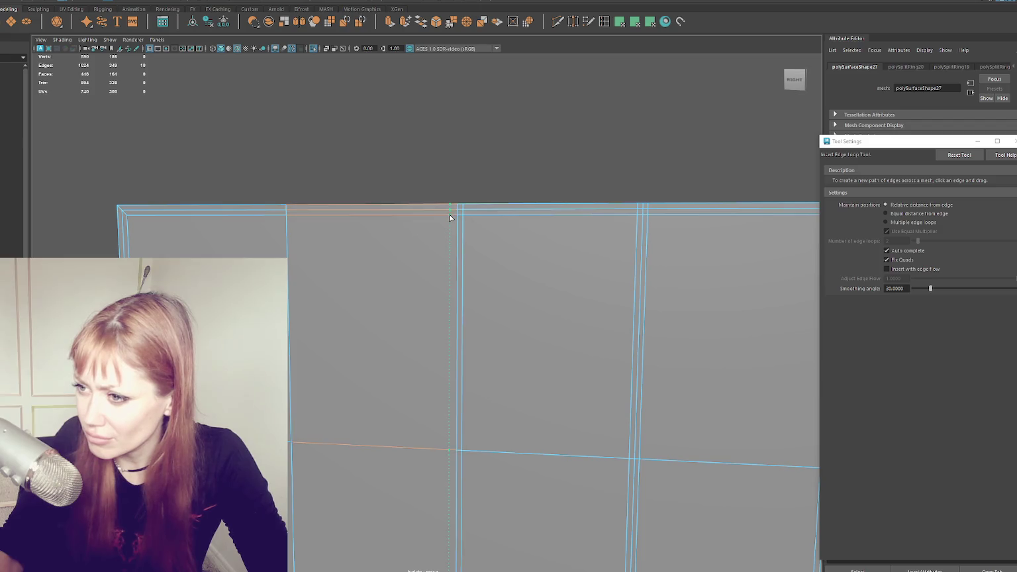
pyautogui.hotkey('ctrl', 'z')
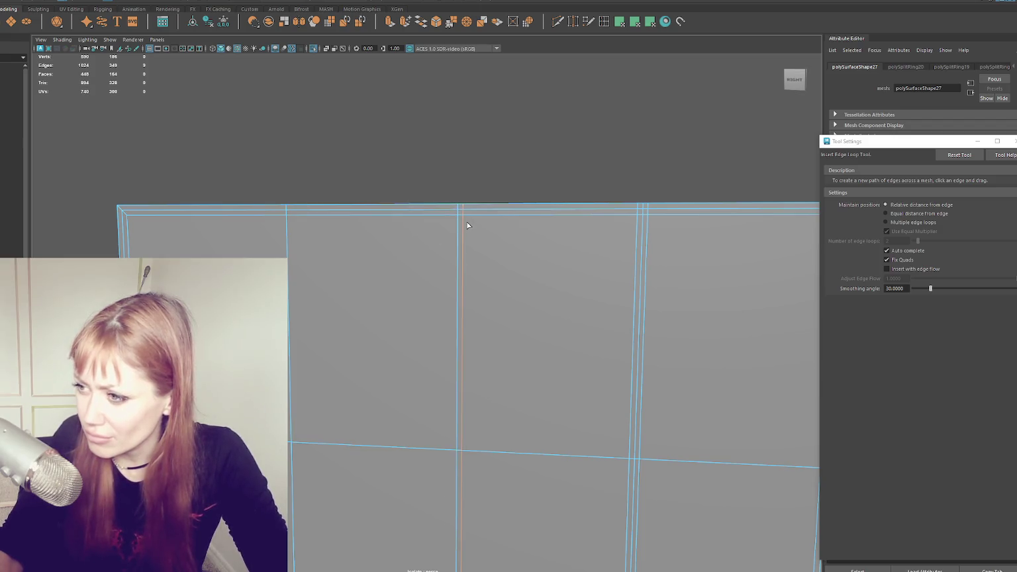
pyautogui.click(452, 216)
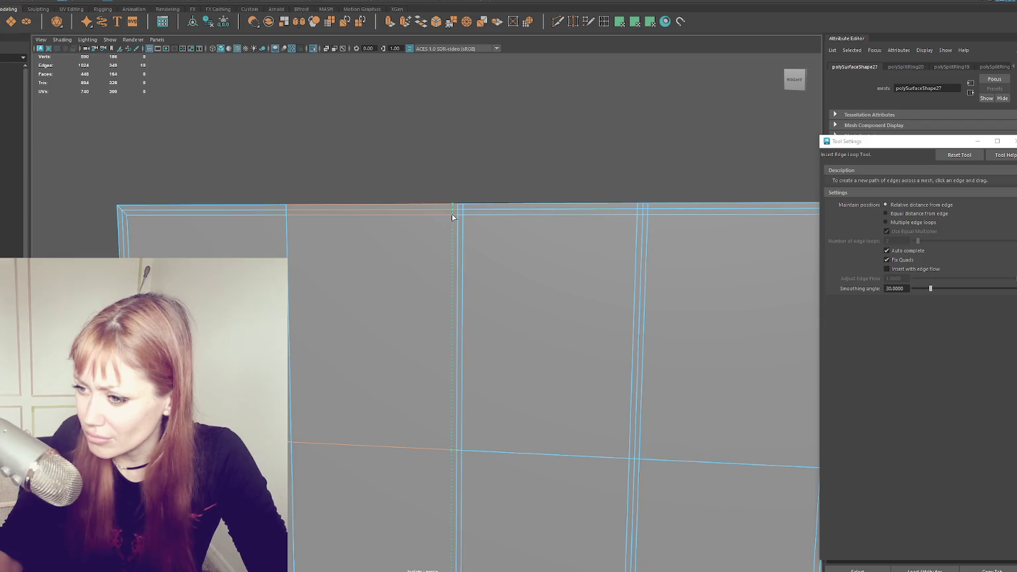
pyautogui.keyDown('alt'); pyautogui.moveTo(362, 223); pyautogui.dragTo(410, 219, button='middle'); pyautogui.keyUp('alt')
pyautogui.click(394, 217)
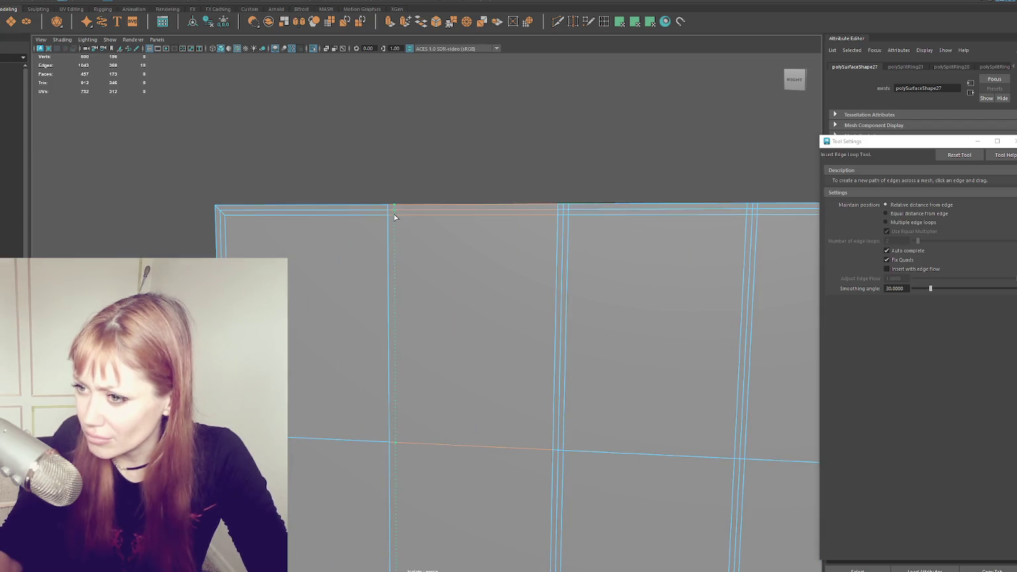
pyautogui.click(382, 215)
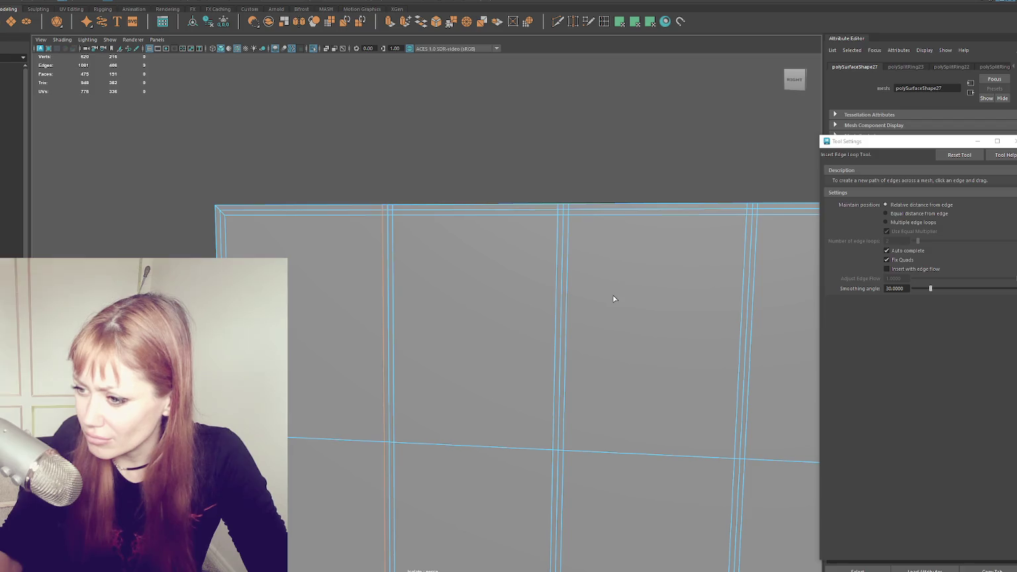
pyautogui.scroll(-2, 628, 272)
pyautogui.keyDown('alt'); pyautogui.moveTo(646, 249); pyautogui.dragTo(480, 79, button='middle'); pyautogui.keyUp('alt')
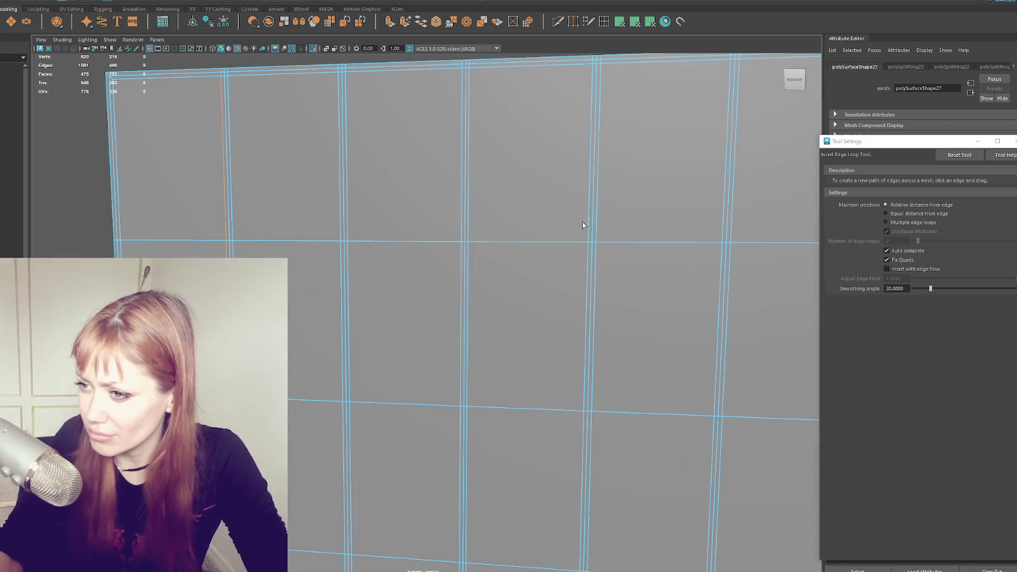
pyautogui.scroll(3, 510, 185)
# - Insert a pair of horizontal edge loops across the wall, redoing the misplaced attempts
pyautogui.press('F8')
pyautogui.moveTo(495, 192); pyautogui.dragTo(497, 179)
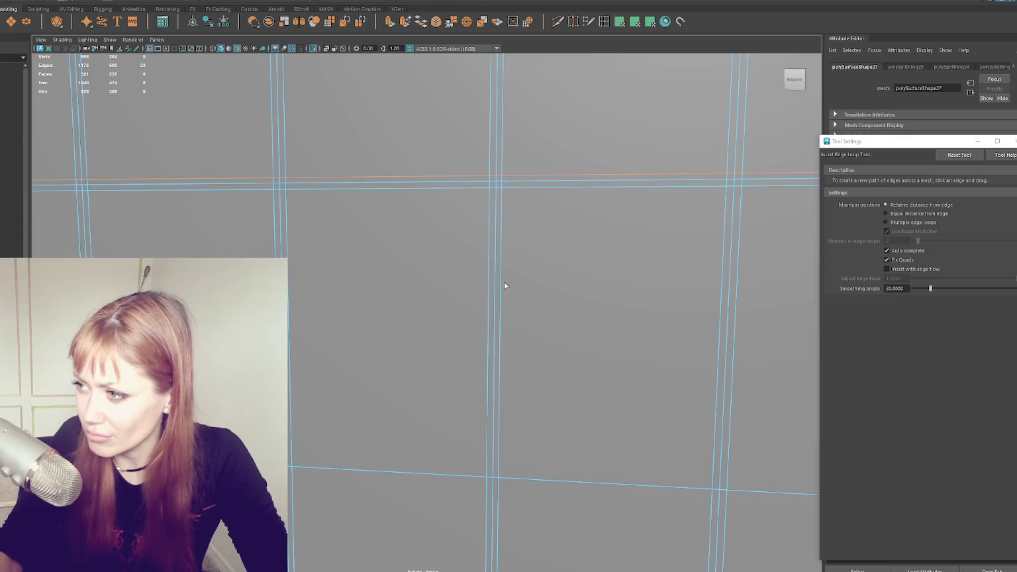
pyautogui.hotkey('ctrl', 'z')
pyautogui.hotkey('ctrl', 'z')
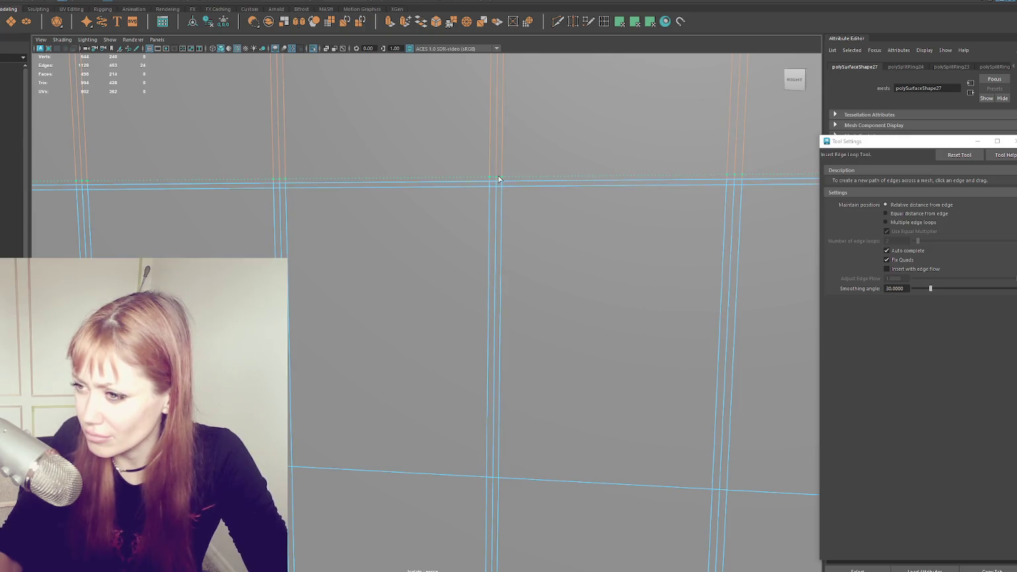
pyautogui.click(501, 188)
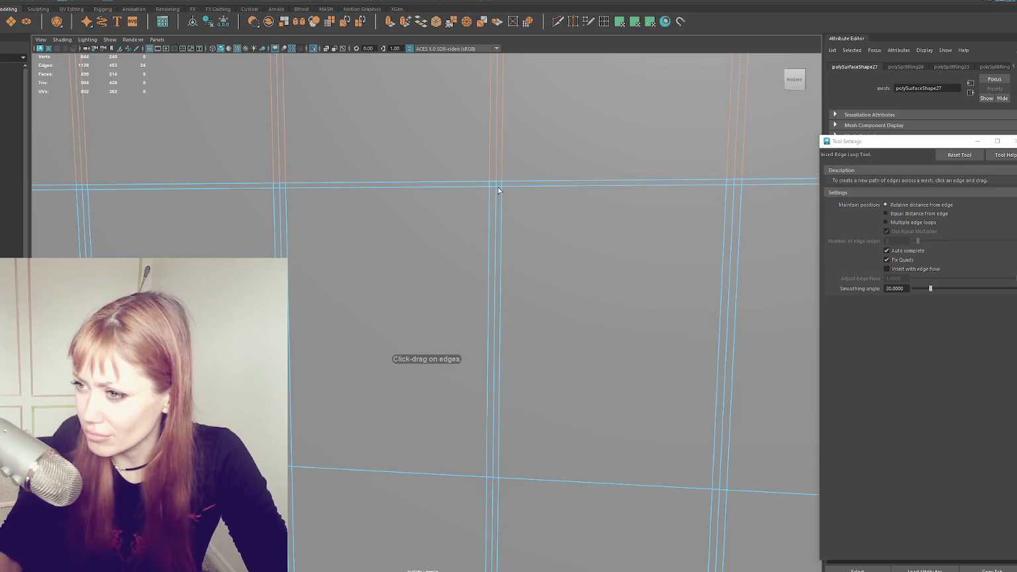
pyautogui.hotkey('ctrl', 'z')
pyautogui.click(496, 186)
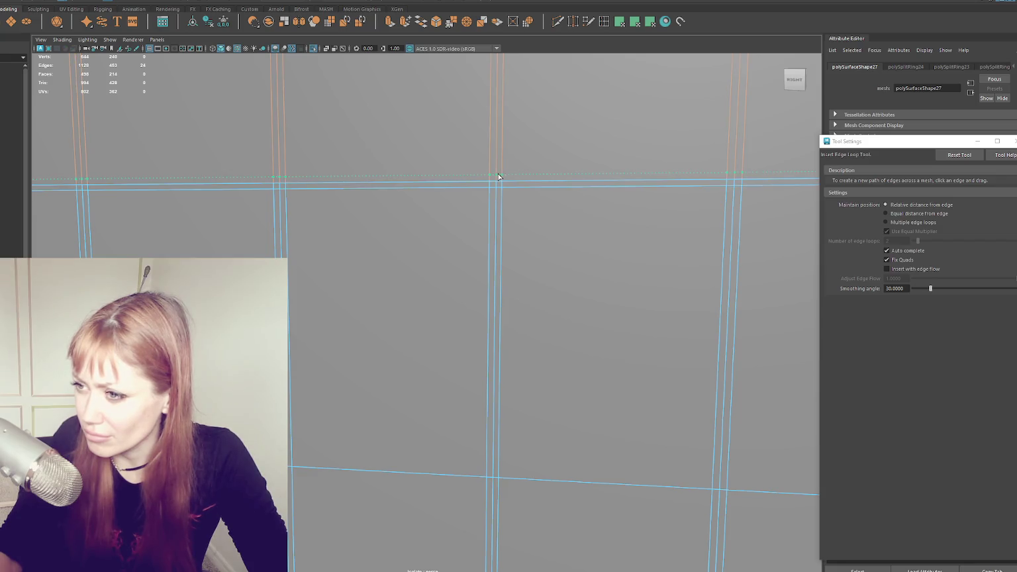
pyautogui.click(499, 176)
pyautogui.scroll(-3, 597, 313)
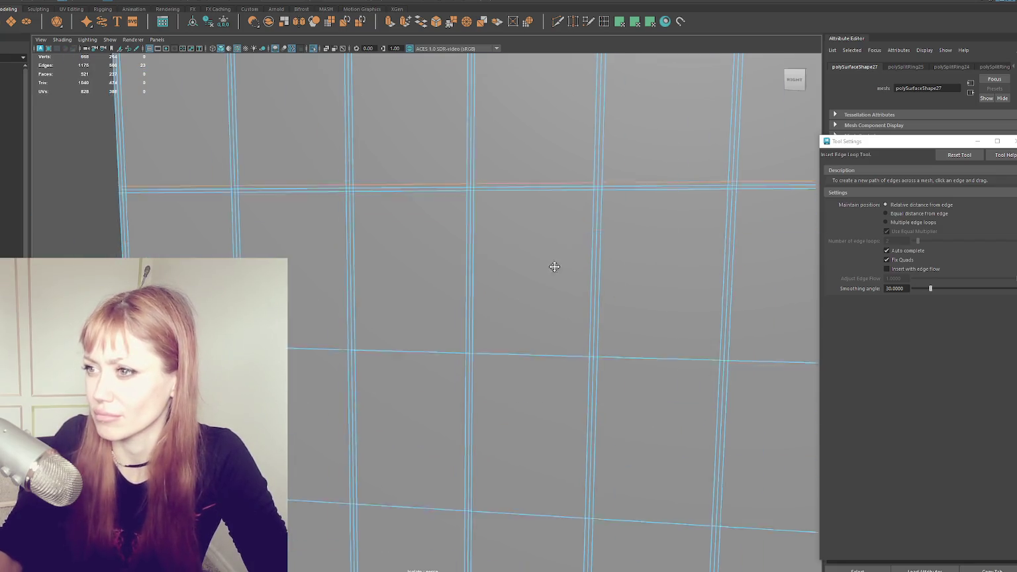
pyautogui.scroll(3, 554, 277)
pyautogui.scroll(2, 487, 303)
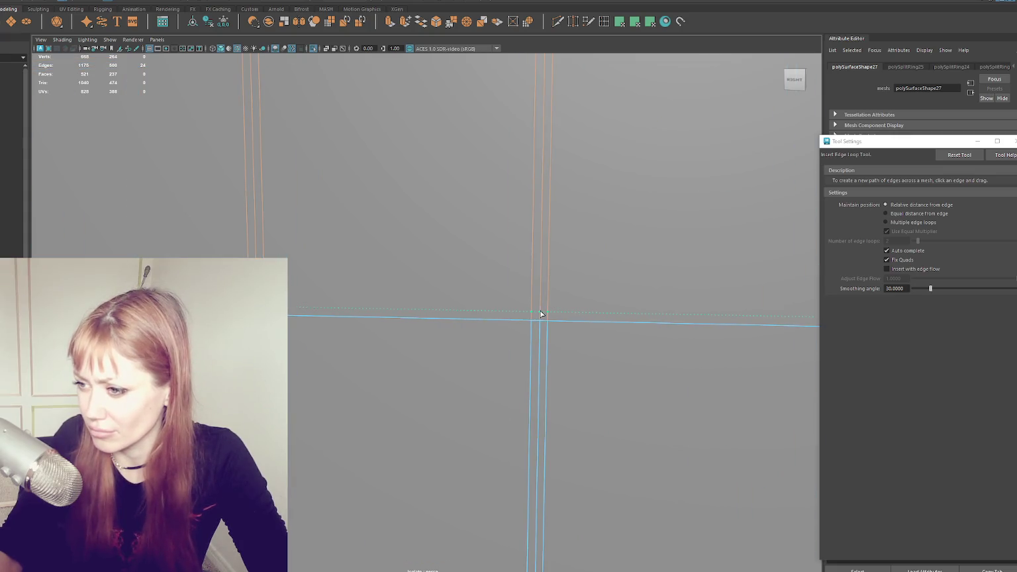
# - Add and slide further horizontal loops along the lower dividers, then leave the loop tool
pyautogui.moveTo(539, 320); pyautogui.dragTo(540, 329)
pyautogui.scroll(-3, 618, 304)
pyautogui.scroll(-2, 602, 340)
pyautogui.scroll(2, 590, 272)
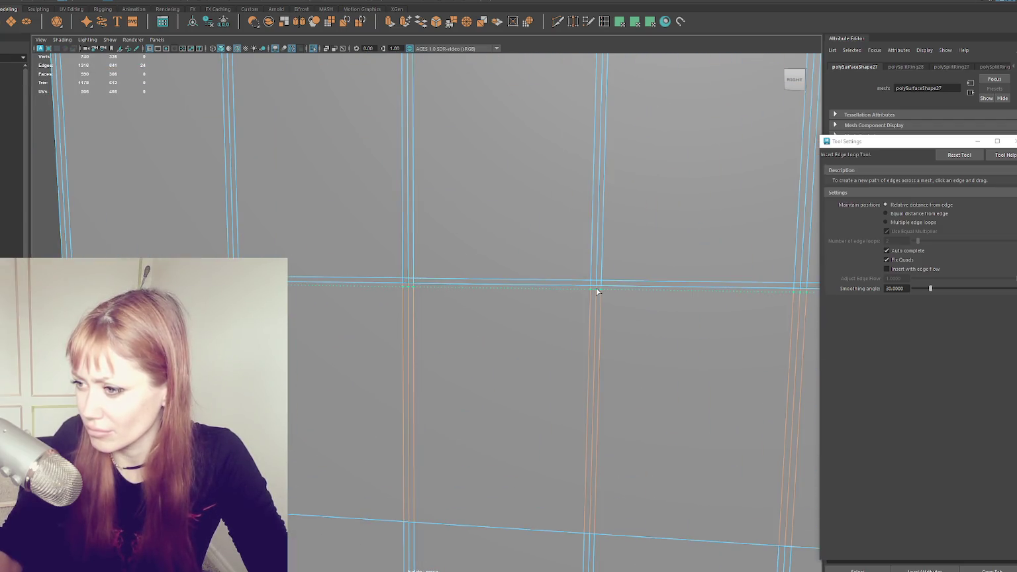
pyautogui.moveTo(596, 292); pyautogui.dragTo(597, 294)
pyautogui.keyDown('alt'); pyautogui.moveTo(621, 402); pyautogui.dragTo(555, 259, button='middle'); pyautogui.keyUp('alt')
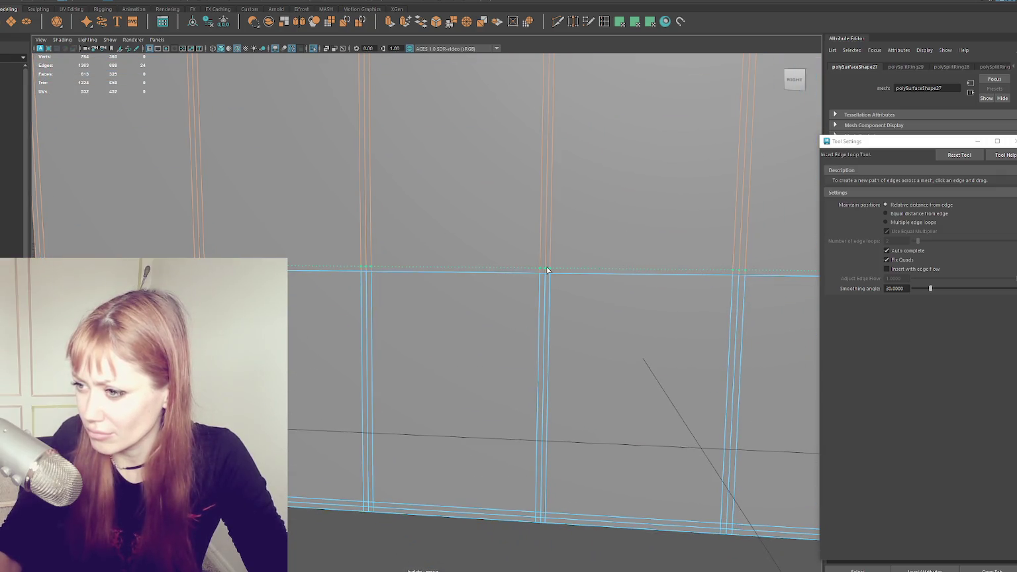
pyautogui.scroll(-3, 610, 258)
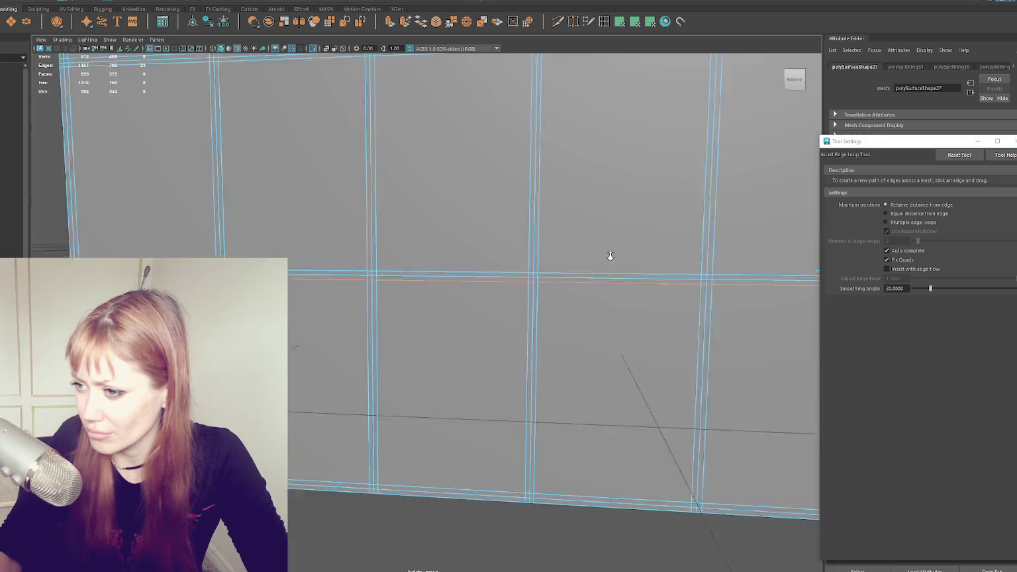
pyautogui.press('q')
pyautogui.scroll(-3, 433, 325)
pyautogui.scroll(3, 495, 243)
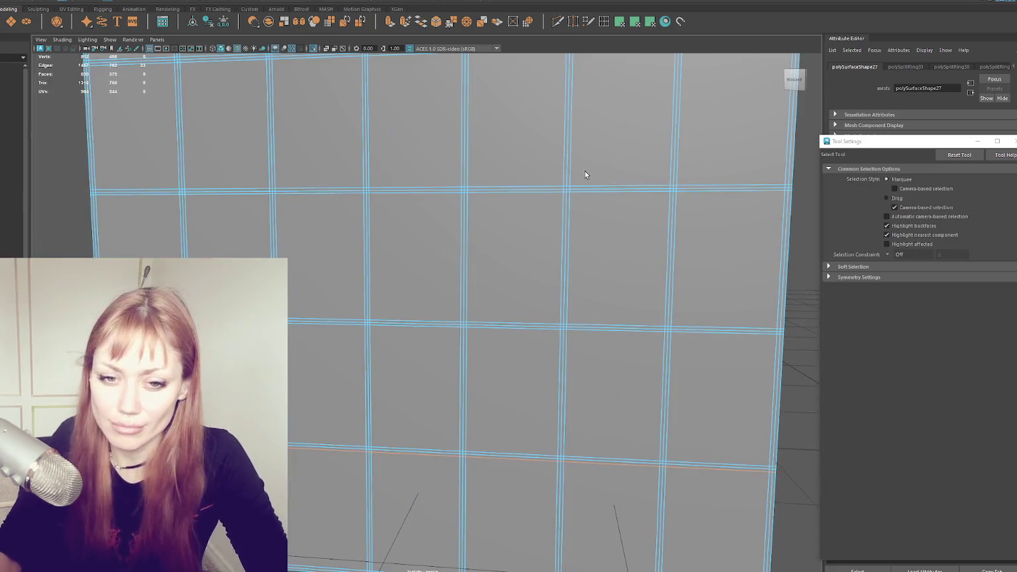
# - Select the top border loop and several horizontal frame edge loops
pyautogui.scroll(-3, 579, 186)
pyautogui.scroll(1, 343, 335)
pyautogui.moveTo(299, 157); pyautogui.dragTo(302, 127, button='right')
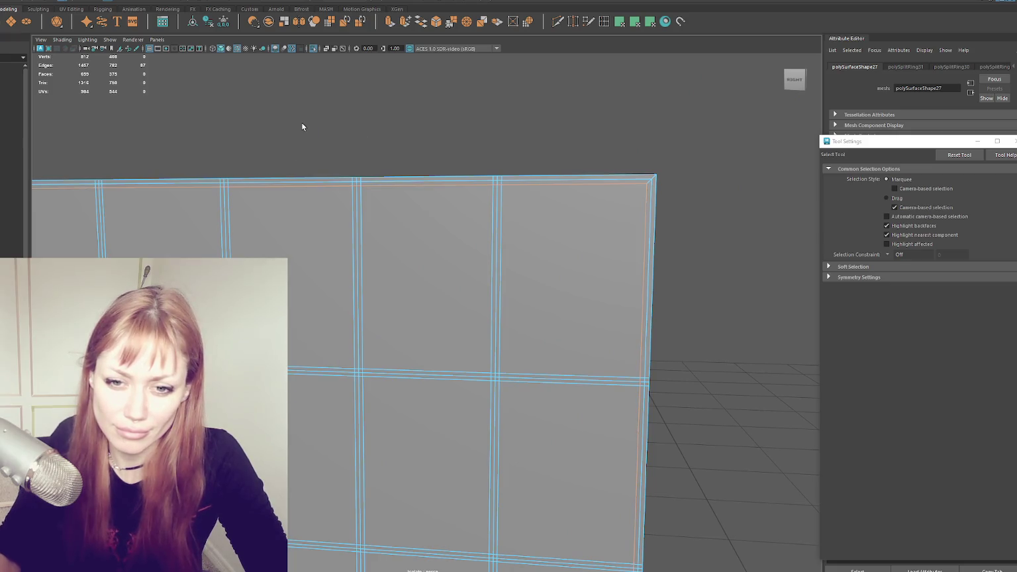
pyautogui.doubleClick(278, 182)
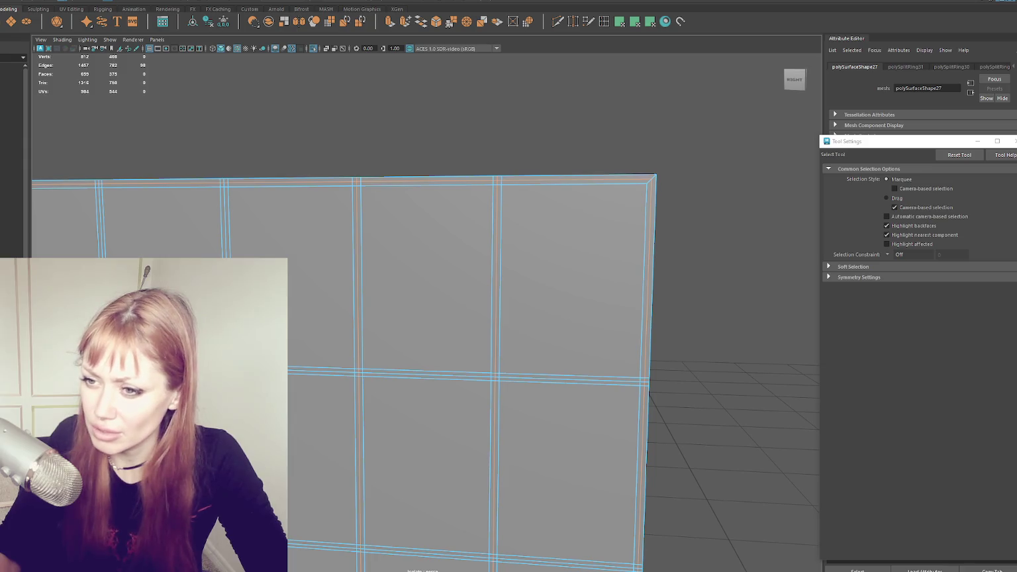
pyautogui.keyDown('alt'); pyautogui.moveTo(344, 264); pyautogui.dragTo(382, 261); pyautogui.keyUp('alt')
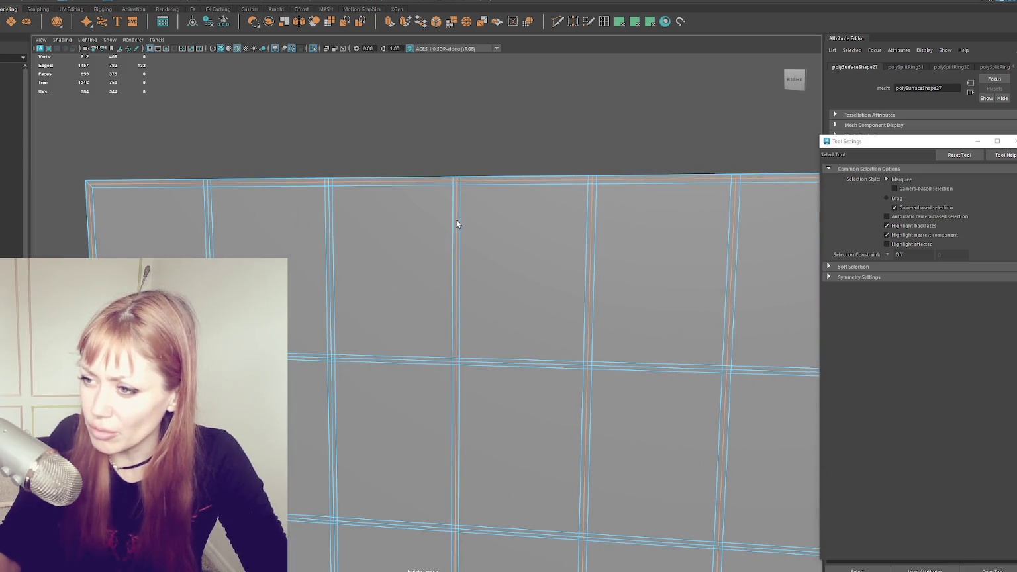
pyautogui.keyDown('shift'); pyautogui.doubleClick(329, 251); pyautogui.keyUp('shift')
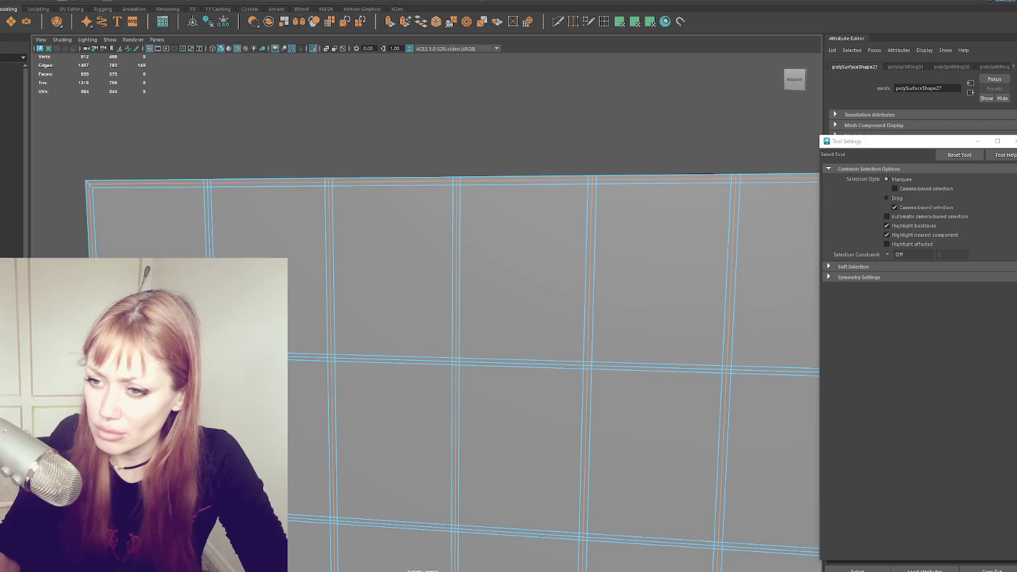
pyautogui.keyDown('alt'); pyautogui.moveTo(509, 261); pyautogui.dragTo(495, 235); pyautogui.keyUp('alt')
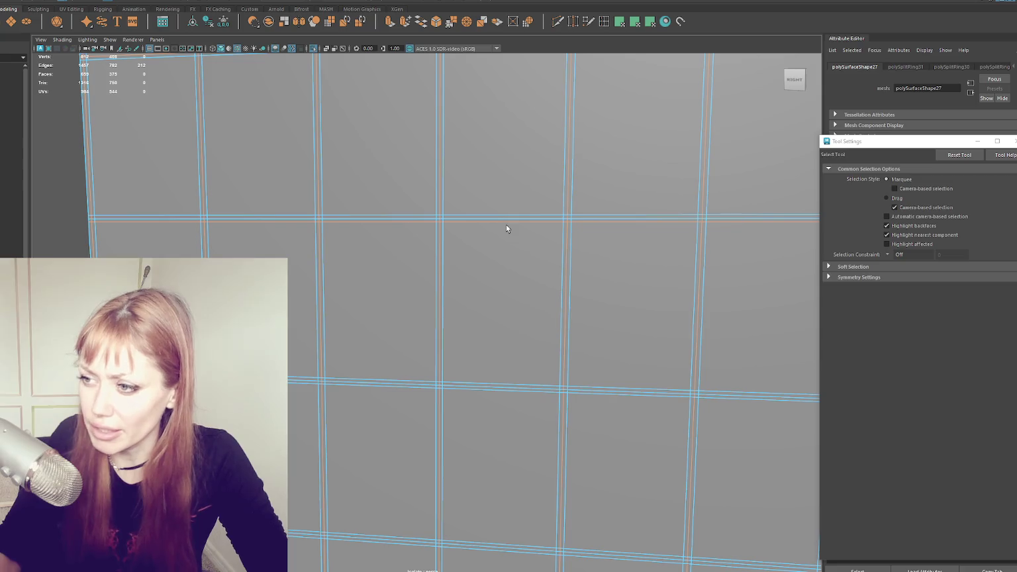
pyautogui.keyDown('shift'); pyautogui.doubleClick(499, 219); pyautogui.keyUp('shift')
pyautogui.keyDown('shift'); pyautogui.doubleClick(492, 385); pyautogui.keyUp('shift')
pyautogui.moveTo(491, 386)
pyautogui.keyDown('alt'); pyautogui.mouseDown()
pyautogui.moveTo(491, 273)
pyautogui.moveTo(546, 272)
pyautogui.mouseUp(); pyautogui.keyUp('alt')
pyautogui.keyDown('shift'); pyautogui.doubleClick(490, 276); pyautogui.keyUp('shift')
# - Nudge the selected edge loops slightly along the X axis with the Move Tool
pyautogui.press('w')
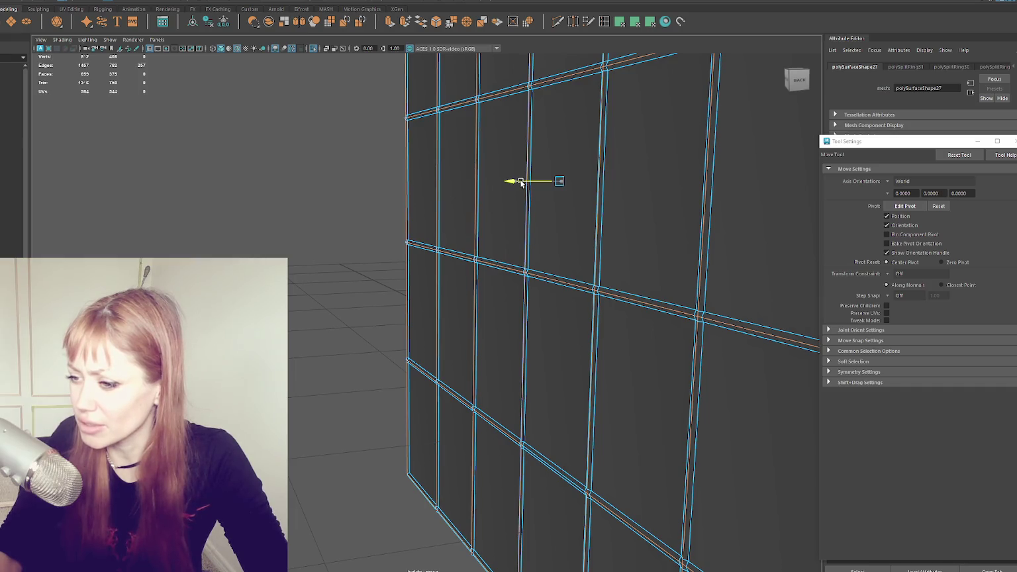
pyautogui.moveTo(521, 183)
pyautogui.mouseDown()
pyautogui.moveTo(602, 194)
pyautogui.moveTo(601, 179)
pyautogui.mouseUp()
pyautogui.press('F8')
# - Select the pane faces row by row across the wall and extrude them
pyautogui.press('F11')
pyautogui.click(596, 192)
pyautogui.scroll(-5, 641, 203)
pyautogui.press('q')
pyautogui.keyDown('shift'); pyautogui.click(586, 185); pyautogui.keyUp('shift')
pyautogui.moveTo(505, 170)
pyautogui.keyDown('shift'); pyautogui.mouseDown()
pyautogui.moveTo(381, 110)
pyautogui.moveTo(271, 110)
pyautogui.mouseUp(); pyautogui.keyUp('shift')
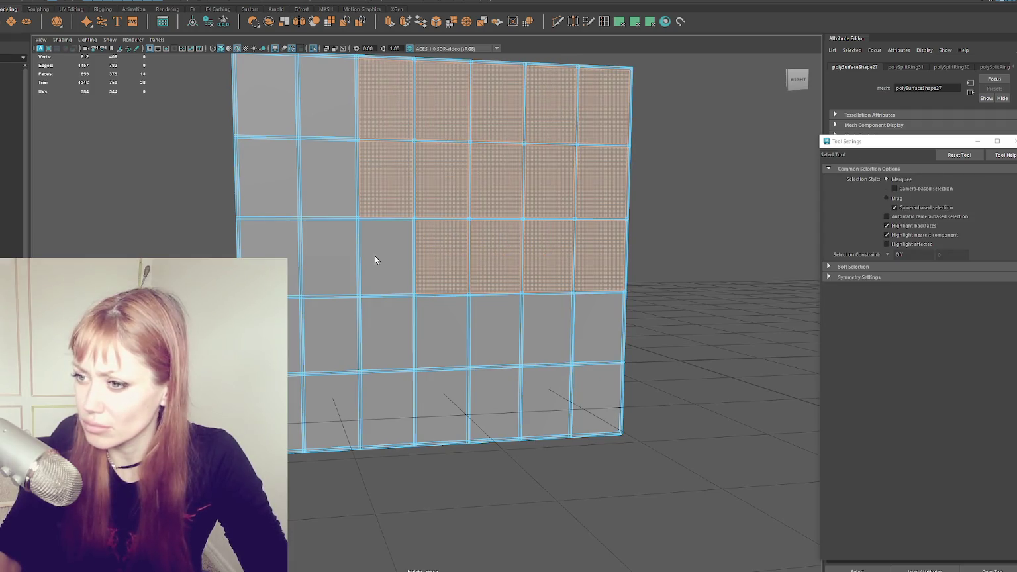
pyautogui.keyDown('shift'); pyautogui.moveTo(291, 331); pyautogui.dragTo(593, 391); pyautogui.keyUp('shift')
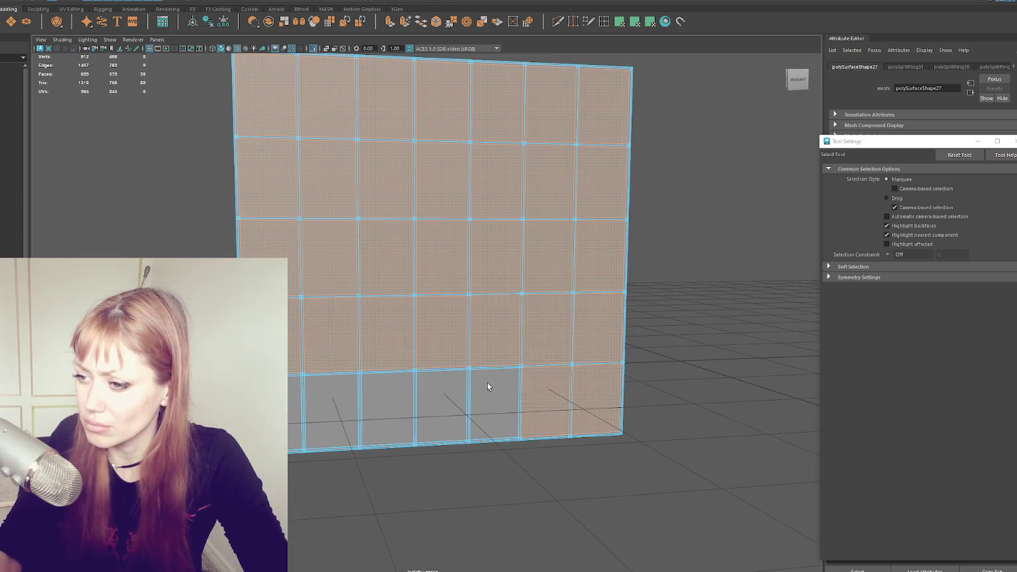
pyautogui.keyDown('shift'); pyautogui.moveTo(594, 391); pyautogui.dragTo(295, 399); pyautogui.keyUp('shift')
pyautogui.scroll(2, 387, 340)
pyautogui.scroll(2, 387, 340)
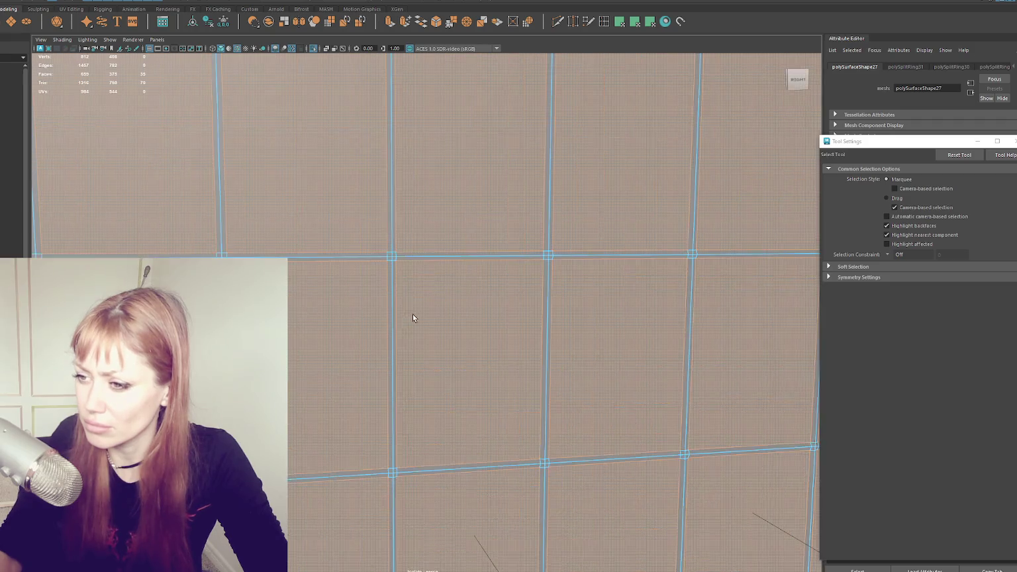
pyautogui.keyDown('alt'); pyautogui.moveTo(410, 316); pyautogui.dragTo(265, 318); pyautogui.keyUp('alt')
pyautogui.click(404, 22)
# - Offset the extruded faces slightly, then apply Soften/Harden Edge to the whole wall
pyautogui.press('w')
pyautogui.moveTo(388, 147); pyautogui.dragTo(387, 147)
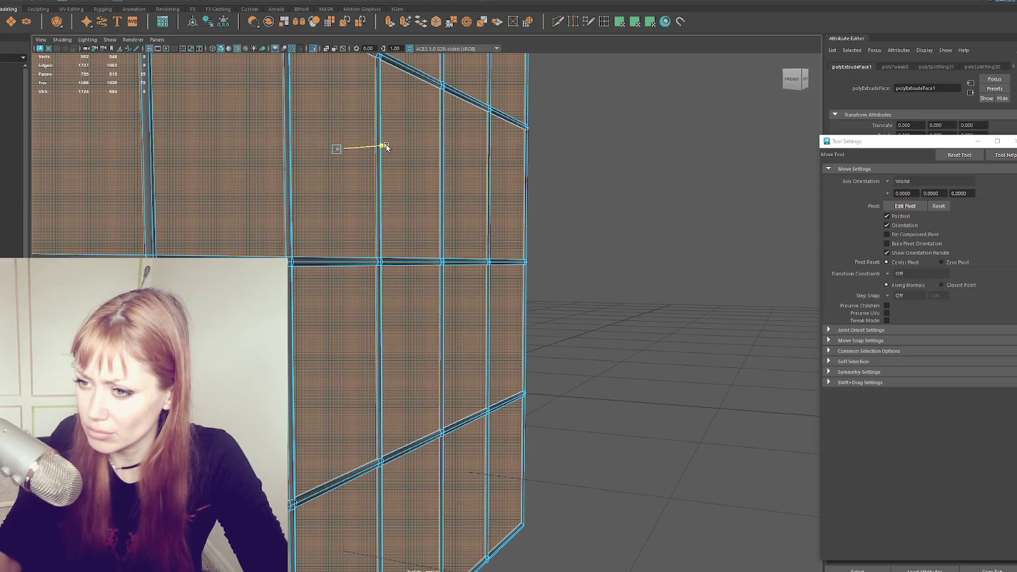
pyautogui.click(552, 127)
pyautogui.scroll(2, 581, 159)
pyautogui.click(551, 159)
pyautogui.keyDown('shift'); pyautogui.moveTo(700, 150); pyautogui.dragTo(731, 165, button='right'); pyautogui.keyUp('shift')
pyautogui.click(787, 180)
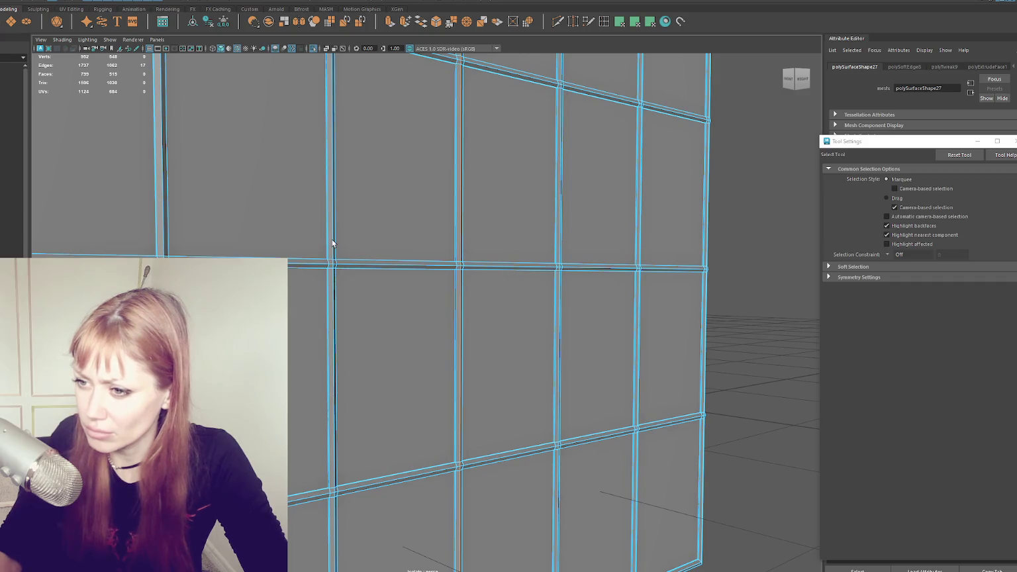
# - Select the horizontal edge loops, including the top one, and apply Soften/Harden Edge to them
pyautogui.doubleClick(510, 267)
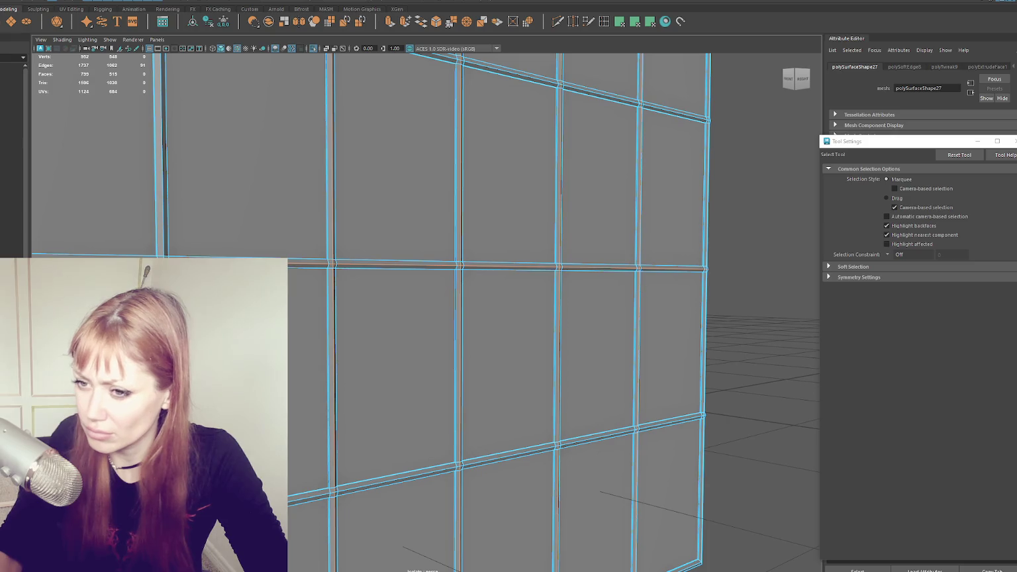
pyautogui.keyDown('alt'); pyautogui.moveTo(358, 268); pyautogui.dragTo(309, 280); pyautogui.keyUp('alt')
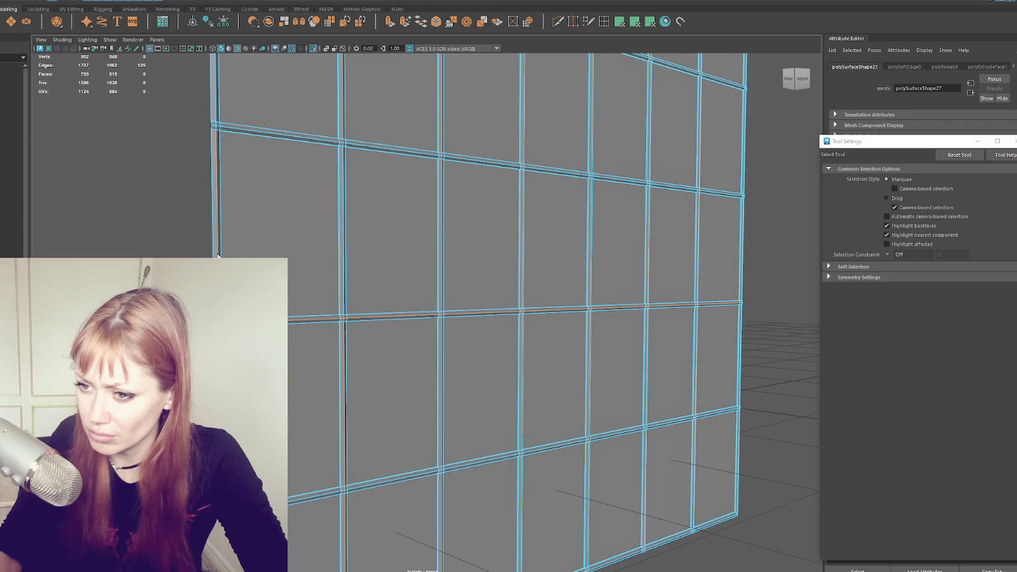
pyautogui.keyDown('alt'); pyautogui.moveTo(330, 156); pyautogui.dragTo(455, 179); pyautogui.keyUp('alt')
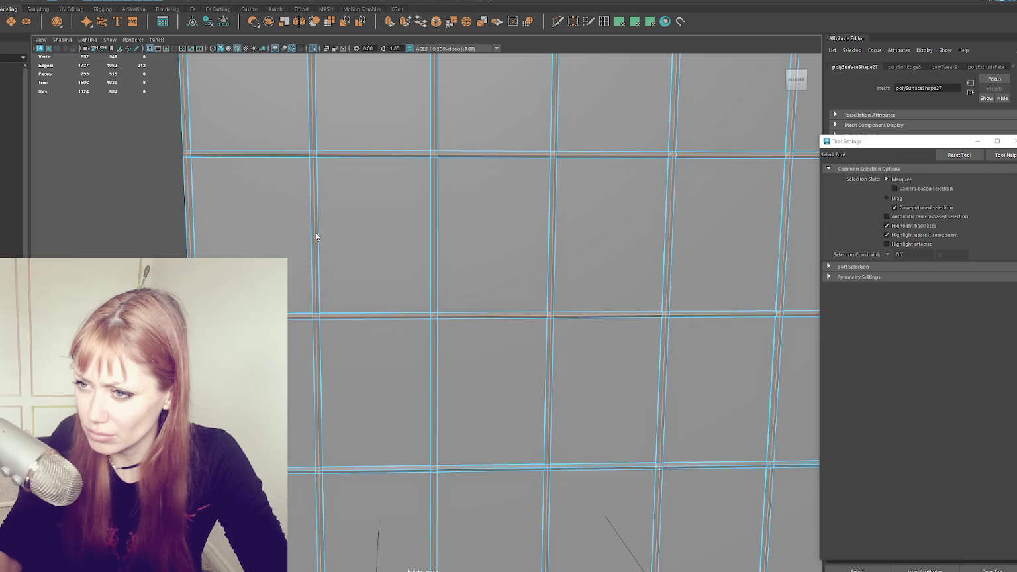
pyautogui.keyDown('alt'); pyautogui.moveTo(577, 219); pyautogui.dragTo(166, 221, button='middle'); pyautogui.keyUp('alt')
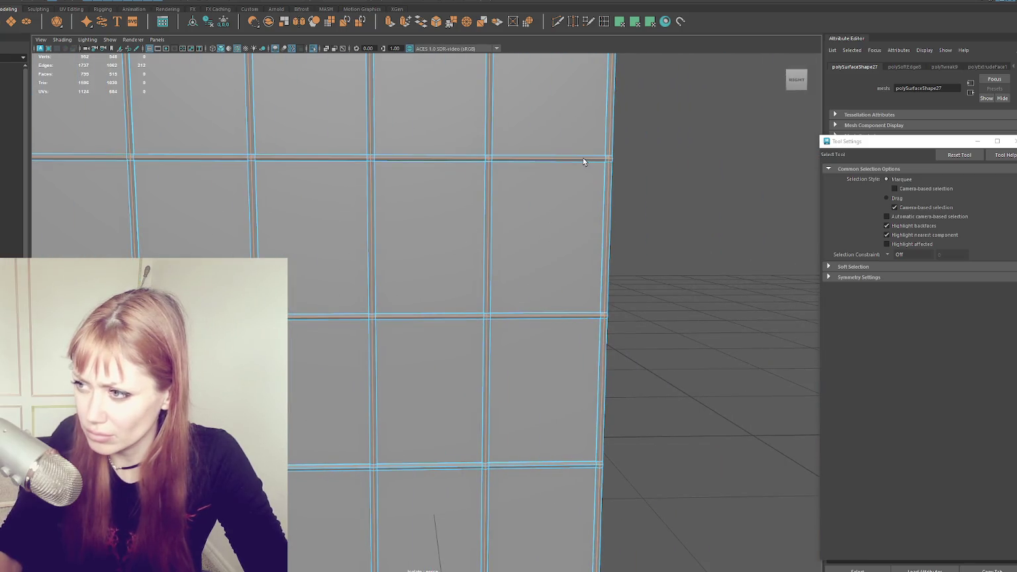
pyautogui.keyDown('shift'); pyautogui.doubleClick(527, 468); pyautogui.keyUp('shift')
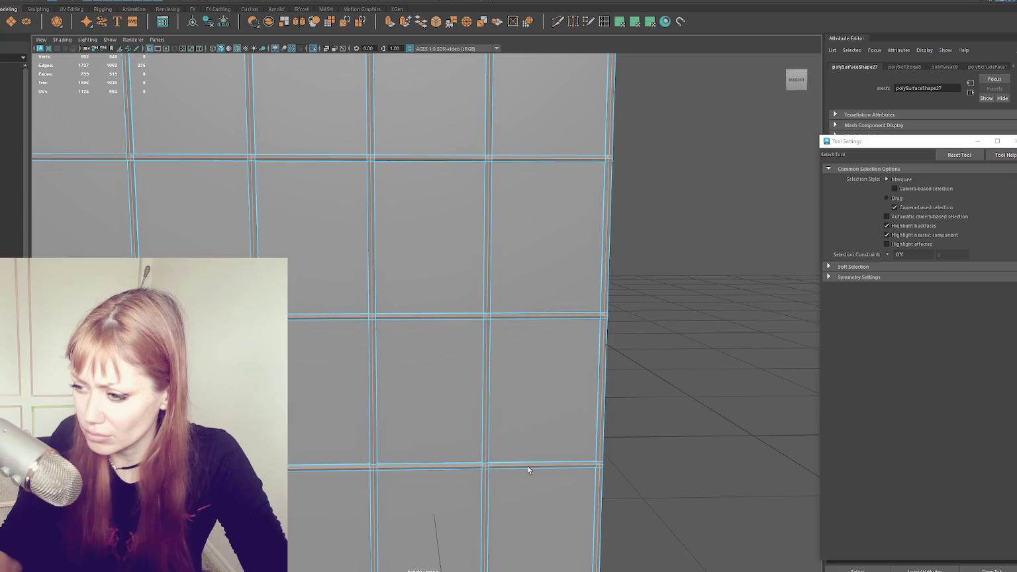
pyautogui.moveTo(511, 431)
pyautogui.keyDown('alt'); pyautogui.mouseDown()
pyautogui.moveTo(529, 96)
pyautogui.moveTo(509, 402)
pyautogui.mouseUp(); pyautogui.keyUp('alt')
pyautogui.keyDown('alt'); pyautogui.moveTo(509, 401); pyautogui.dragTo(467, 327, button='middle'); pyautogui.keyUp('alt')
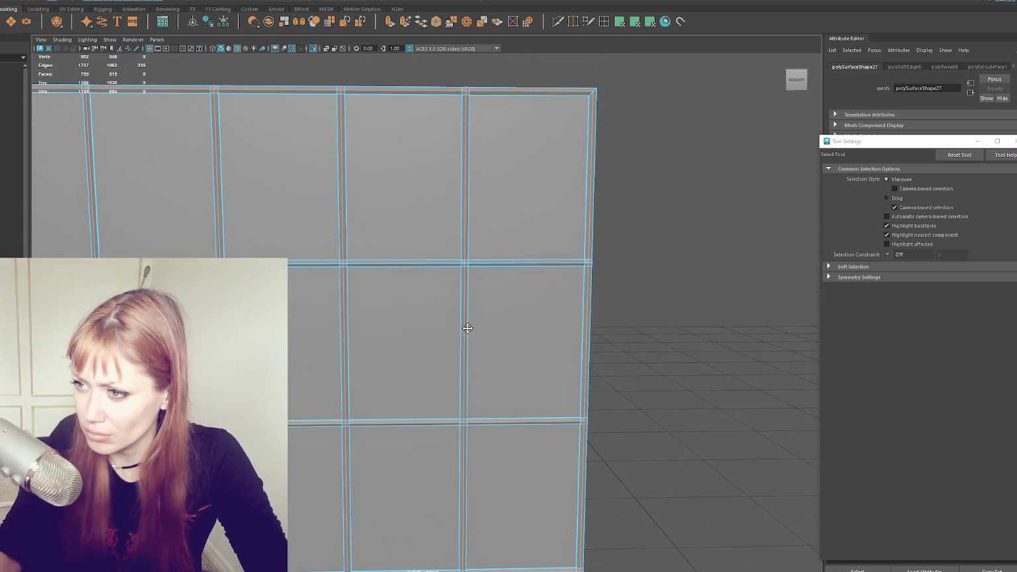
pyautogui.keyDown('shift'); pyautogui.doubleClick(494, 263); pyautogui.keyUp('shift')
pyautogui.keyDown('shift'); pyautogui.moveTo(662, 155); pyautogui.dragTo(748, 166, button='right'); pyautogui.keyUp('shift')
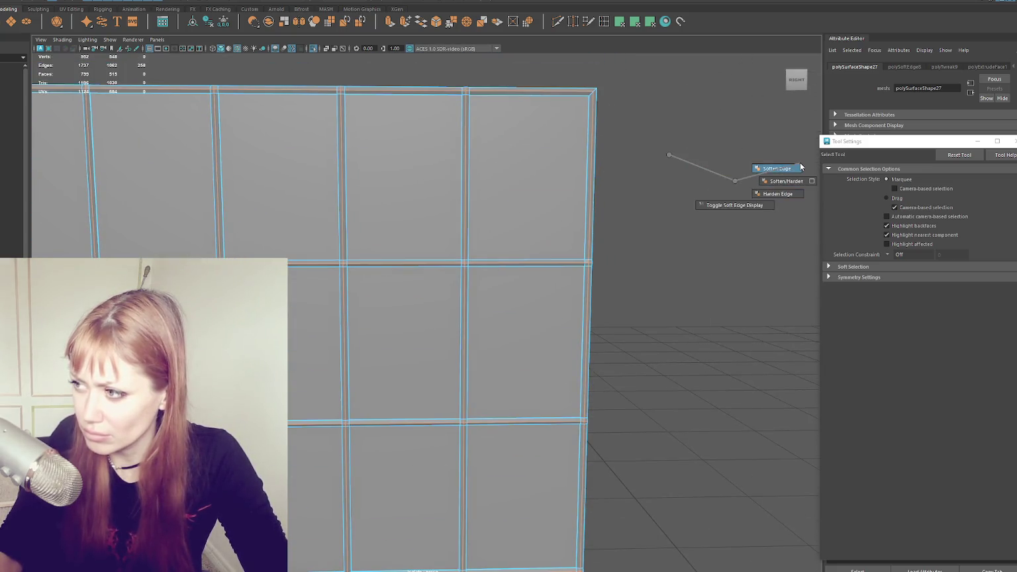
# - Select the wall's border edges and extrude them with Ctrl+E
pyautogui.click(664, 175)
pyautogui.keyDown('alt'); pyautogui.moveTo(715, 149); pyautogui.dragTo(653, 154); pyautogui.keyUp('alt')
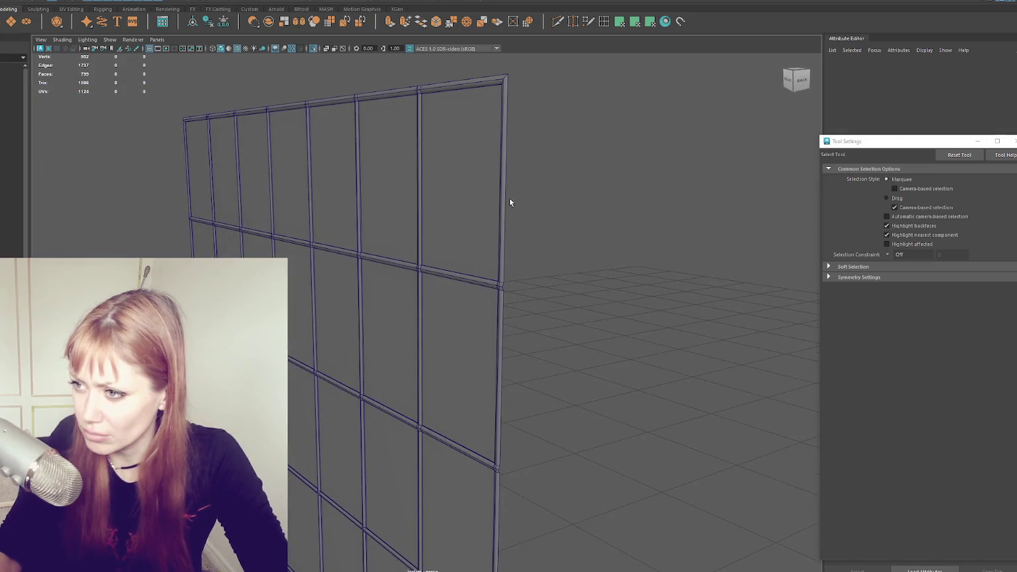
pyautogui.click(504, 150)
pyautogui.moveTo(504, 150); pyautogui.dragTo(507, 140, button='right')
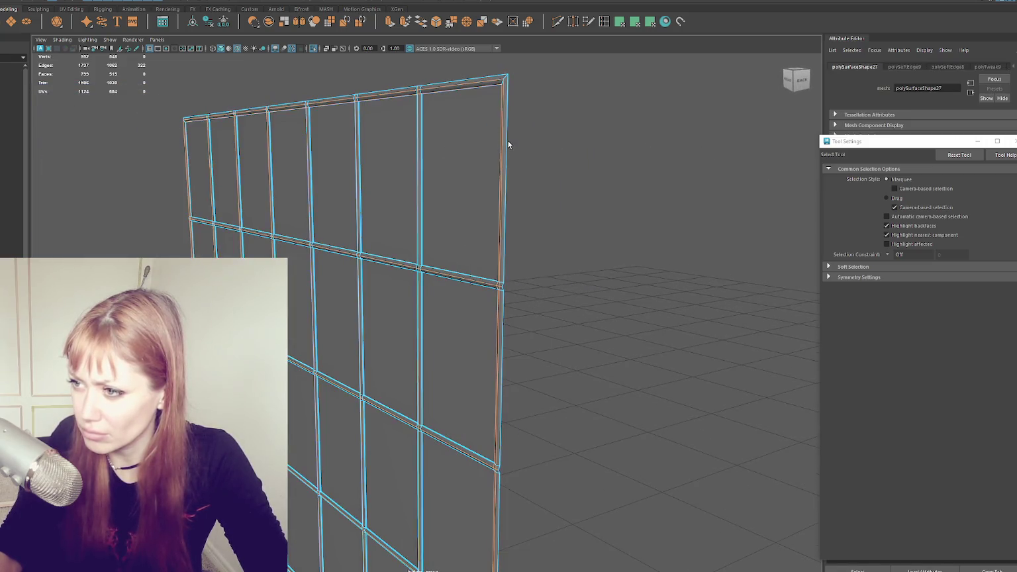
pyautogui.press('w')
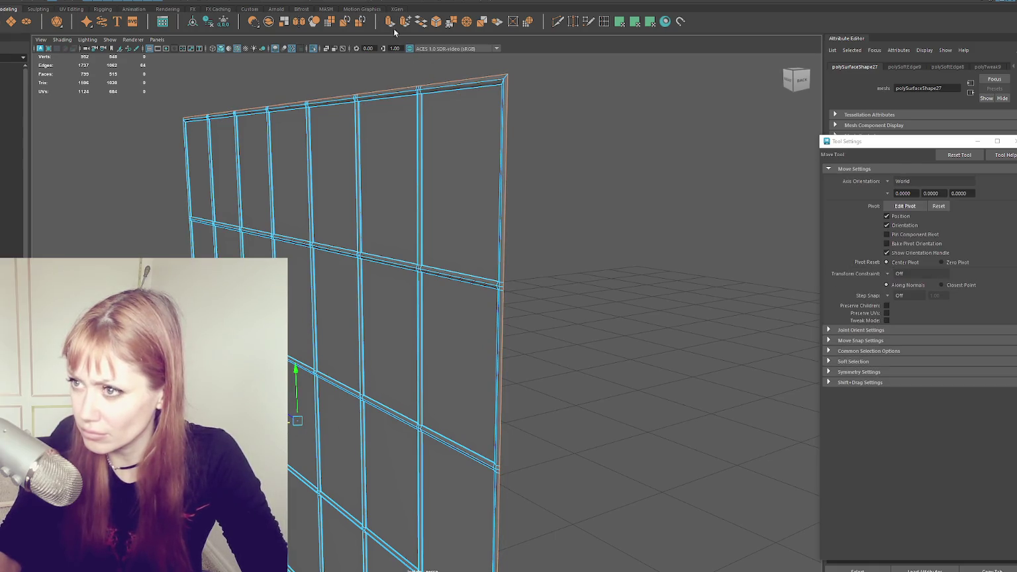
pyautogui.hotkey('ctrl', 'e')
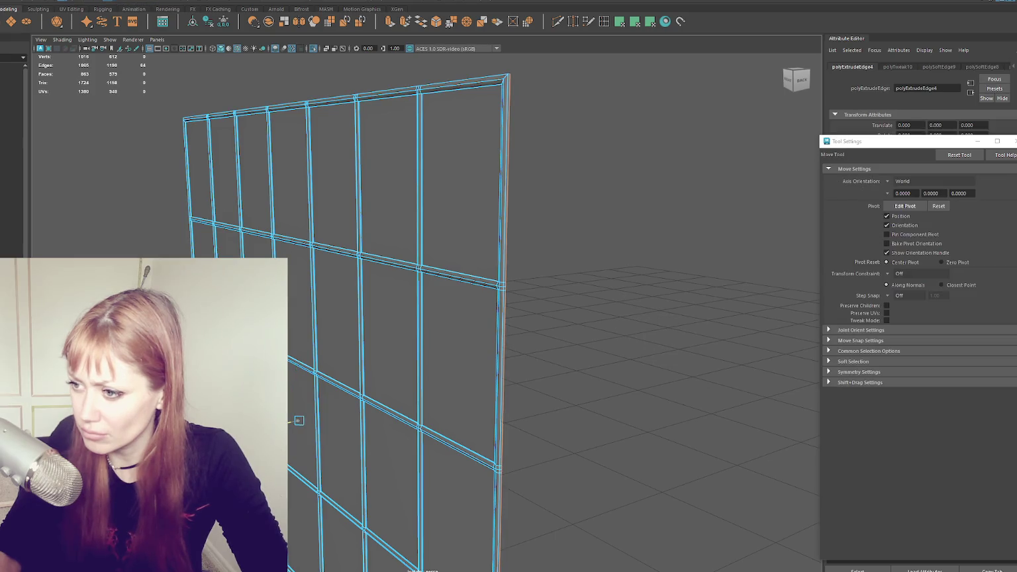
# - Orbit around the panel to check the extruded border, then show the rest of the scene
pyautogui.click(637, 190)
pyautogui.moveTo(637, 190)
pyautogui.keyDown('alt'); pyautogui.mouseDown()
pyautogui.moveTo(449, 243)
pyautogui.moveTo(507, 187)
pyautogui.mouseUp(); pyautogui.keyUp('alt')
pyautogui.moveTo(507, 187)
pyautogui.mouseDown(button='right')
pyautogui.moveTo(520, 156)
pyautogui.moveTo(711, 166)
pyautogui.mouseUp(button='right')
pyautogui.moveTo(741, 143)
pyautogui.keyDown('alt'); pyautogui.mouseDown()
pyautogui.moveTo(632, 159)
pyautogui.moveTo(647, 145)
pyautogui.moveTo(554, 245)
pyautogui.moveTo(556, 223)
pyautogui.moveTo(615, 162)
pyautogui.mouseUp(); pyautogui.keyUp('alt')
pyautogui.hotkey('ctrl', '1')
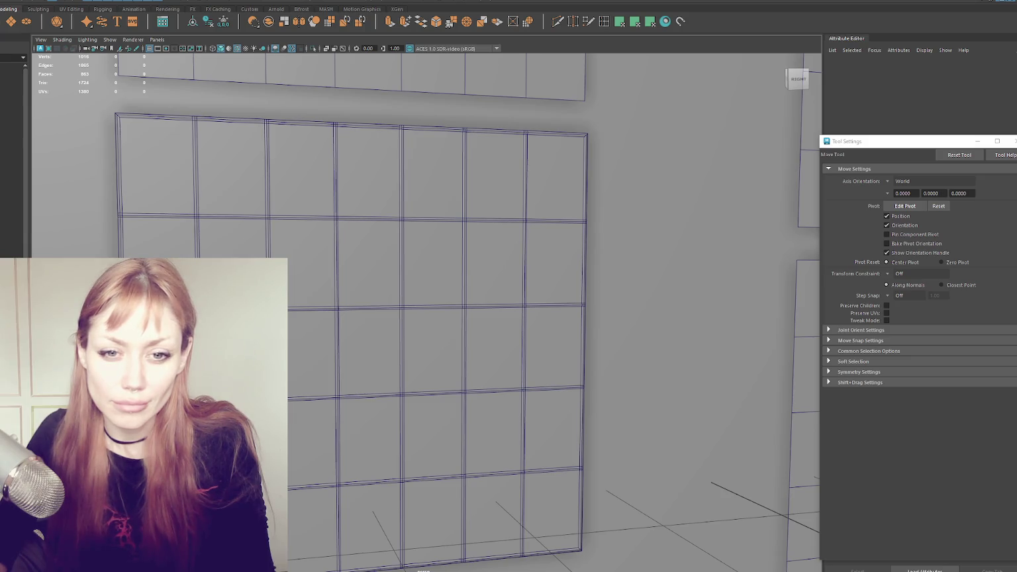
# - Select the window panel mesh and orbit to an angled view over it
pyautogui.click(495, 241)
pyautogui.moveTo(495, 241)
pyautogui.keyDown('alt'); pyautogui.mouseDown()
pyautogui.moveTo(424, 248)
pyautogui.moveTo(543, 238)
pyautogui.moveTo(476, 275)
pyautogui.moveTo(443, 268)
pyautogui.moveTo(518, 275)
pyautogui.moveTo(506, 260)
pyautogui.moveTo(429, 250)
pyautogui.mouseUp(); pyautogui.keyUp('alt')
pyautogui.scroll(-3, 429, 250)
pyautogui.click(421, 172)
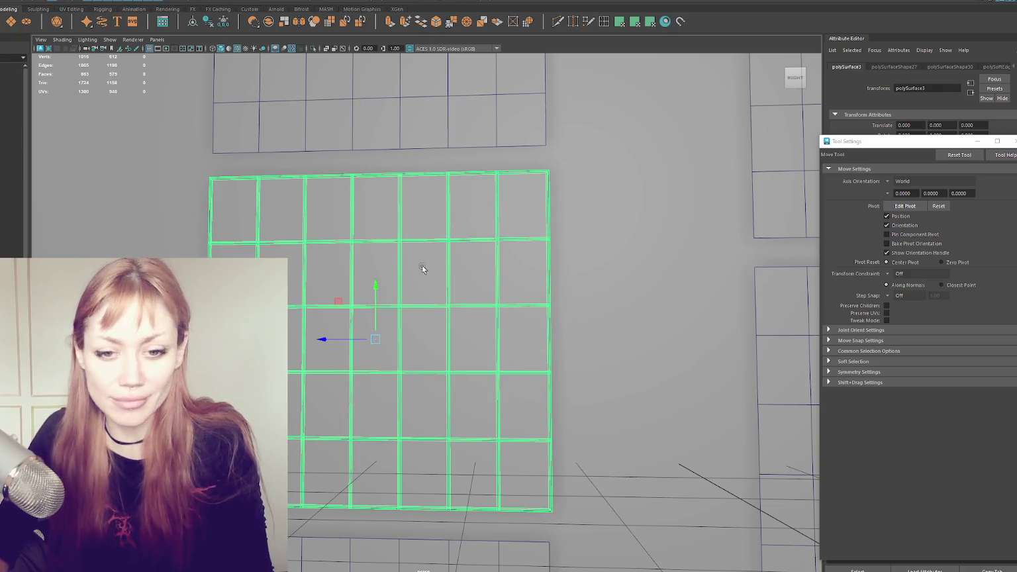
pyautogui.keyDown('alt'); pyautogui.moveTo(413, 236); pyautogui.dragTo(450, 245); pyautogui.keyUp('alt')
pyautogui.scroll(-2, 450, 245)
pyautogui.scroll(-3, 429, 226)
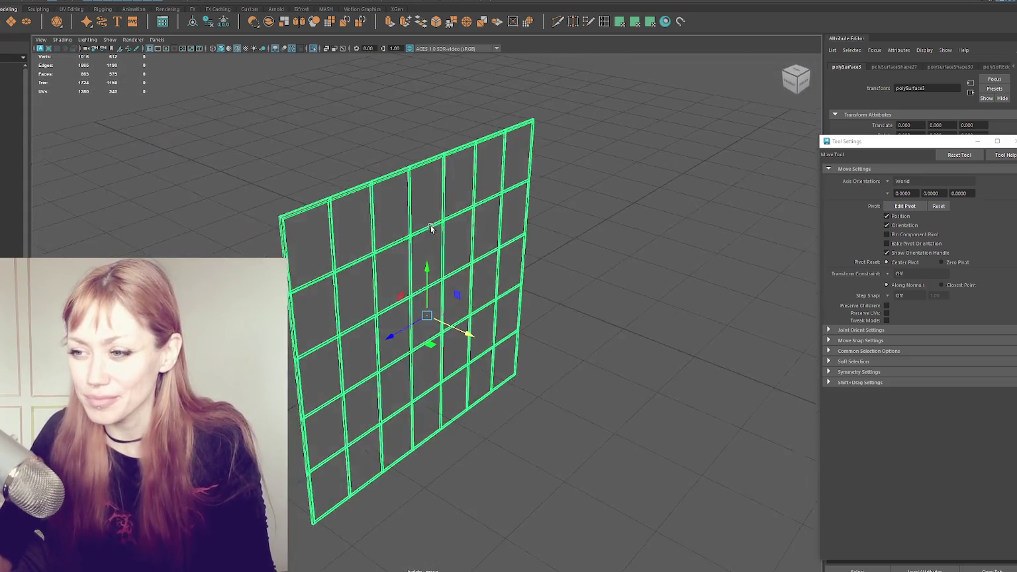
pyautogui.keyDown('alt'); pyautogui.moveTo(430, 225); pyautogui.dragTo(382, 311); pyautogui.keyUp('alt')
pyautogui.scroll(5, 339, 177)
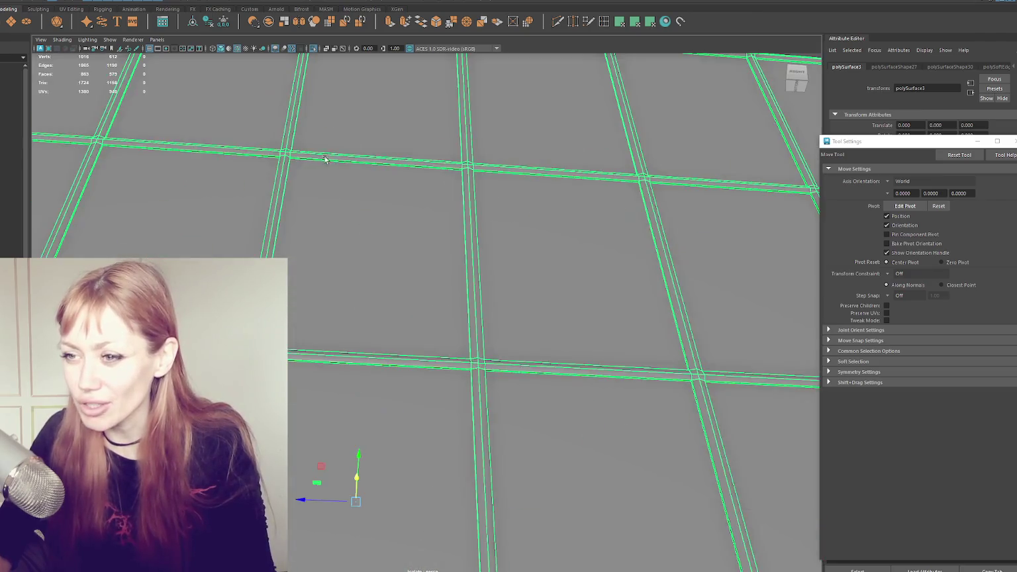
pyautogui.scroll(-3, 339, 177)
pyautogui.keyDown('alt'); pyautogui.moveTo(345, 340); pyautogui.dragTo(408, 266); pyautogui.keyUp('alt')
# - Switch the panel to face mode and drag-select the pane faces row by row, top to bottom
pyautogui.moveTo(411, 174); pyautogui.dragTo(410, 197, button='right')
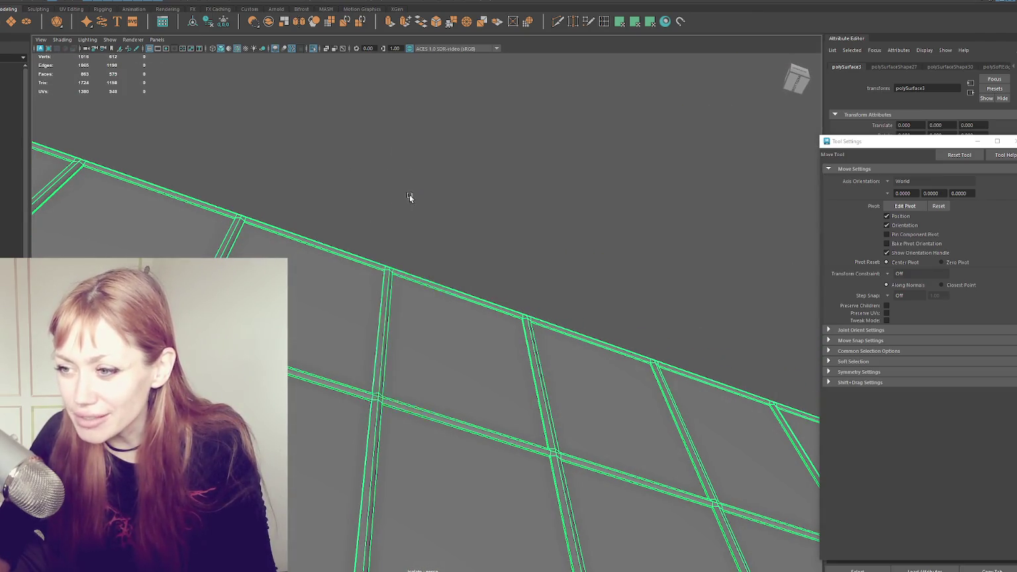
pyautogui.keyDown('alt'); pyautogui.moveTo(422, 304); pyautogui.dragTo(396, 369); pyautogui.keyUp('alt')
pyautogui.keyDown('alt'); pyautogui.moveTo(395, 368); pyautogui.dragTo(207, 193, button='middle'); pyautogui.keyUp('alt')
pyautogui.moveTo(206, 193)
pyautogui.mouseDown()
pyautogui.moveTo(313, 197)
pyautogui.moveTo(300, 214)
pyautogui.moveTo(566, 214)
pyautogui.moveTo(518, 290)
pyautogui.moveTo(418, 311)
pyautogui.moveTo(331, 311)
pyautogui.mouseUp()
pyautogui.moveTo(305, 384)
pyautogui.mouseDown()
pyautogui.moveTo(556, 370)
pyautogui.moveTo(538, 451)
pyautogui.moveTo(301, 463)
pyautogui.mouseUp()
pyautogui.keyDown('alt'); pyautogui.moveTo(366, 504); pyautogui.dragTo(346, 379, button='middle'); pyautogui.keyUp('alt')
pyautogui.moveTo(347, 380); pyautogui.dragTo(377, 422)
pyautogui.keyDown('alt'); pyautogui.moveTo(443, 422); pyautogui.dragTo(492, 340); pyautogui.keyUp('alt')
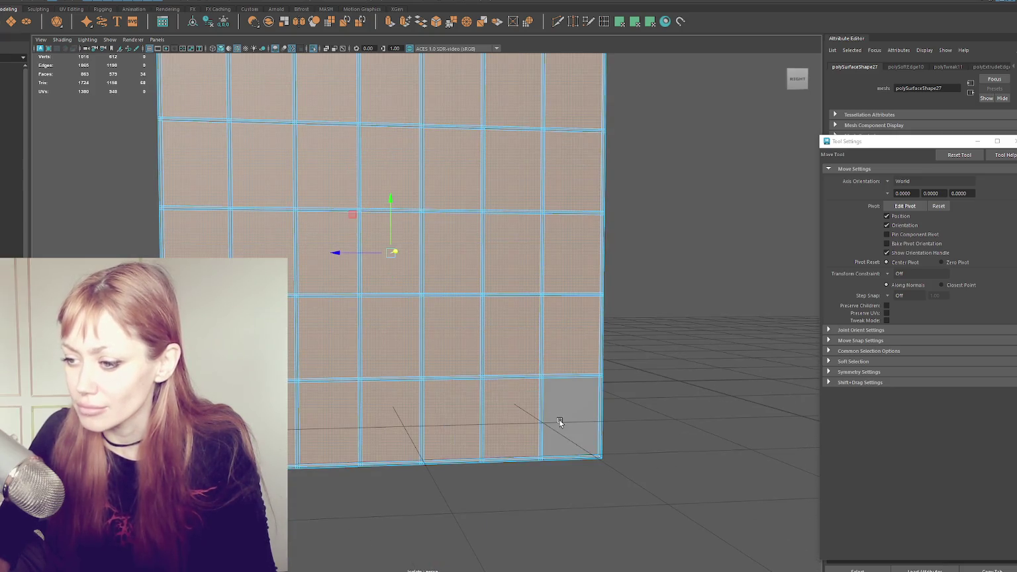
# - Select the panel mesh and convert the selection to all its faces
pyautogui.scroll(4, 470, 324)
pyautogui.moveTo(469, 325); pyautogui.dragTo(466, 326, button='middle')
pyautogui.press('[')
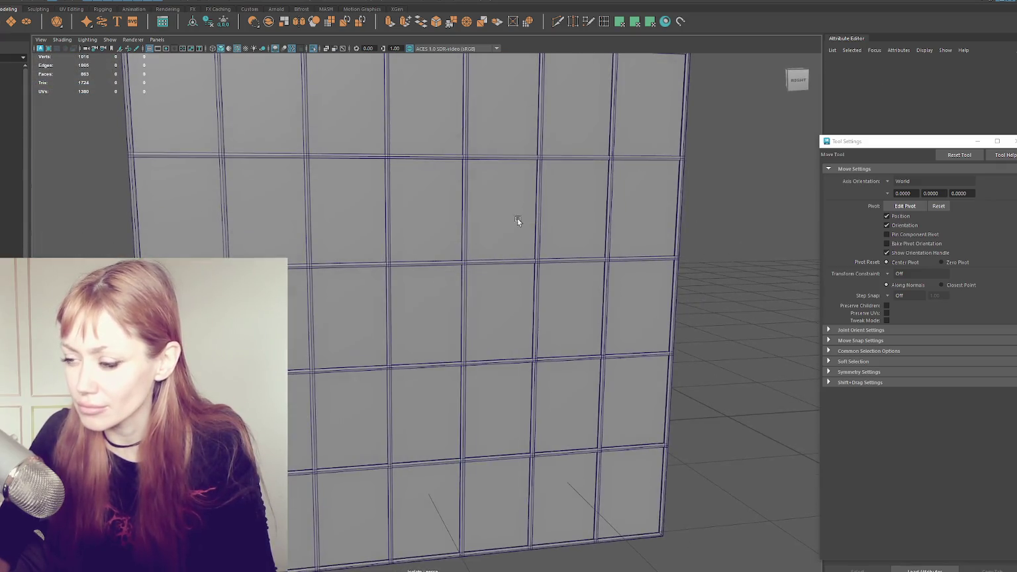
pyautogui.moveTo(483, 238); pyautogui.dragTo(545, 212, button='right')
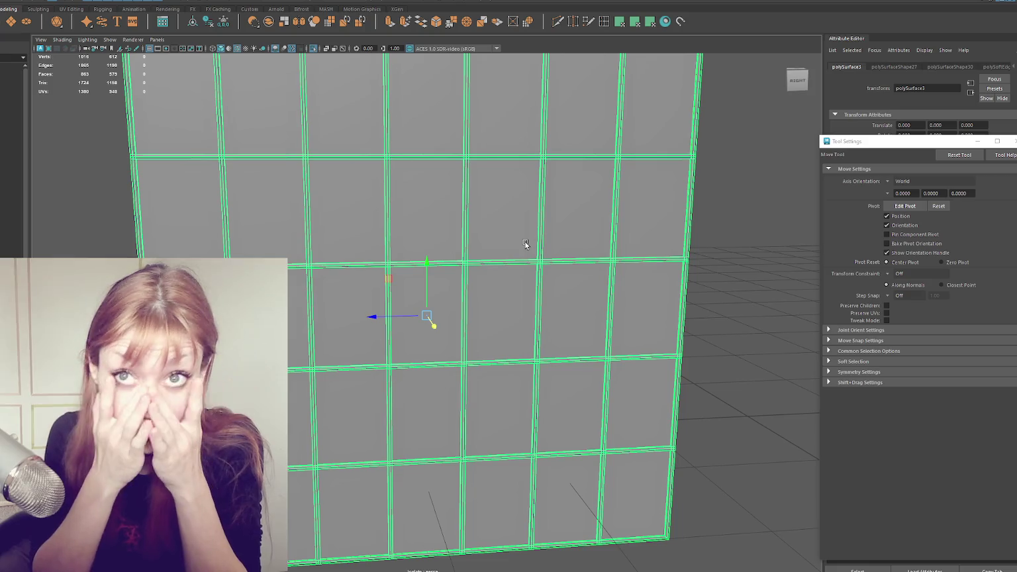
pyautogui.keyDown('ctrl'); pyautogui.click(524, 242); pyautogui.keyUp('ctrl')
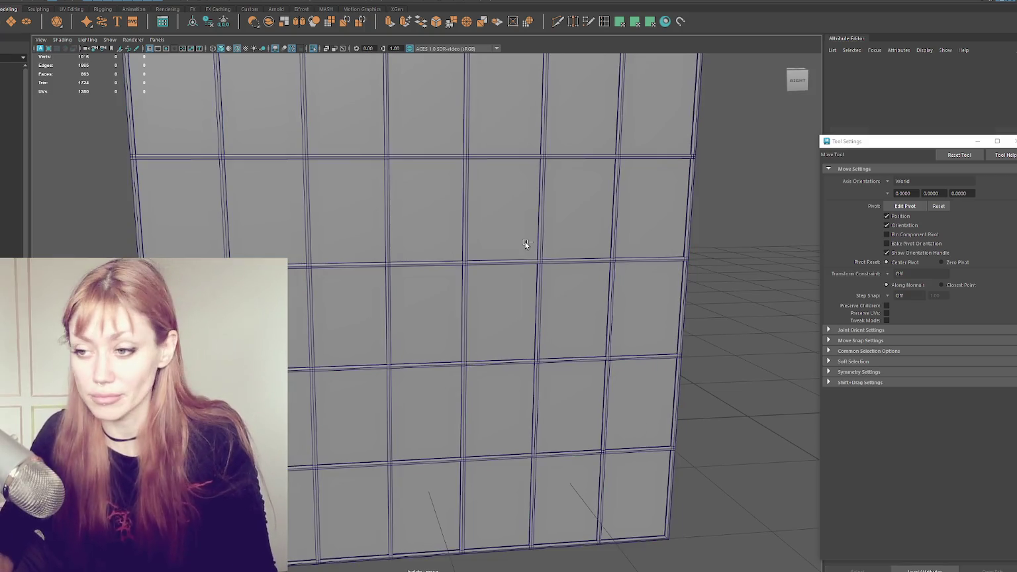
pyautogui.click(501, 236)
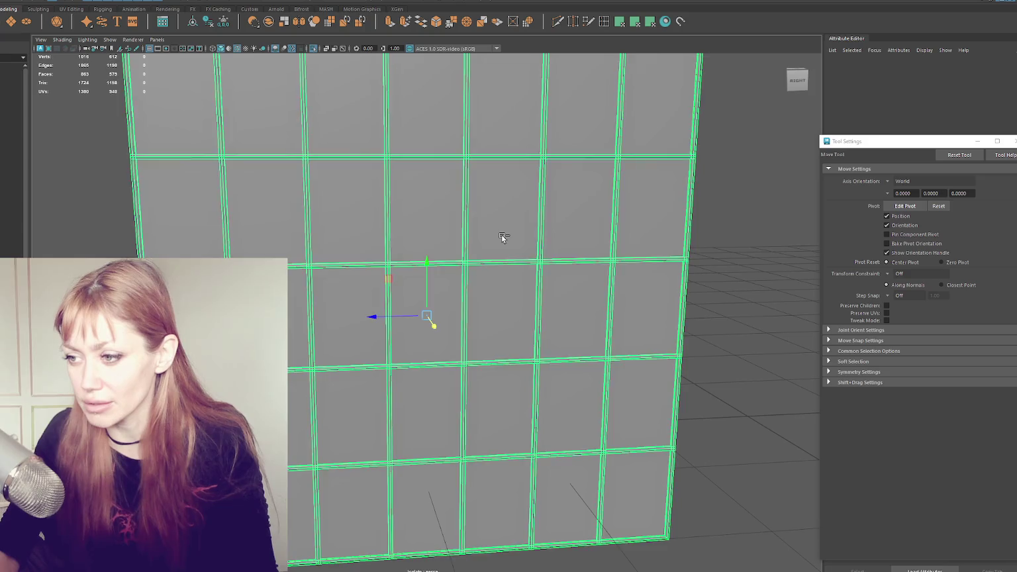
pyautogui.hotkey('ctrl', 'F11')
# - Detach the panel's faces and separate the mesh into individual pieces
pyautogui.click(74, 1)
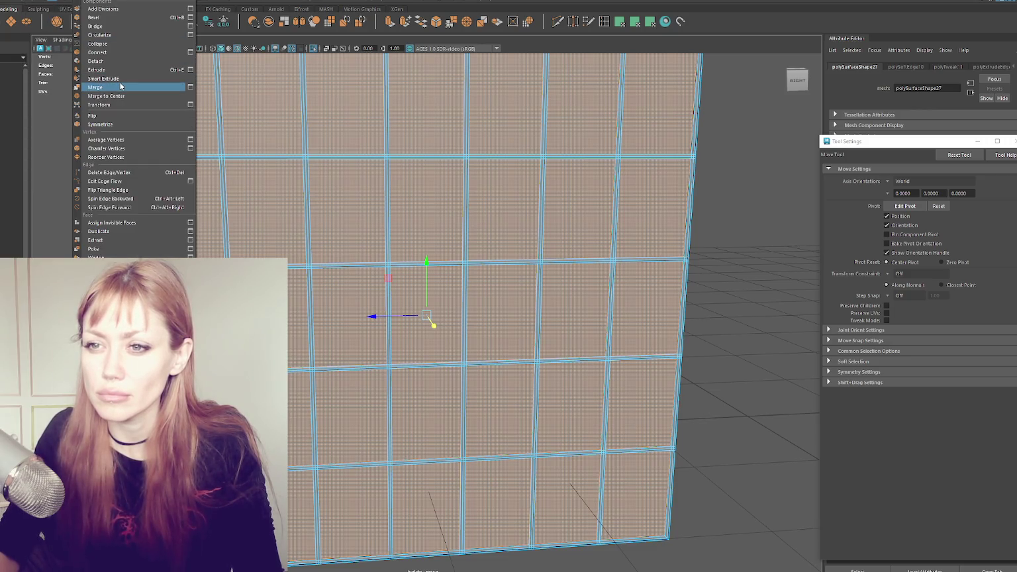
pyautogui.click(99, 61)
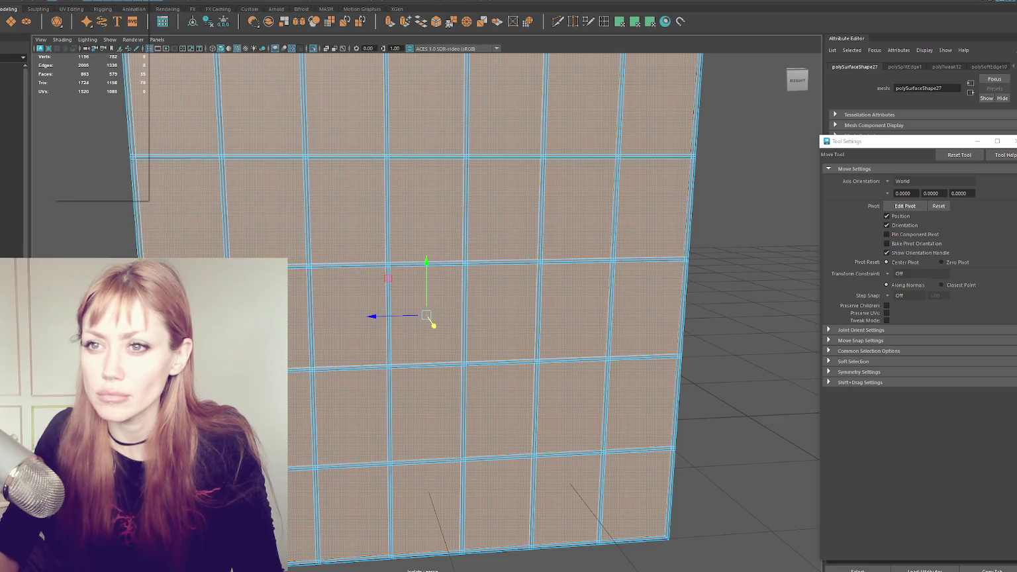
pyautogui.click(92, 30)
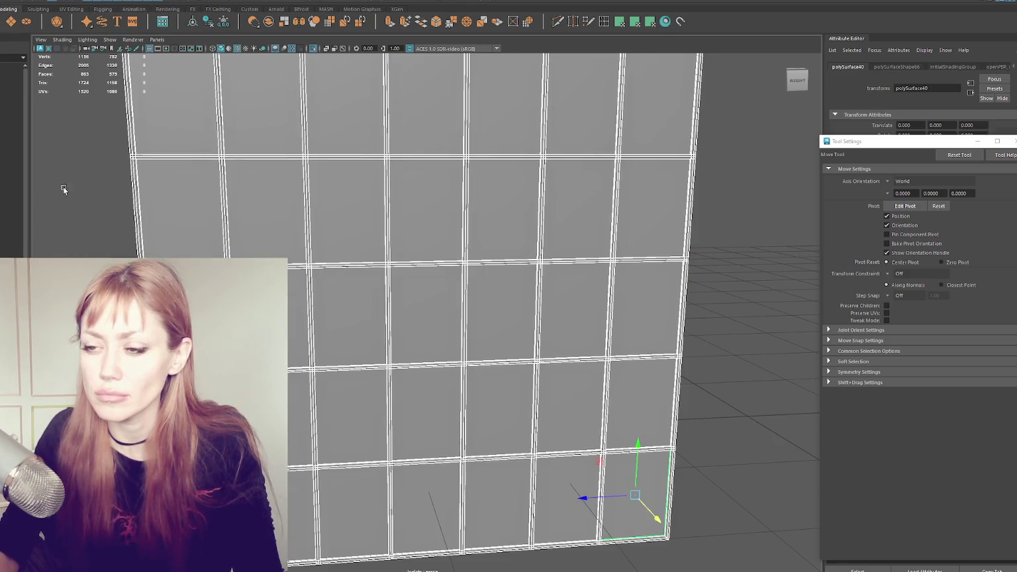
# - Select the separated pane pieces, then trial-extrude a single pane face of the grid
pyautogui.click(271, 226)
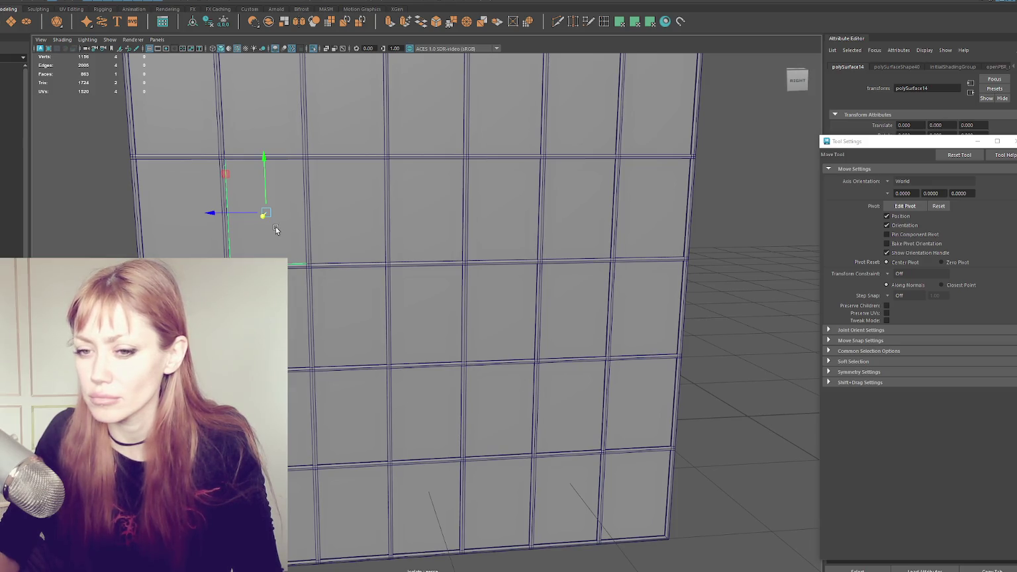
pyautogui.press('Up')
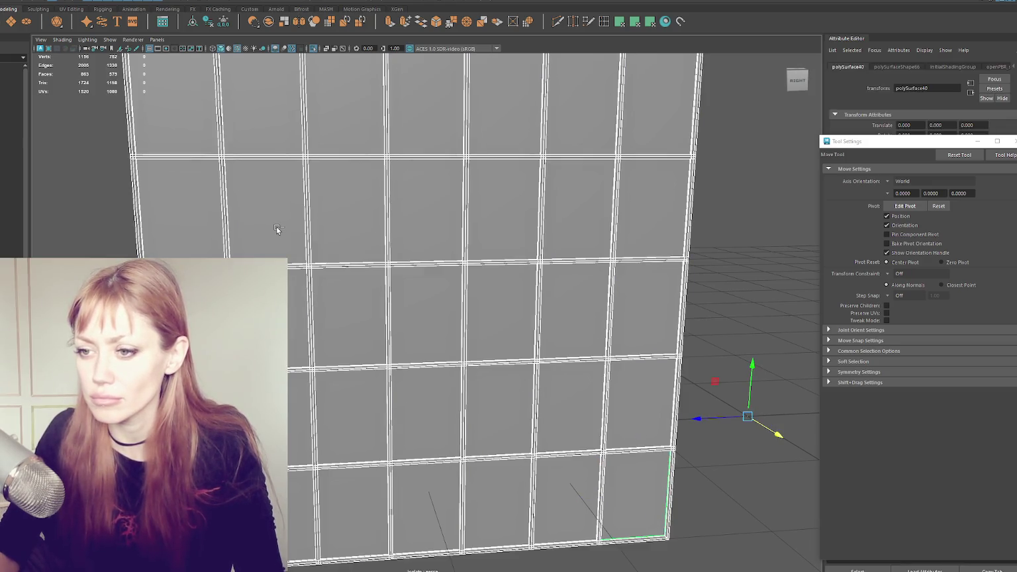
pyautogui.click(300, 178)
pyautogui.keyDown('alt'); pyautogui.moveTo(300, 178); pyautogui.dragTo(388, 197); pyautogui.keyUp('alt')
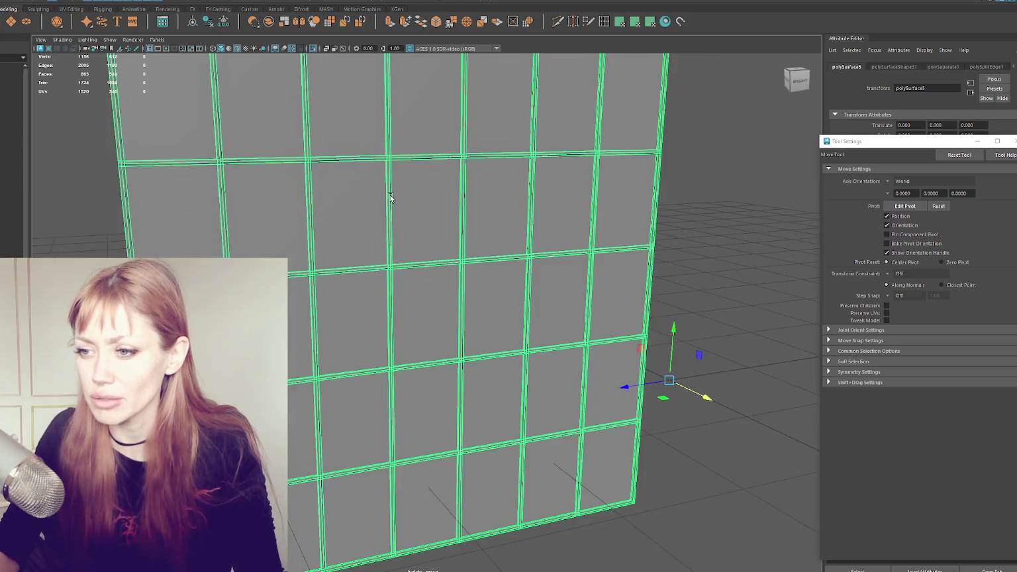
pyautogui.press('F11')
pyautogui.moveTo(429, 200); pyautogui.dragTo(410, 220, button='right')
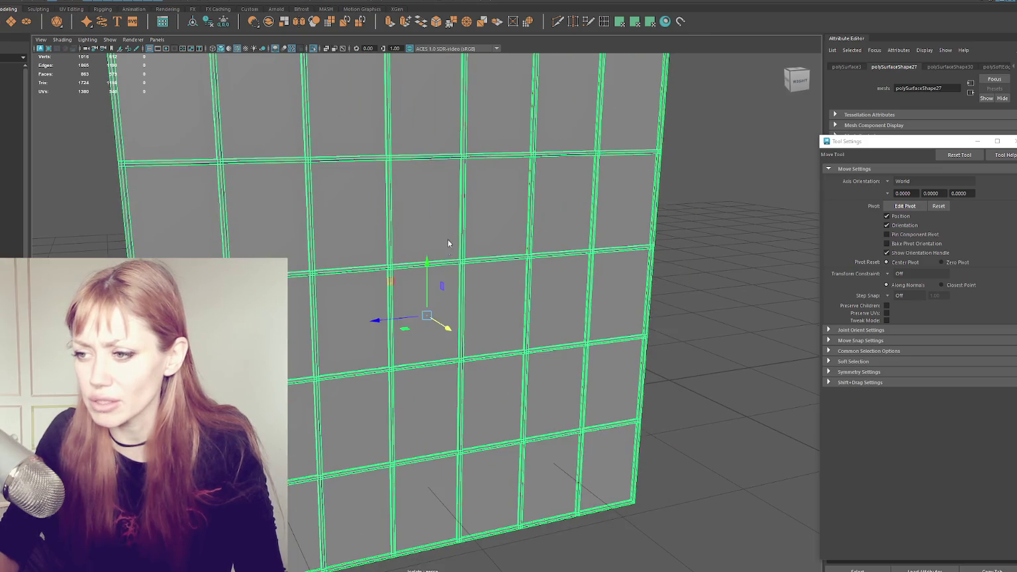
pyautogui.click(448, 229)
pyautogui.keyDown('shift'); pyautogui.moveTo(444, 219); pyautogui.dragTo(458, 222); pyautogui.keyUp('shift')
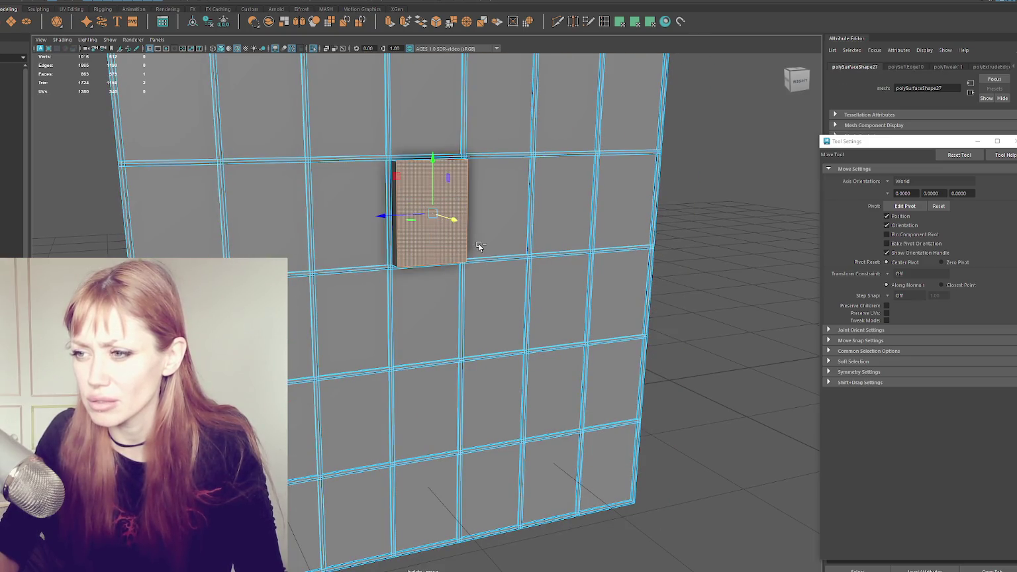
# - Undo the extrusion, the grid resizing and the plane cuts to restore the window grid
pyautogui.hotkey('ctrl', 'z')
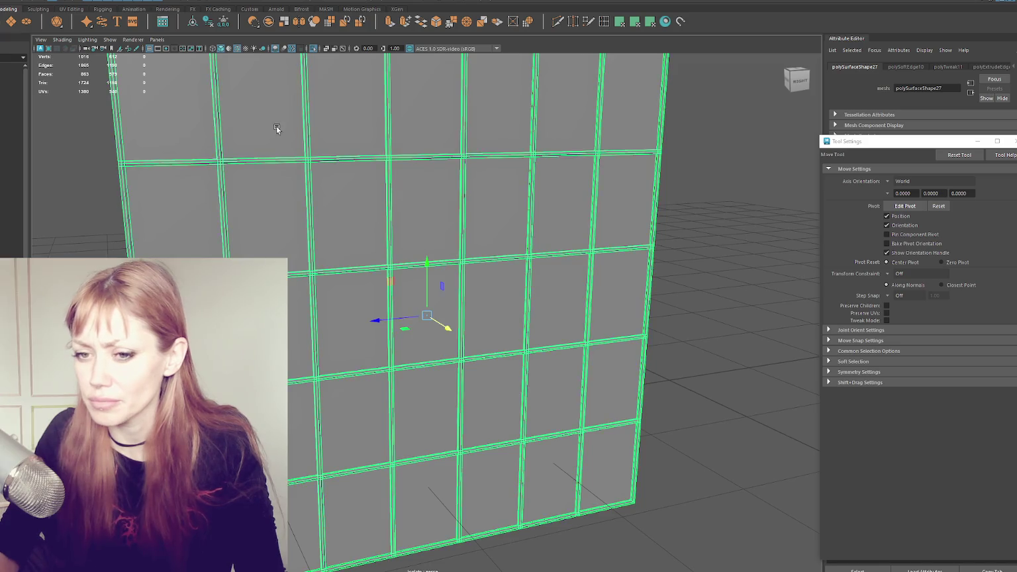
pyautogui.hotkey('ctrl', 'z')
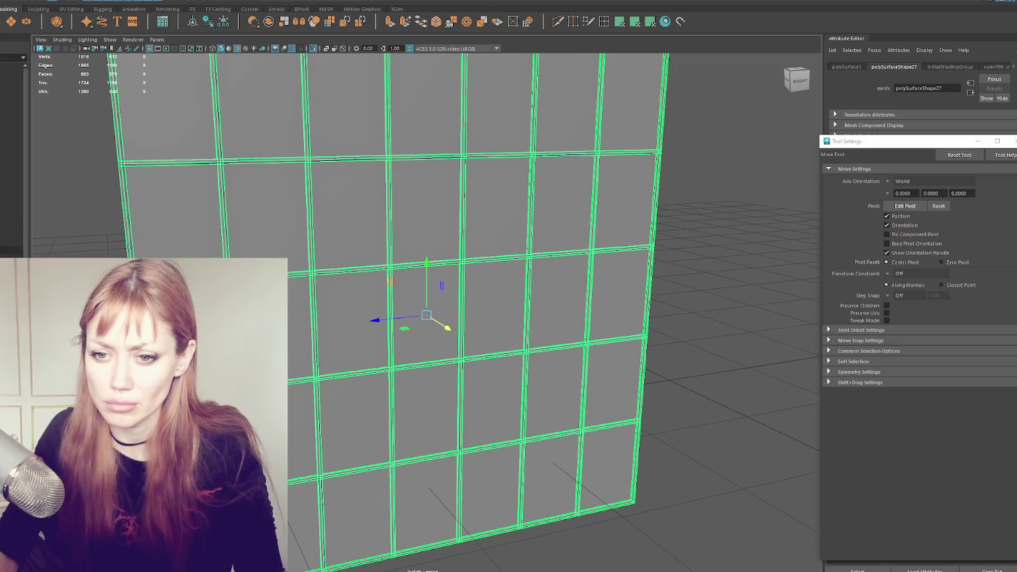
pyautogui.hotkey('ctrl', 'z')
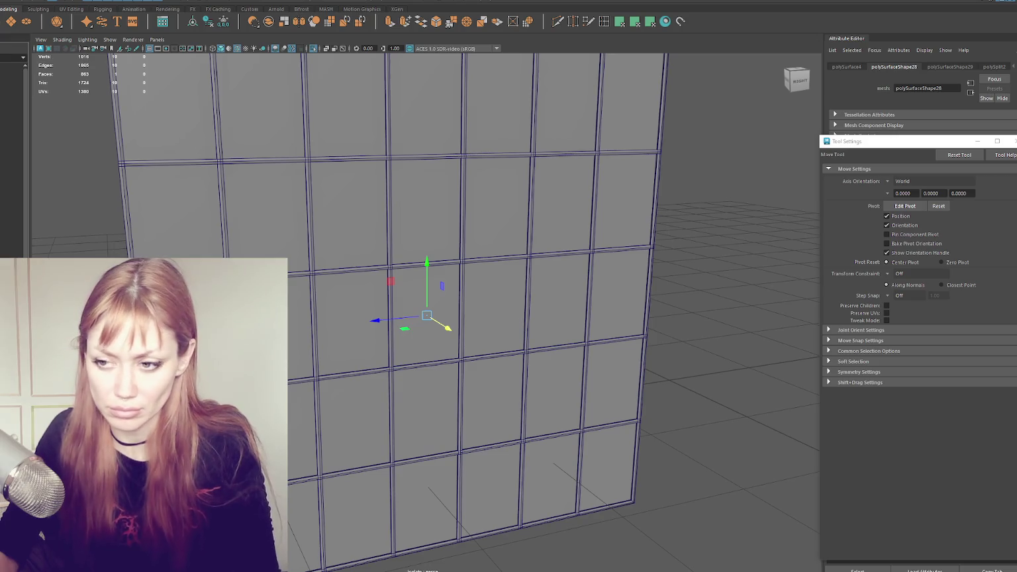
pyautogui.press('4')
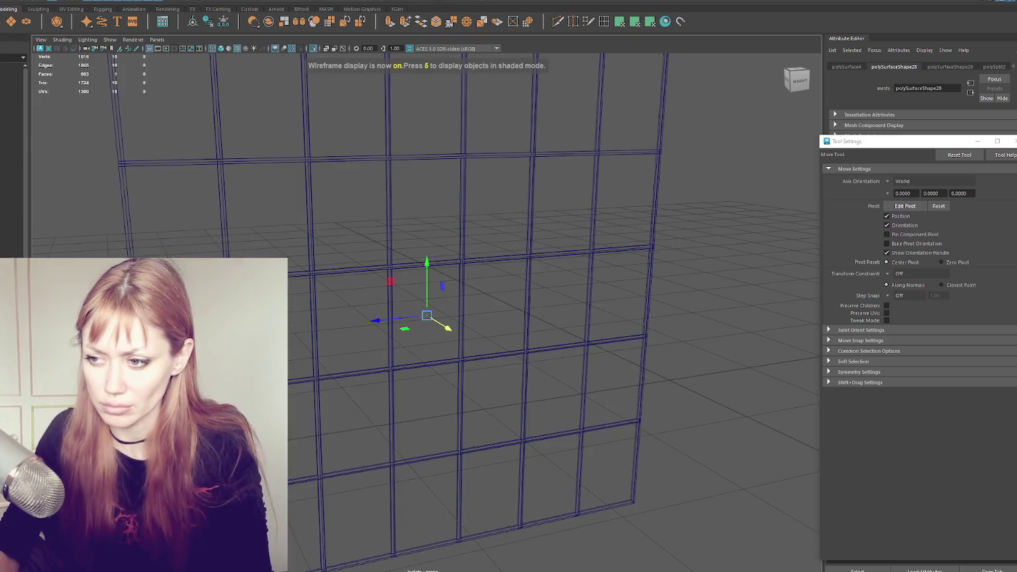
pyautogui.hotkey('ctrl', 'z')
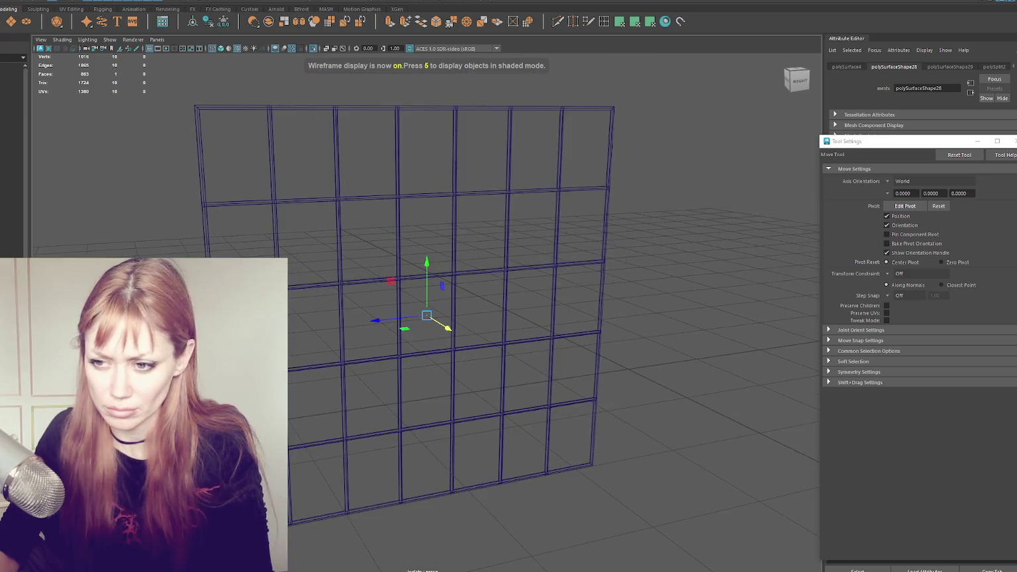
pyautogui.hotkey('ctrl', 'z')
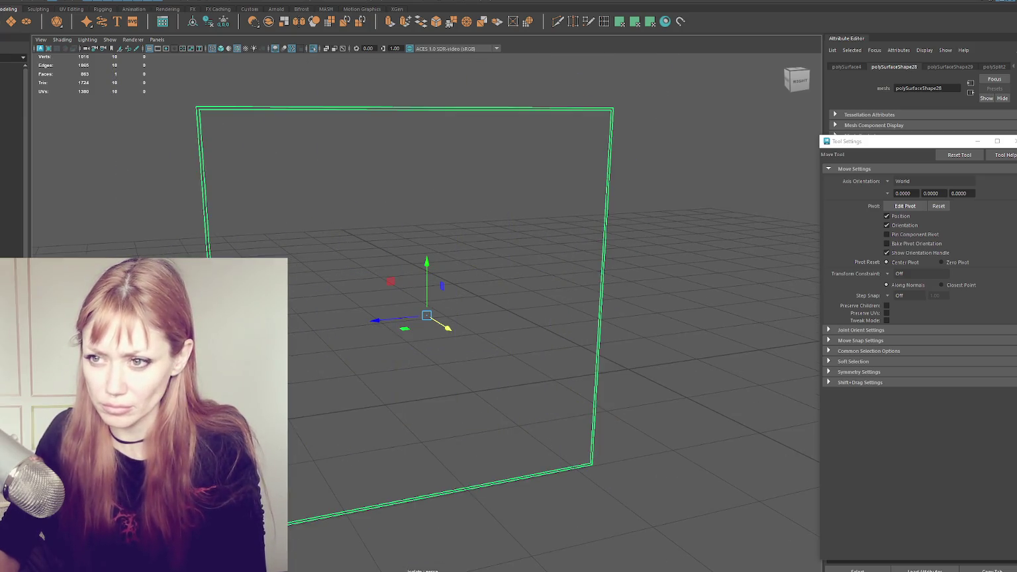
pyautogui.hotkey('ctrl', 'z')
pyautogui.hotkey('ctrl', 'z')
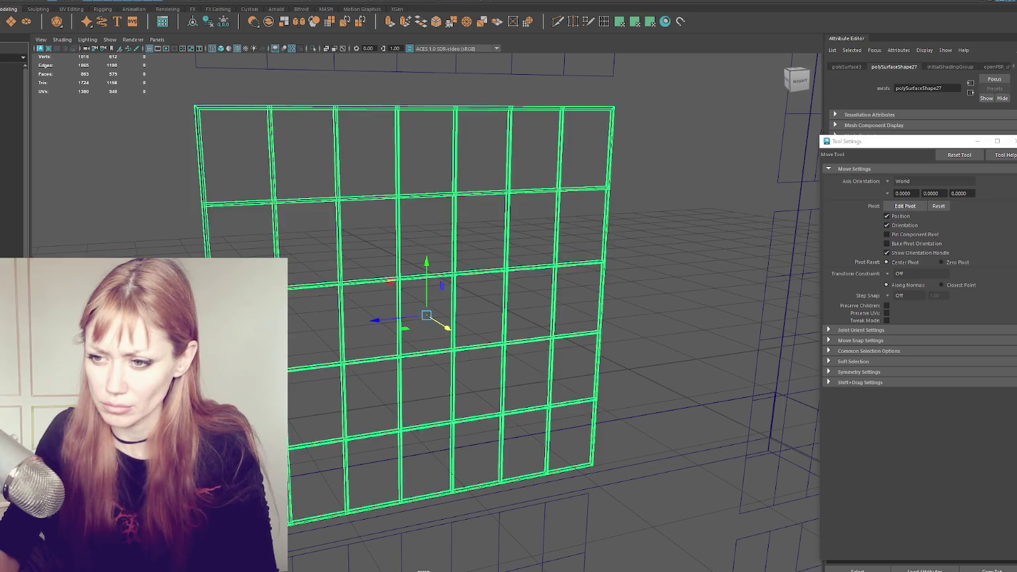
pyautogui.hotkey('ctrl', 'z')
pyautogui.hotkey('ctrl', 'z')
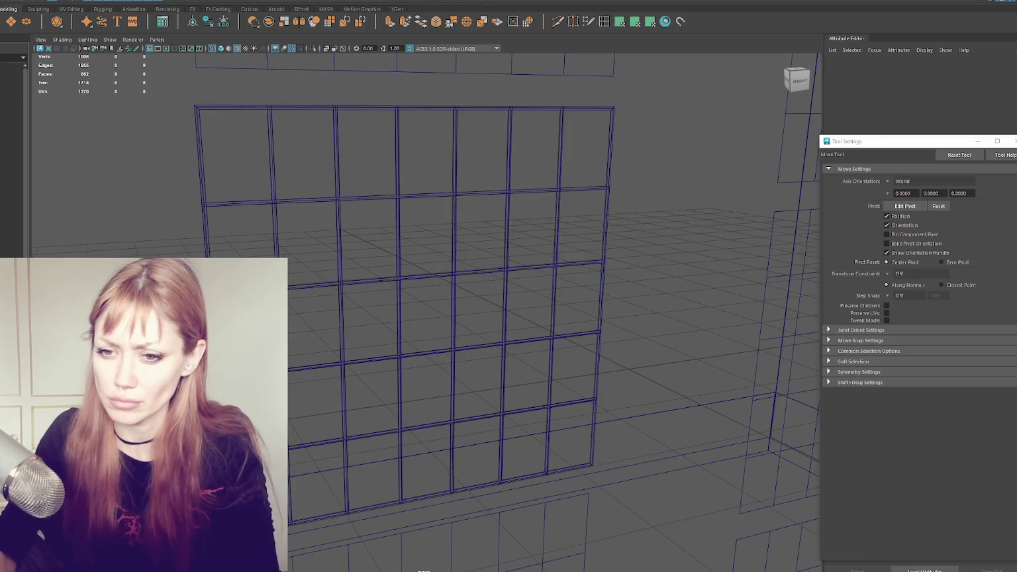
pyautogui.hotkey('ctrl', 'z')
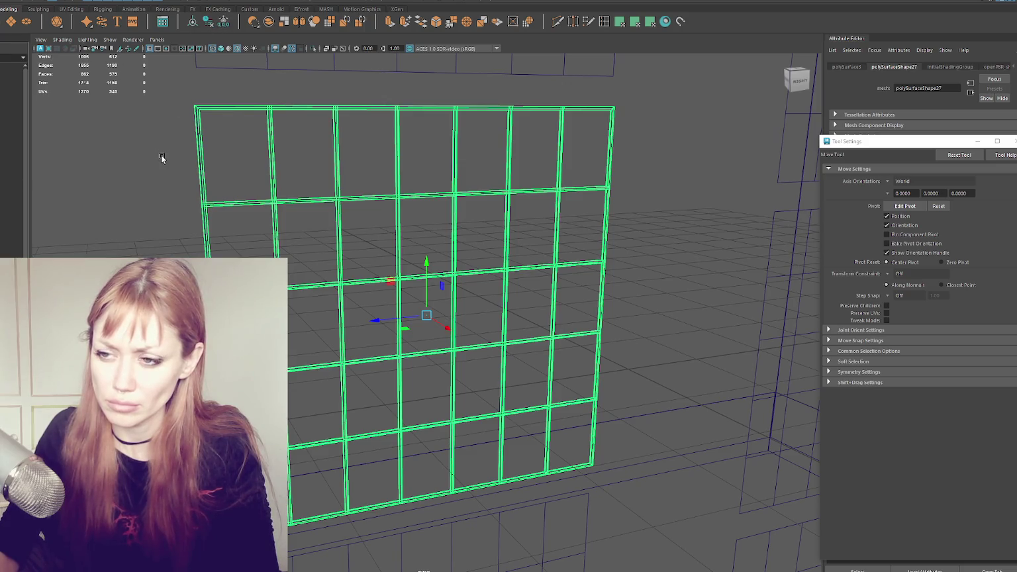
pyautogui.press('6')
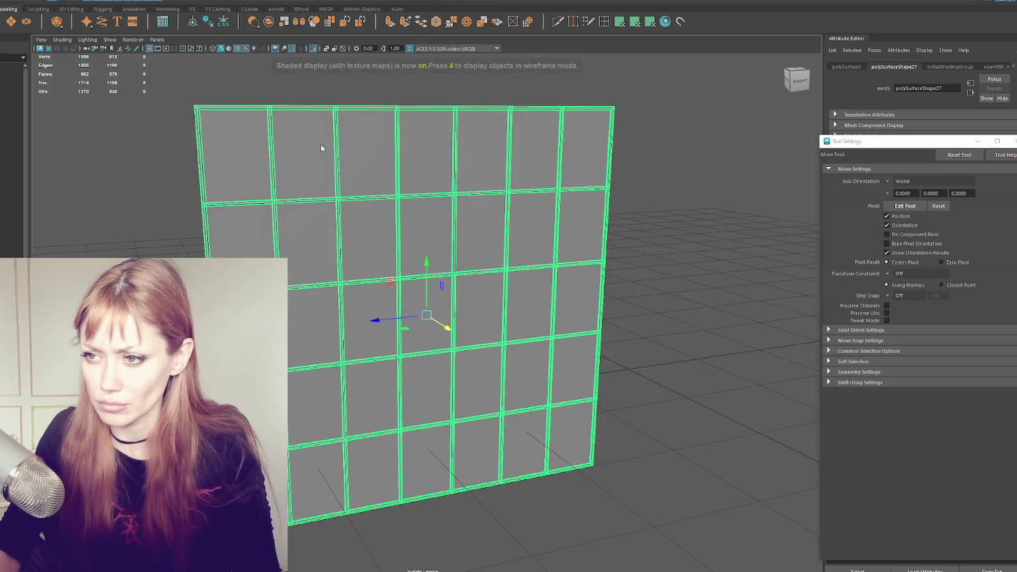
# - In face mode, select the upper pane, the top-left block of panes and the remaining pane faces
pyautogui.press('F11')
pyautogui.click(320, 144)
pyautogui.moveTo(251, 176)
pyautogui.keyDown('shift'); pyautogui.mouseDown()
pyautogui.moveTo(238, 233)
pyautogui.moveTo(350, 178)
pyautogui.moveTo(413, 231)
pyautogui.moveTo(472, 156)
pyautogui.moveTo(556, 141)
pyautogui.moveTo(581, 159)
pyautogui.moveTo(519, 311)
pyautogui.moveTo(363, 333)
pyautogui.moveTo(294, 328)
pyautogui.mouseUp(); pyautogui.keyUp('shift')
pyautogui.moveTo(309, 407)
pyautogui.keyDown('shift'); pyautogui.mouseDown()
pyautogui.moveTo(537, 386)
pyautogui.moveTo(570, 408)
pyautogui.moveTo(528, 436)
pyautogui.moveTo(464, 434)
pyautogui.moveTo(318, 464)
pyautogui.mouseUp(); pyautogui.keyUp('shift')
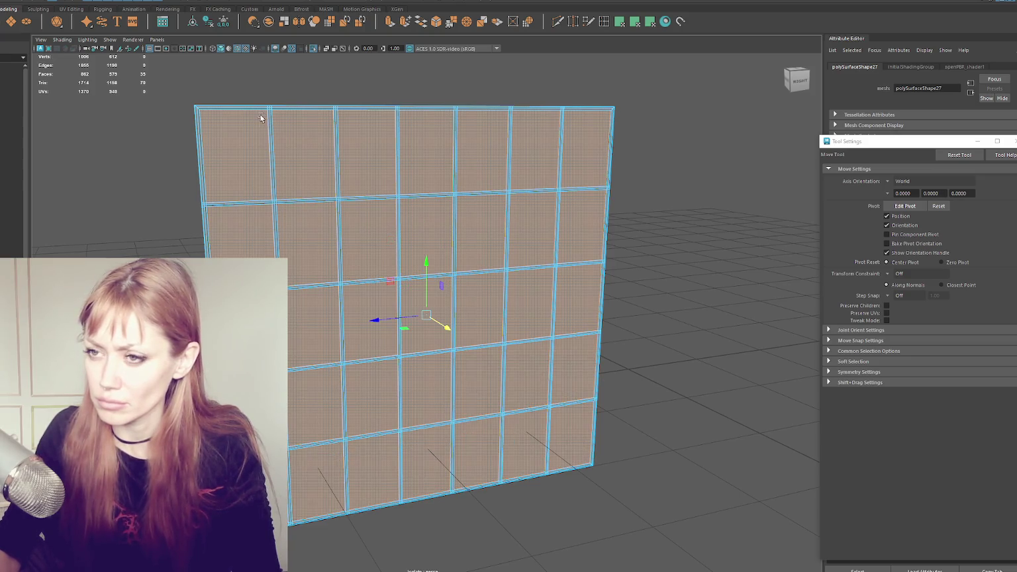
# - Detach the selected pane faces from the frame and combine them into one object
pyautogui.click(62, 2)
pyautogui.moveTo(99, 9)
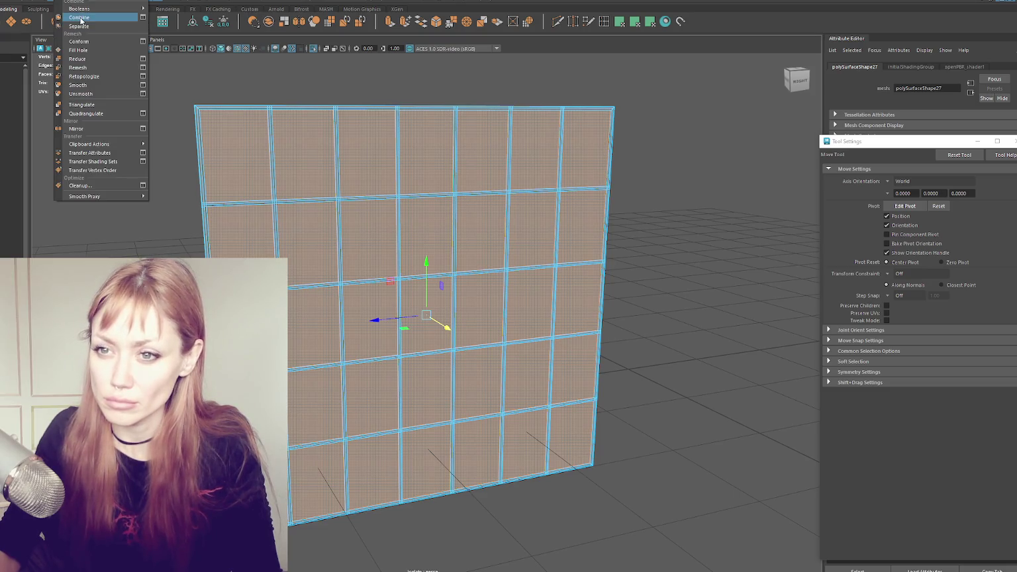
pyautogui.click(100, 64)
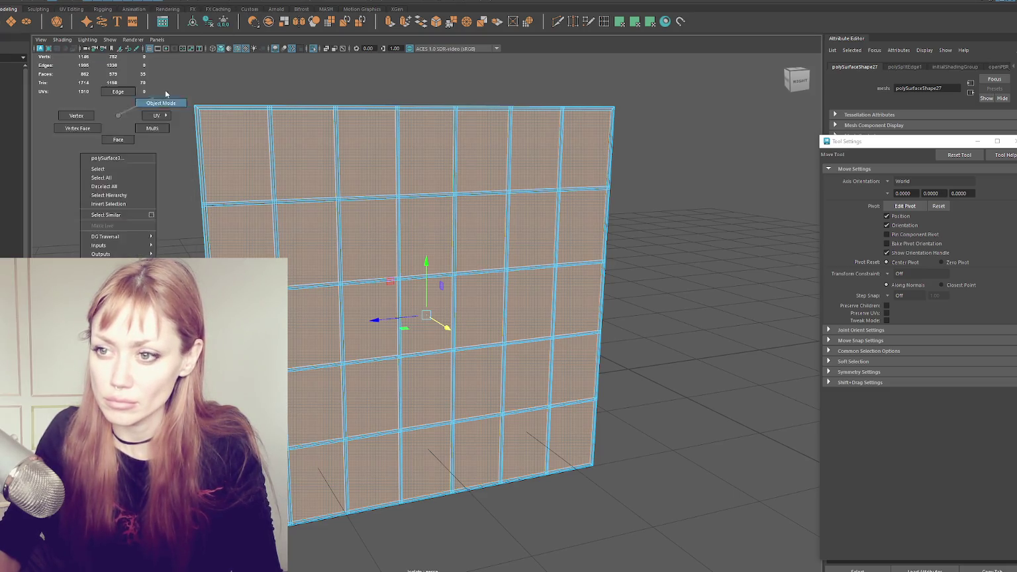
pyautogui.click(66, 1)
pyautogui.click(76, 16)
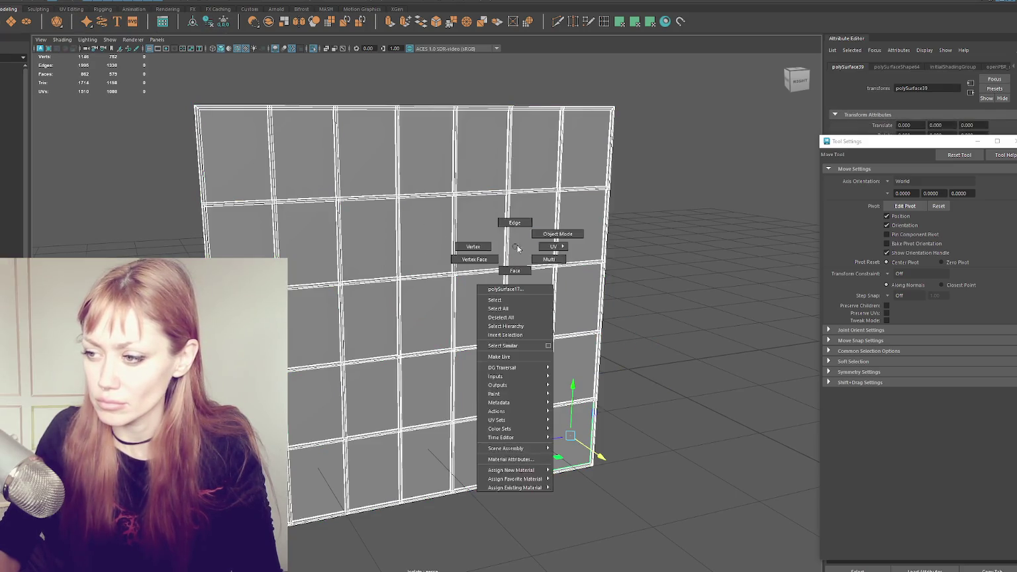
# - Test-move the mesh to confirm the panes separated, undo the move, and isolate one pane
pyautogui.moveTo(509, 276); pyautogui.dragTo(530, 229, button='right')
pyautogui.click(506, 275)
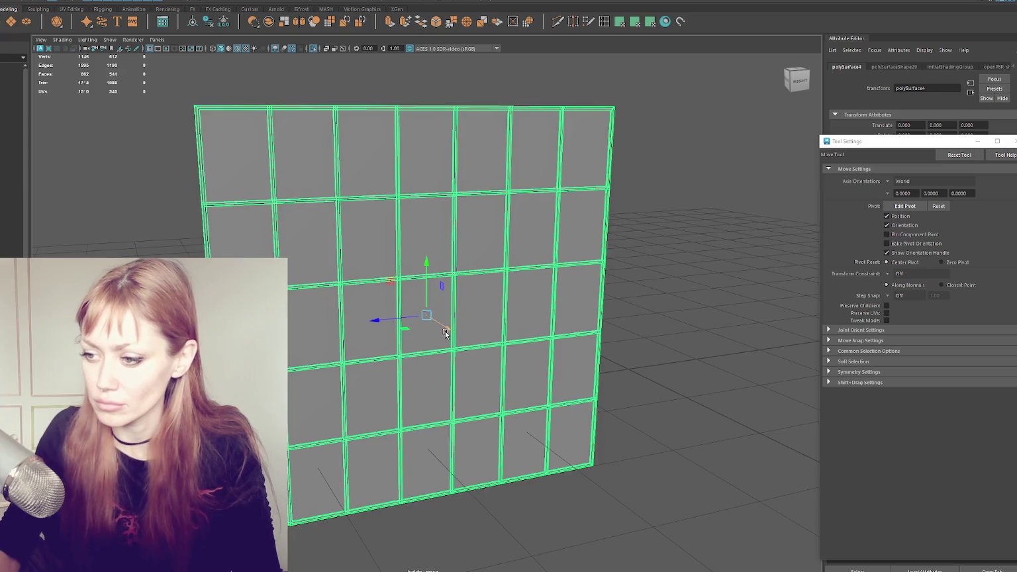
pyautogui.moveTo(445, 333); pyautogui.dragTo(480, 375)
pyautogui.hotkey('ctrl', 'z')
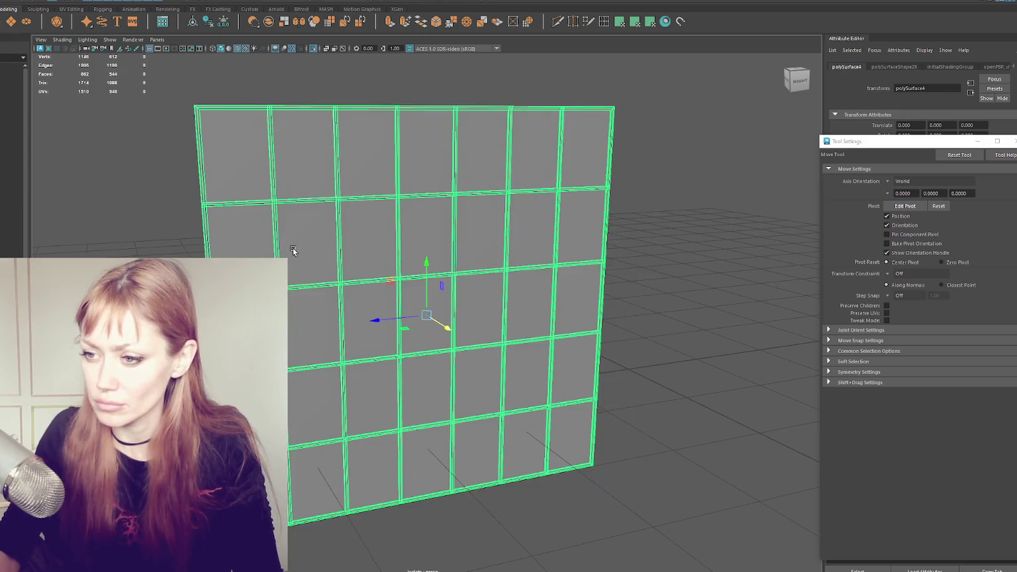
pyautogui.hotkey('ctrl', 'z')
pyautogui.hotkey('ctrl', 'z')
pyautogui.hotkey('ctrl', 'z')
pyautogui.hotkey('ctrl', 'z')
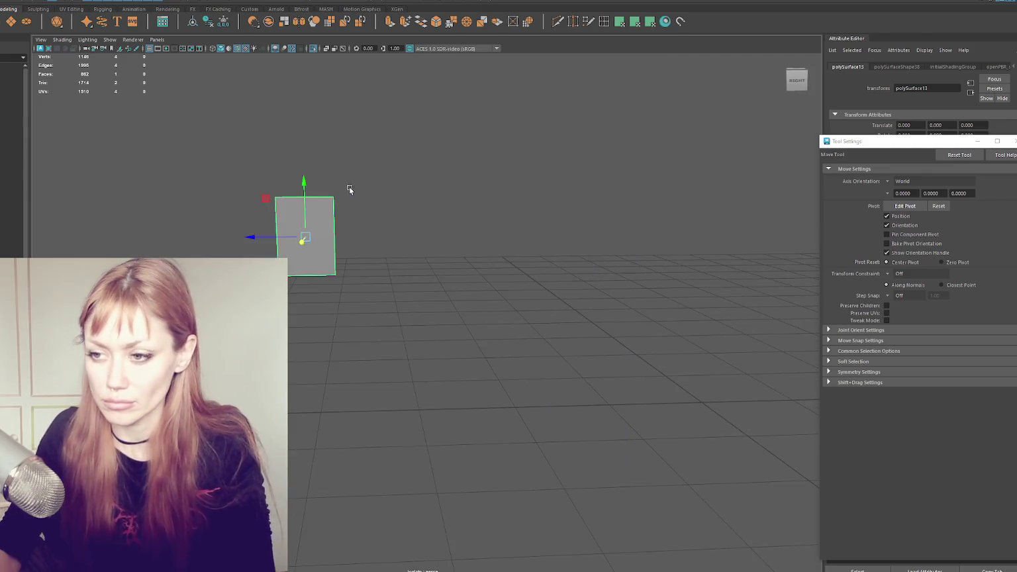
pyautogui.click(558, 23)
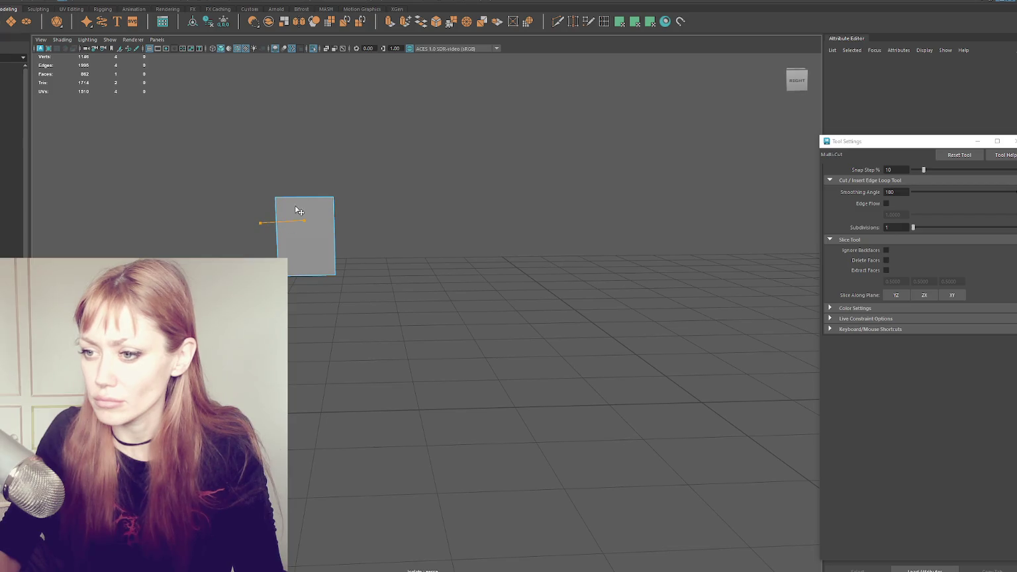
# - Frame the glass pane and Multi-Cut a jagged line from its top edge to the right edge
pyautogui.scroll(3, 291, 199)
pyautogui.keyDown('alt'); pyautogui.moveTo(288, 176); pyautogui.dragTo(425, 256, button='middle'); pyautogui.keyUp('alt')
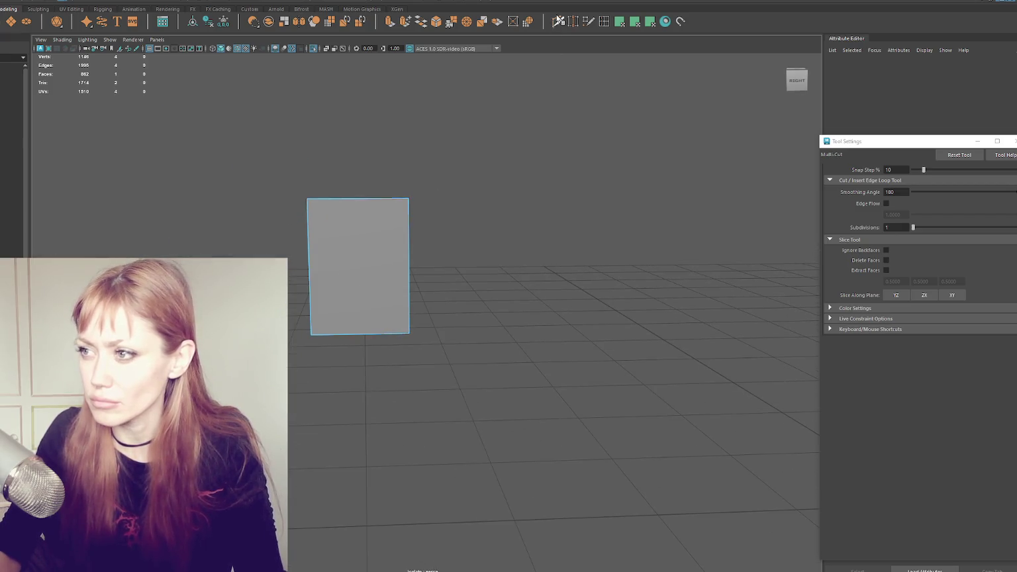
pyautogui.press('q')
pyautogui.click(333, 335)
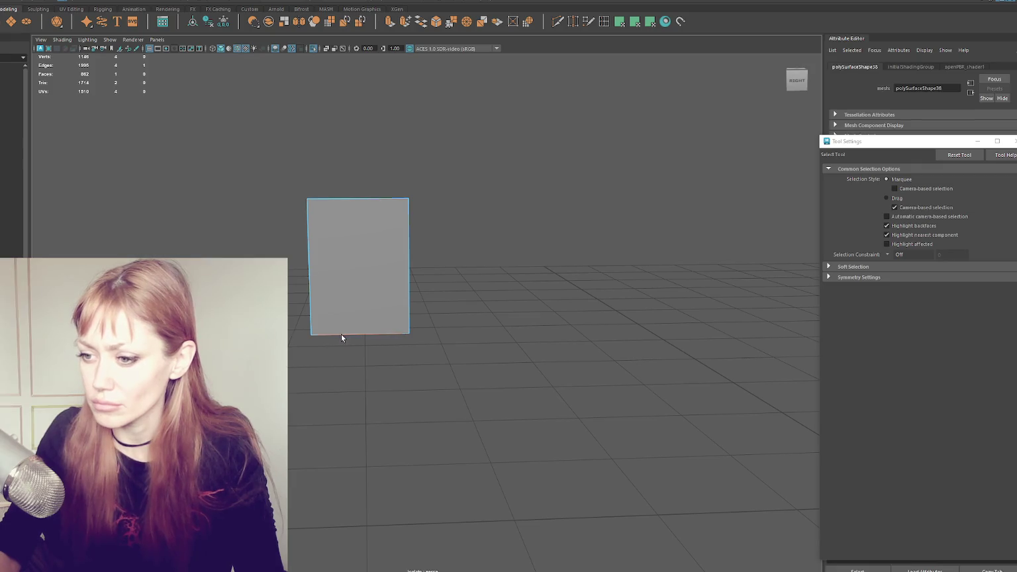
pyautogui.scroll(3, 500, 125)
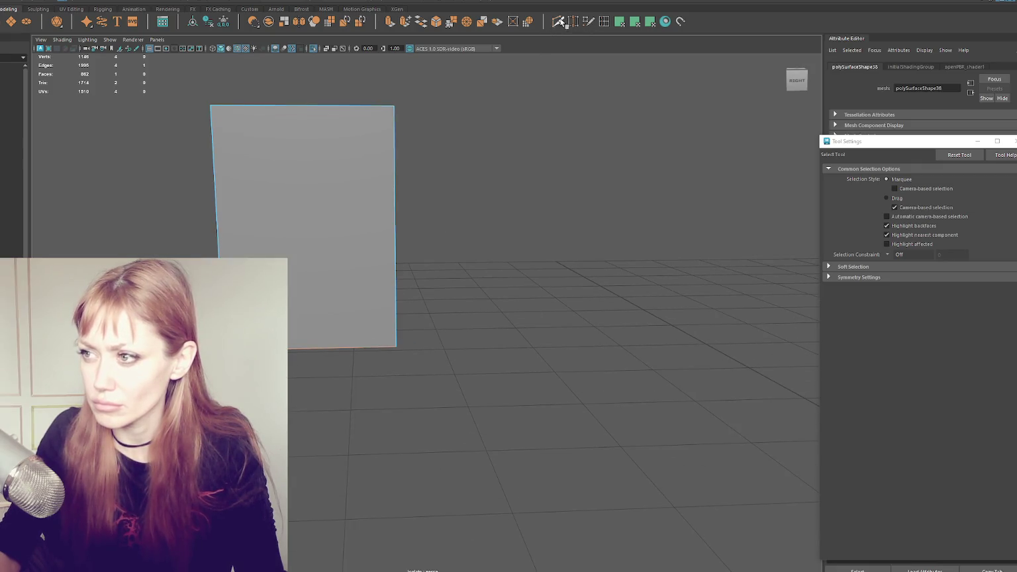
pyautogui.click(560, 22)
pyautogui.click(342, 105)
pyautogui.click(356, 149)
pyautogui.click(368, 132)
pyautogui.click(326, 232)
pyautogui.click(385, 254)
pyautogui.click(374, 270)
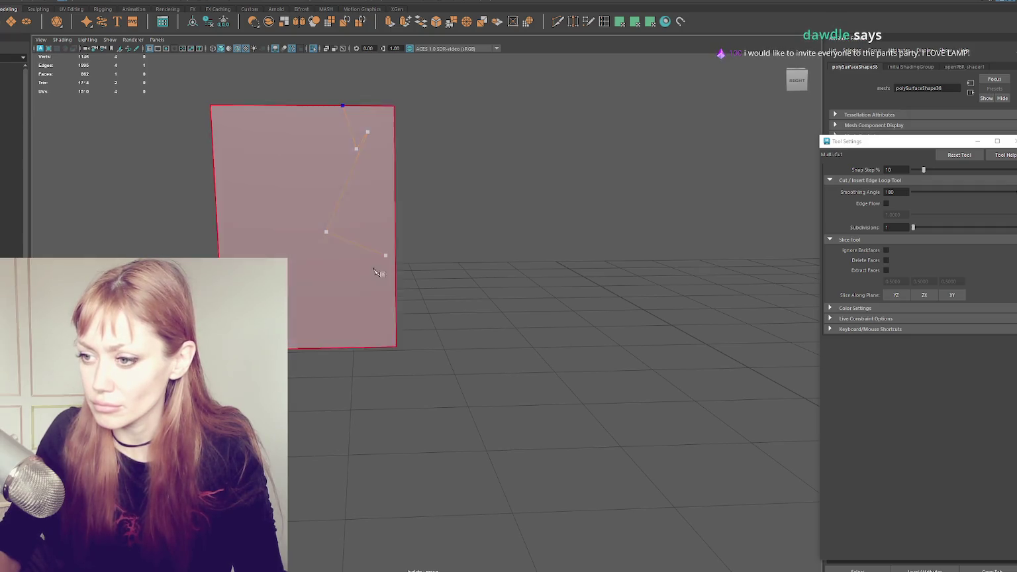
pyautogui.click(396, 304)
pyautogui.press('Return')
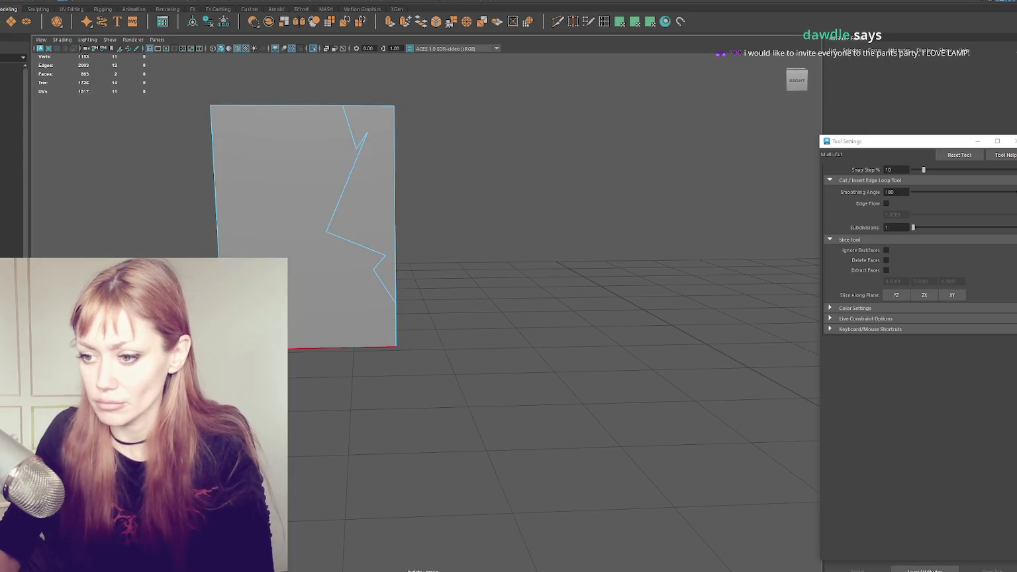
# - Add jagged cuts to the bottom edge and from the left edge to the top, then delete the middle shard
pyautogui.click(331, 346)
pyautogui.press('Return')
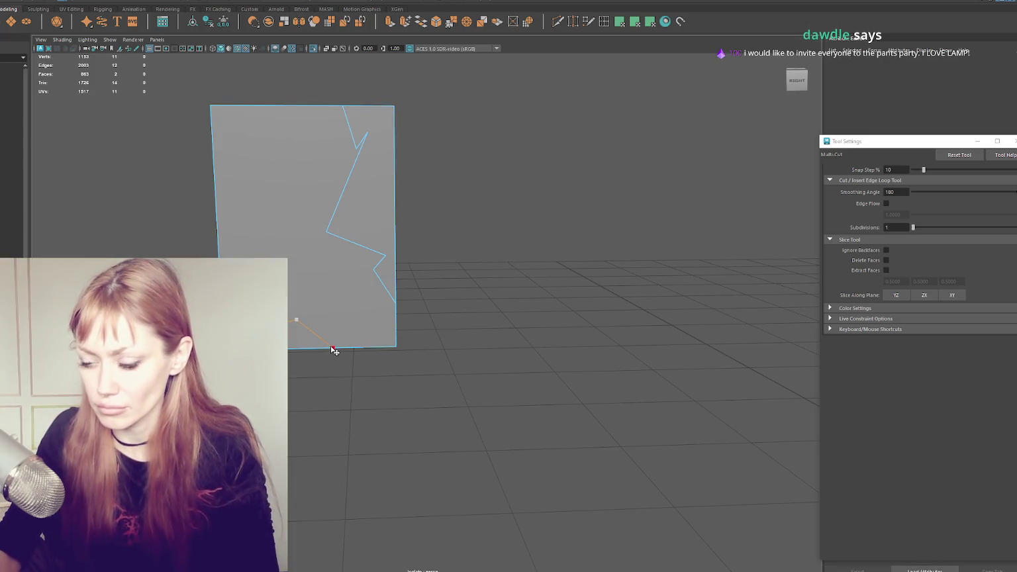
pyautogui.click(326, 232)
pyautogui.click(215, 194)
pyautogui.click(257, 181)
pyautogui.click(245, 165)
pyautogui.press('Return')
pyautogui.press('q')
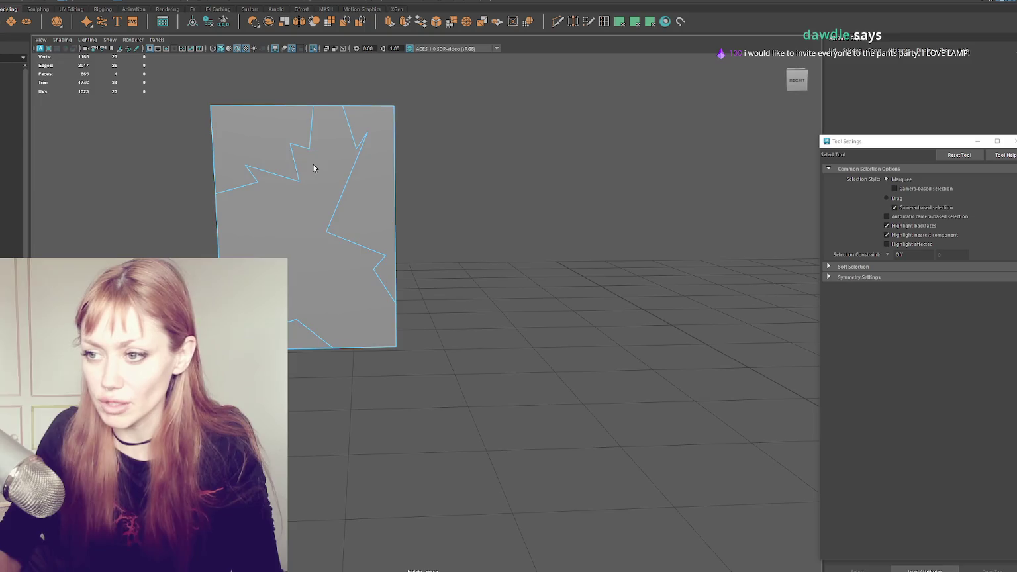
pyautogui.click(313, 168)
pyautogui.press('Delete')
# - Nudge a shard-edge vertex to reshape the shard, clear the selection and exit isolation
pyautogui.press('F8')
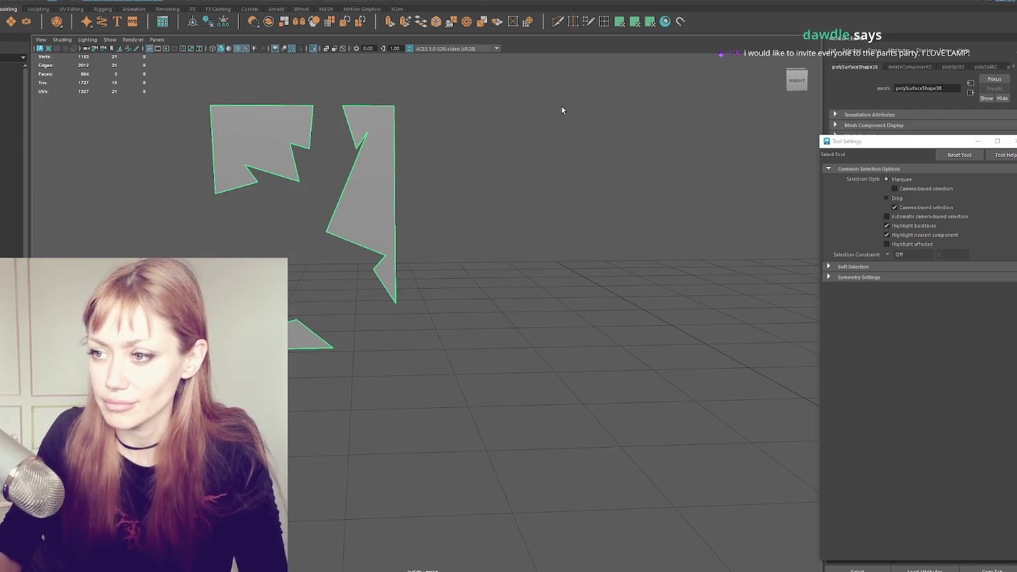
pyautogui.press('F9')
pyautogui.click(347, 150)
pyautogui.press('w')
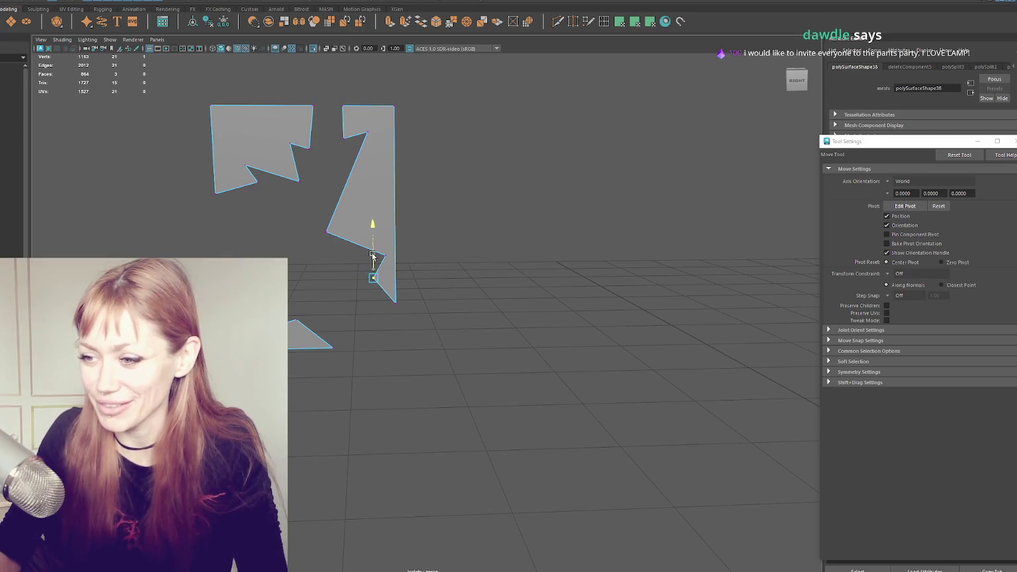
pyautogui.moveTo(311, 232); pyautogui.dragTo(320, 233)
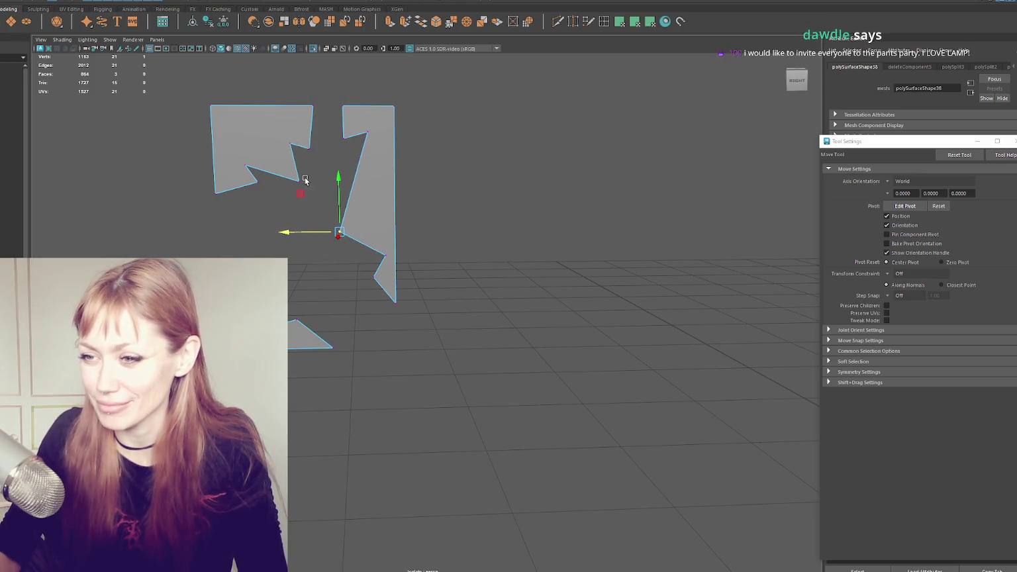
pyautogui.click(255, 182)
pyautogui.click(236, 181)
pyautogui.click(264, 179)
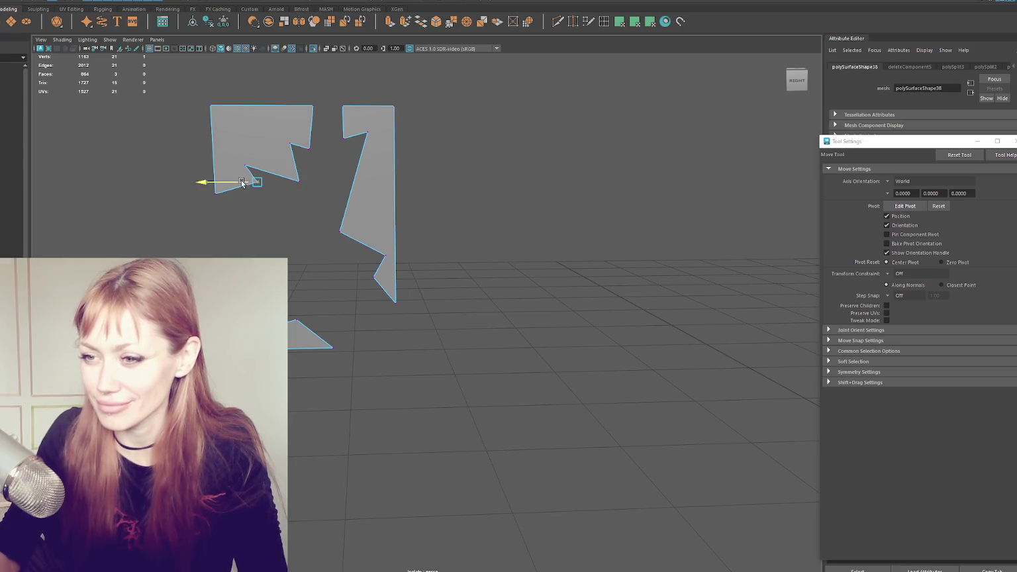
pyautogui.click(451, 145)
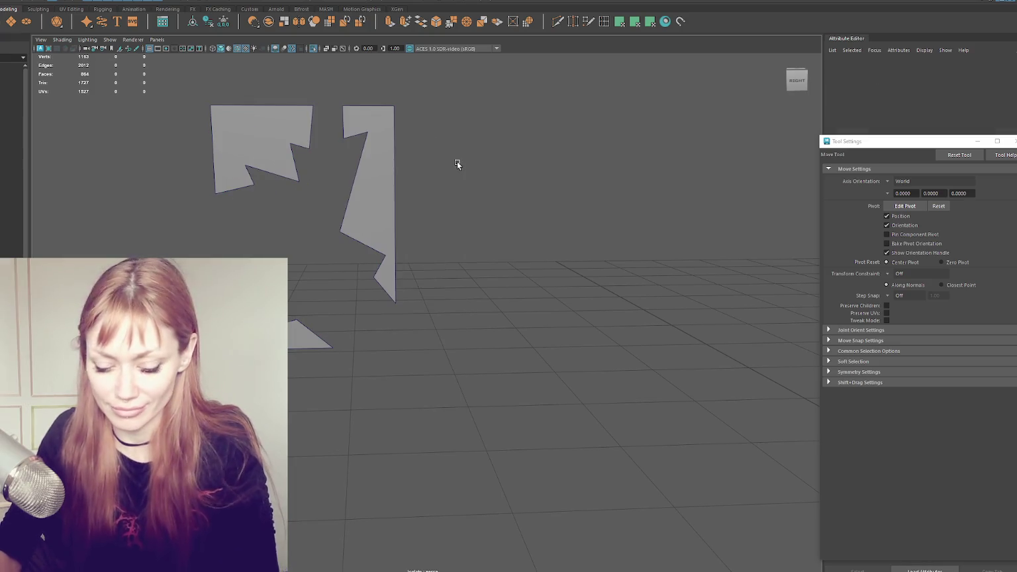
pyautogui.hotkey('ctrl', '1')
# - Remove the leftover cube, then isolate and frame an intact glass pane
pyautogui.click(297, 210)
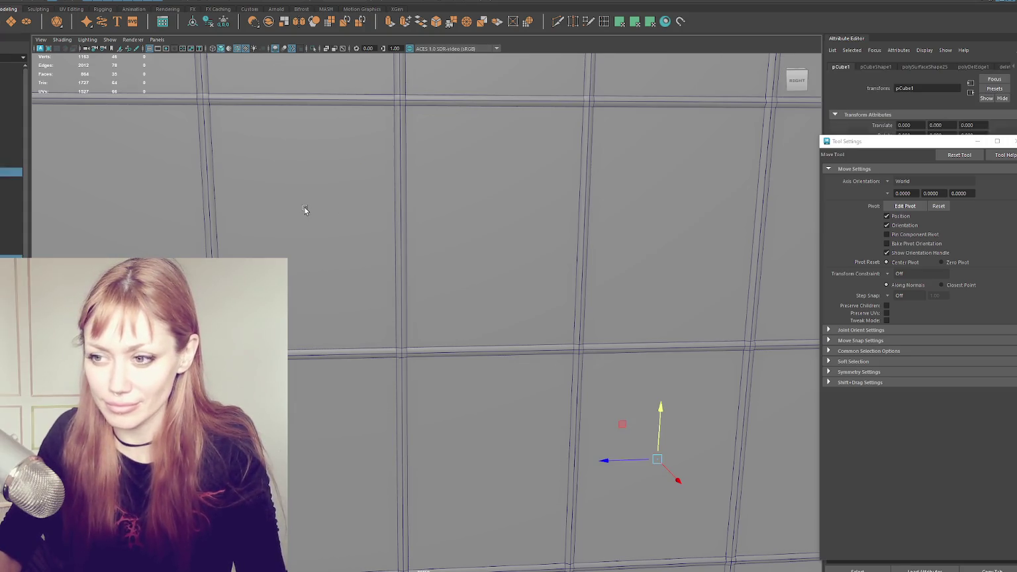
pyautogui.hotkey('ctrl', 'h')
pyautogui.scroll(-3, 341, 198)
pyautogui.scroll(-3, 463, 245)
pyautogui.click(571, 285)
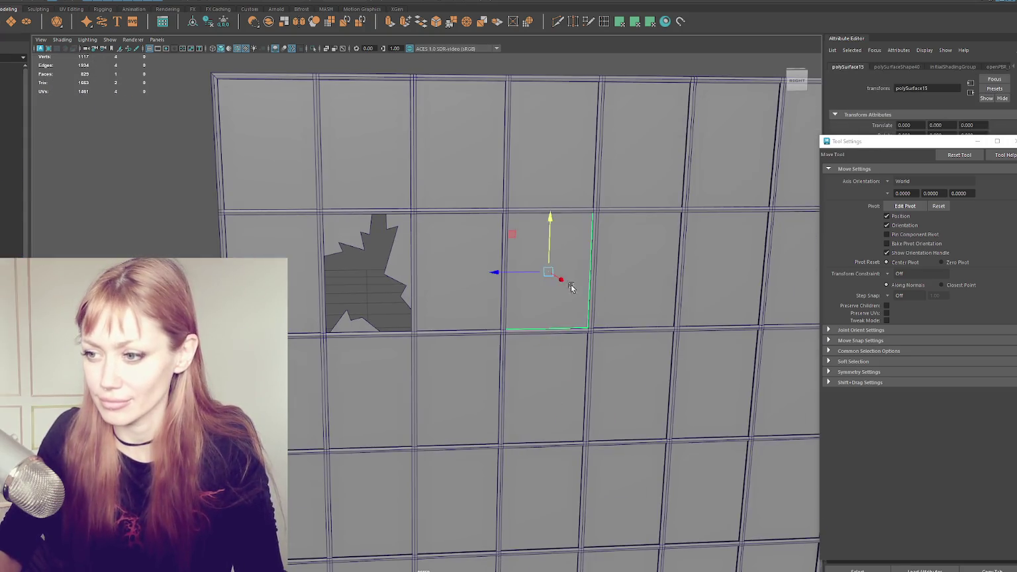
pyautogui.scroll(-5, 446, 162)
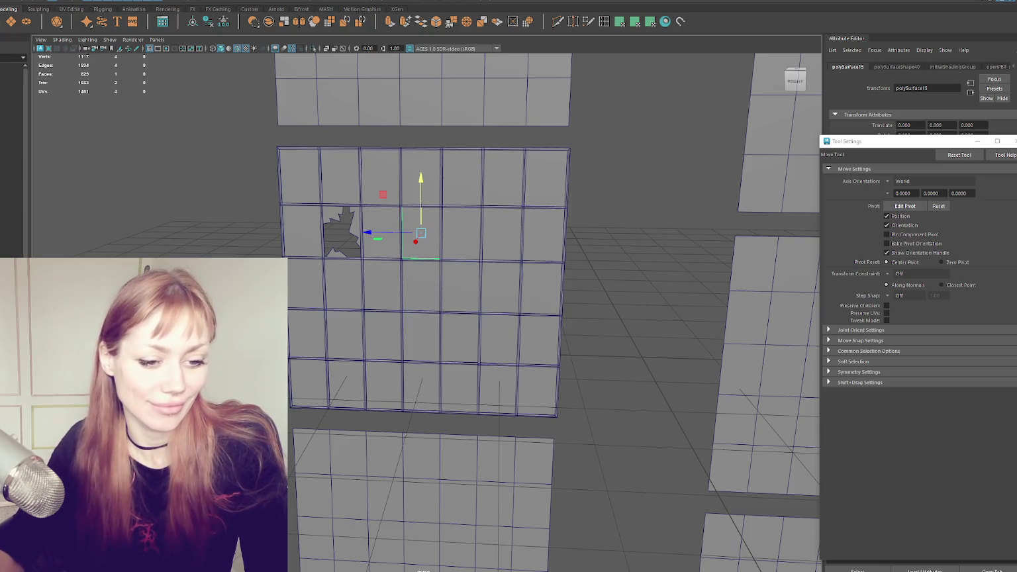
pyautogui.moveTo(393, 206); pyautogui.dragTo(442, 237, button='right')
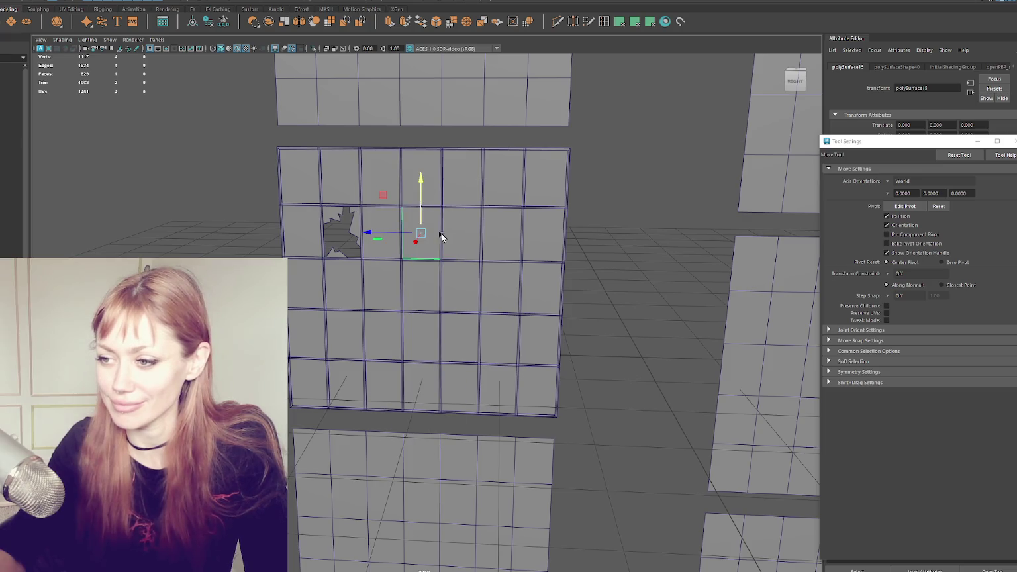
pyautogui.click(461, 275)
pyautogui.hotkey('ctrl', '1')
pyautogui.press('f')
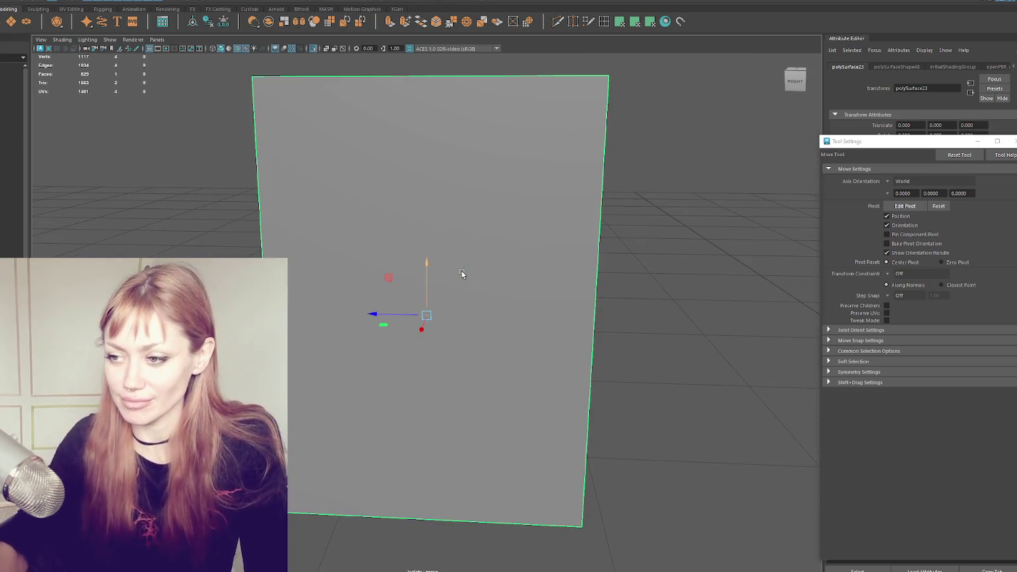
# - Multi-Cut zigzag lines from the top-left corner and from the top-right toward the right edge
pyautogui.click(558, 22)
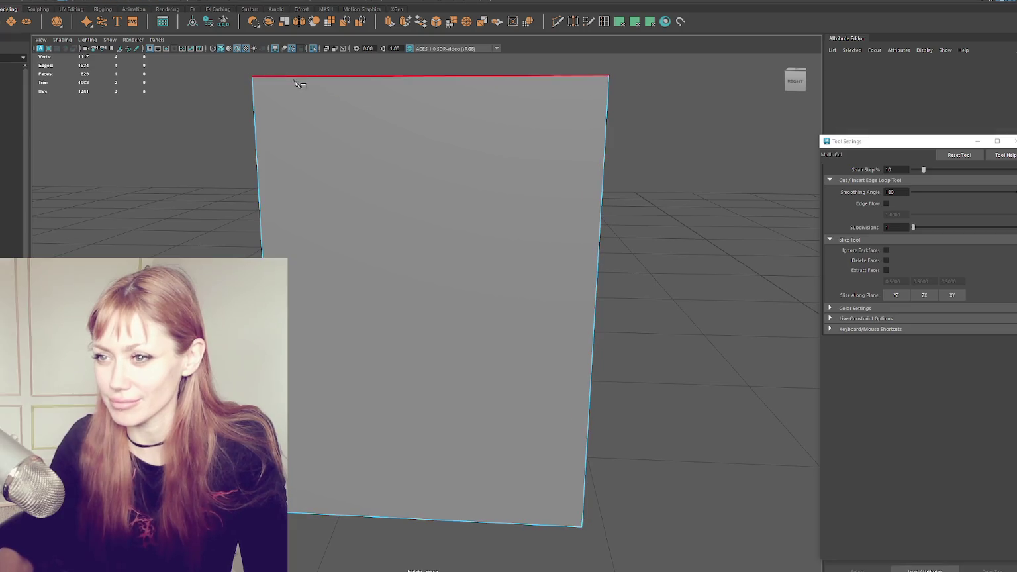
pyautogui.click(308, 180)
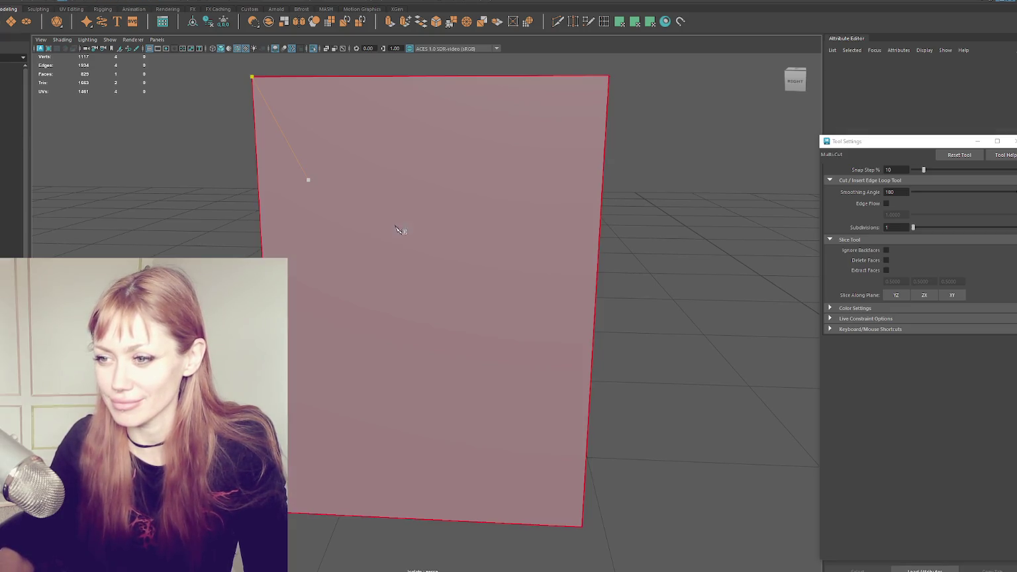
pyautogui.click(362, 198)
pyautogui.click(375, 120)
pyautogui.click(398, 166)
pyautogui.click(467, 76)
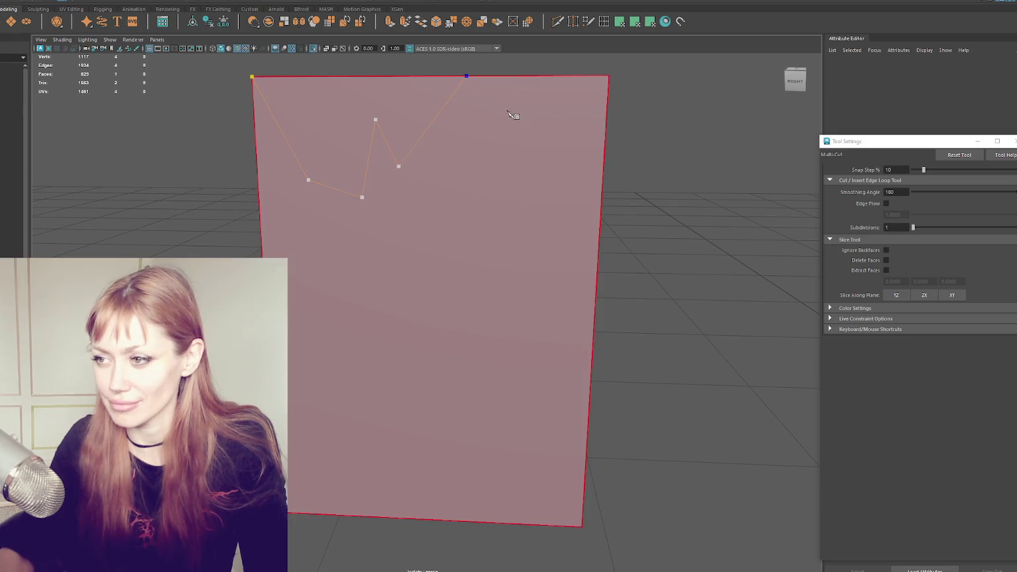
pyautogui.click(550, 76)
pyautogui.click(541, 131)
pyautogui.click(578, 124)
pyautogui.click(561, 172)
pyautogui.click(601, 220)
# - Cut jagged zigzags along the lower-right edge and the bottom of the pane, then commit them
pyautogui.click(586, 457)
pyautogui.click(556, 439)
pyautogui.click(563, 493)
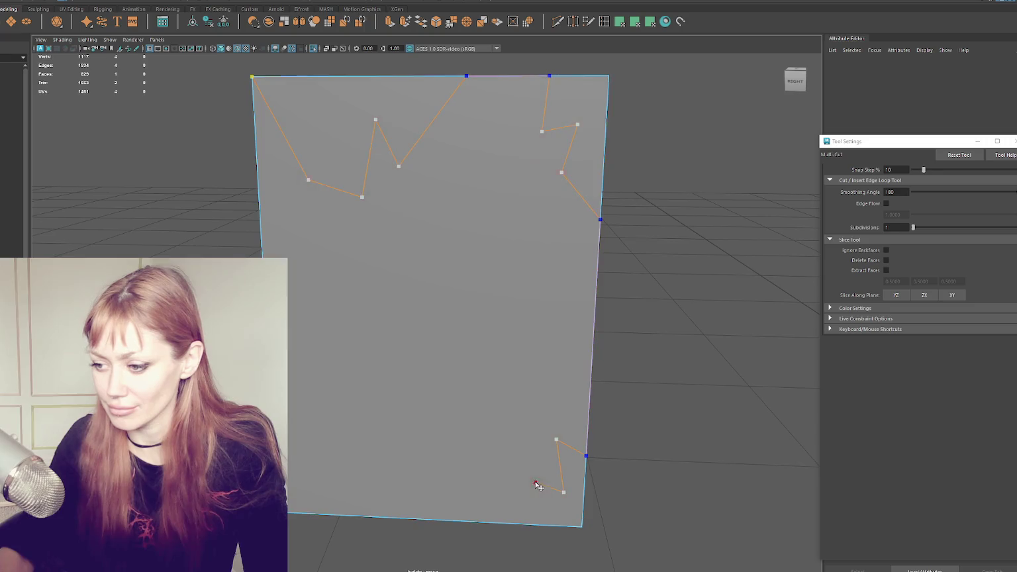
pyautogui.click(456, 521)
pyautogui.click(452, 503)
pyautogui.click(442, 512)
pyautogui.click(416, 453)
pyautogui.click(393, 491)
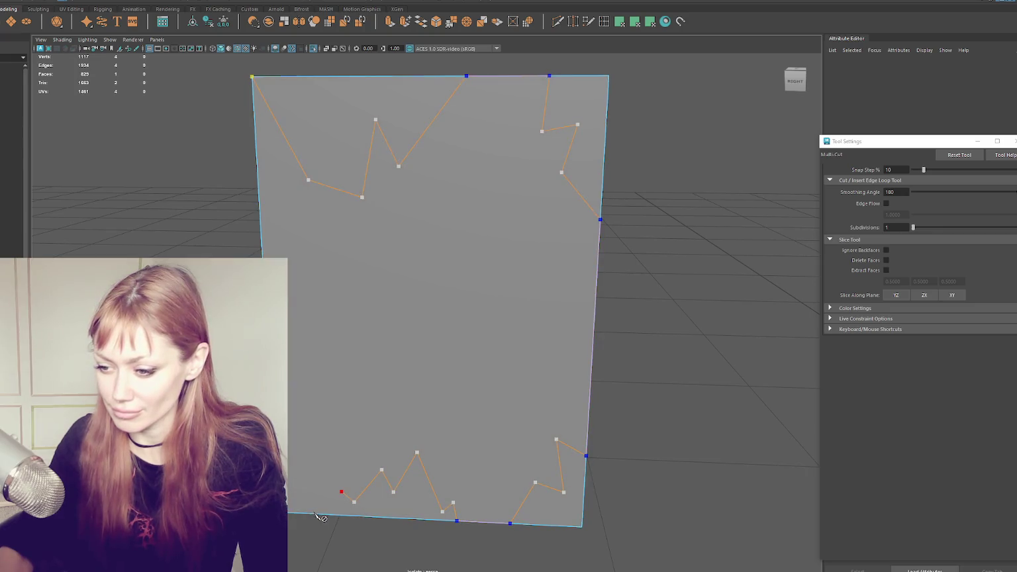
pyautogui.press('Return')
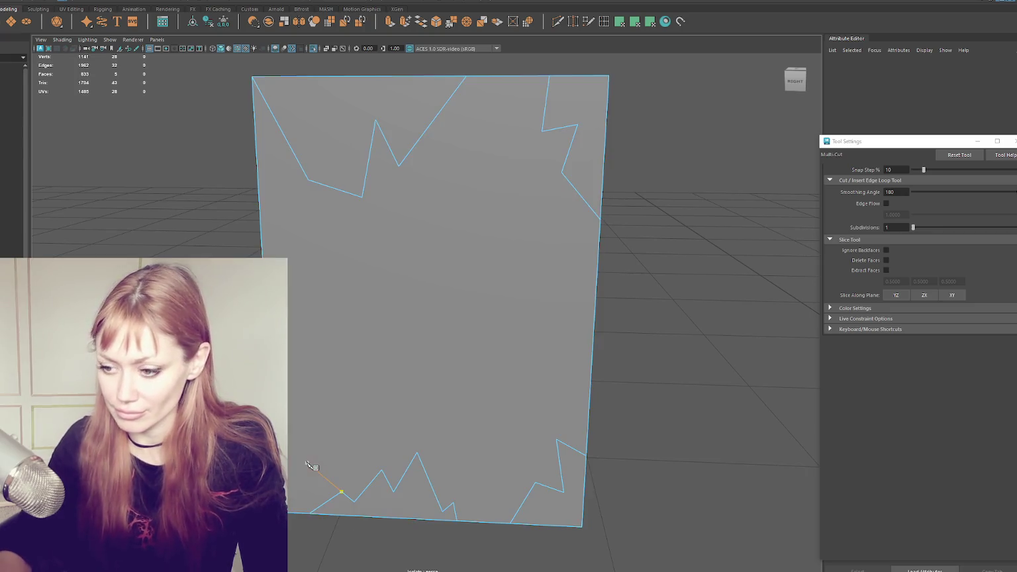
# - Delete the pane's central face to leave jagged shards and show the whole window again
pyautogui.press('q')
pyautogui.rightClick(498, 239)
pyautogui.click(499, 250)
pyautogui.press('Delete')
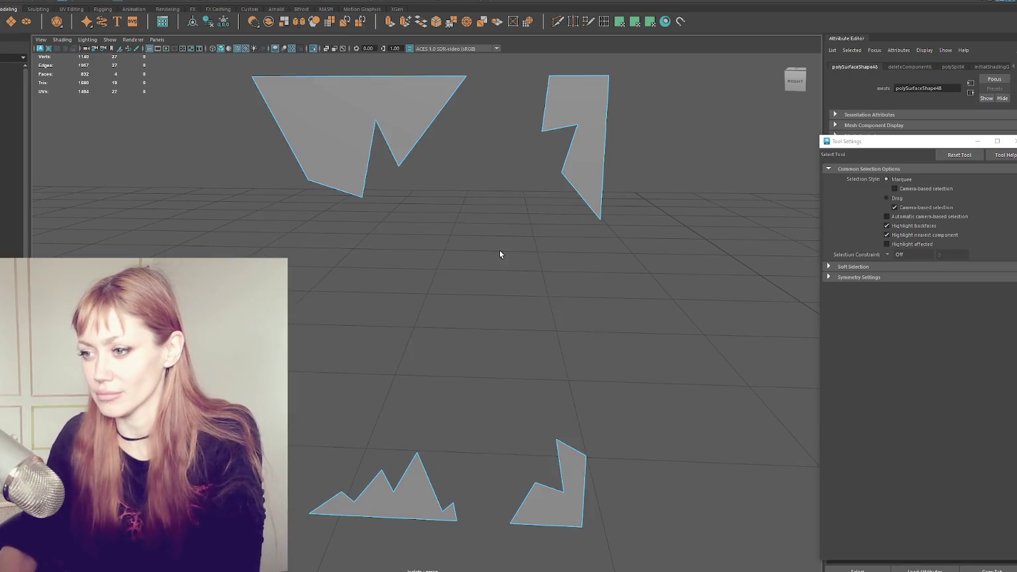
pyautogui.scroll(-3, 490, 238)
pyautogui.hotkey('ctrl', '1')
pyautogui.scroll(-3, 555, 226)
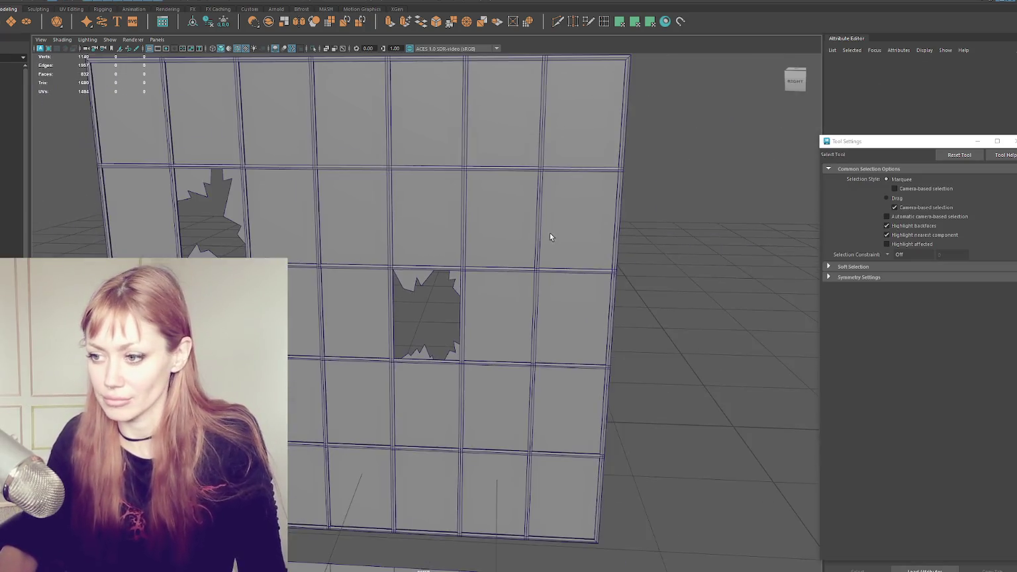
pyautogui.scroll(-2, 550, 233)
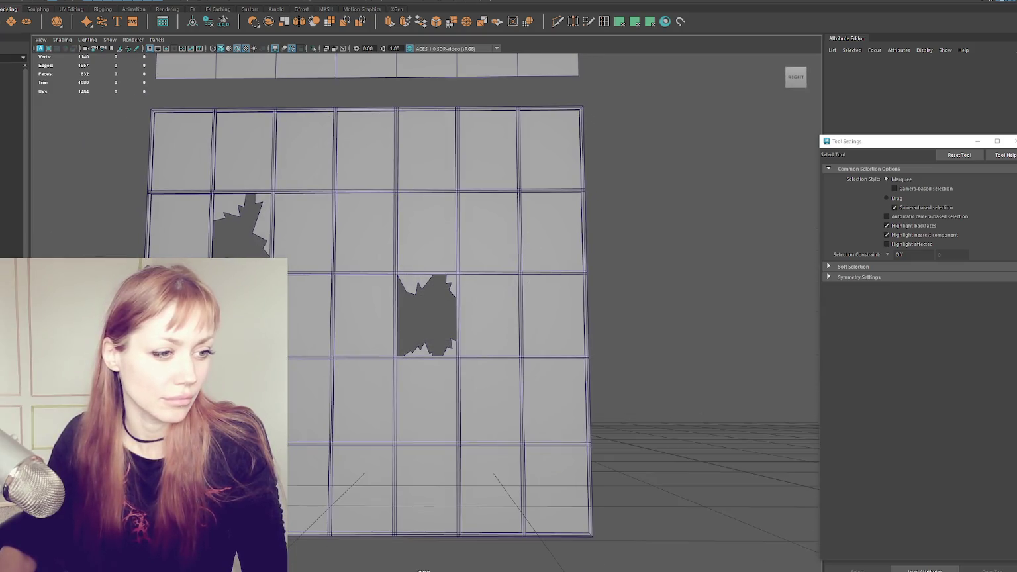
# - Isolate and frame the next unbroken pane, then cut a jagged line from its top edge down the right side
pyautogui.click(489, 156)
pyautogui.hotkey('ctrl', '1')
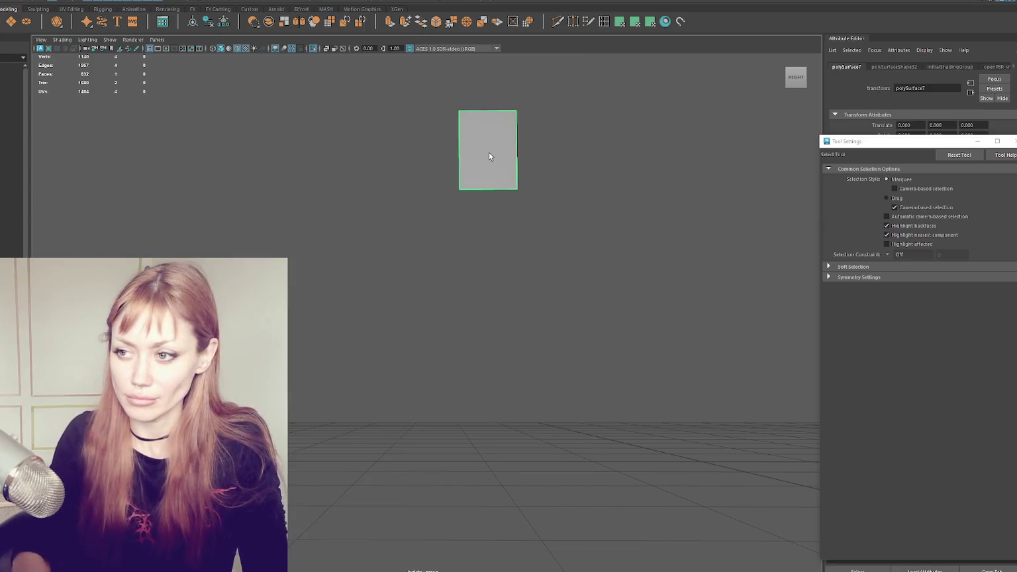
pyautogui.press('f')
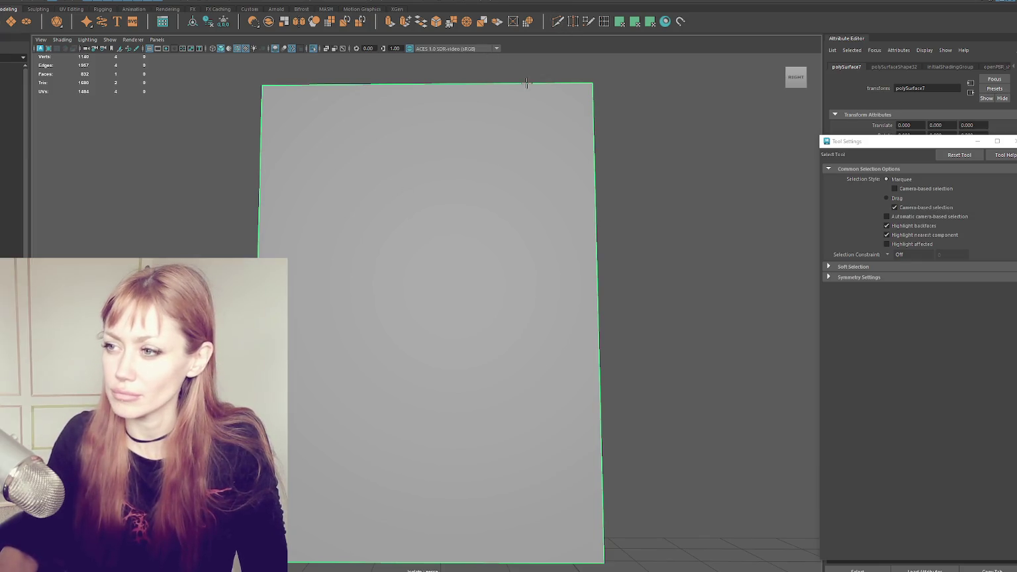
pyautogui.hotkey('ctrl', 'shift', 'x')
pyautogui.click(525, 83)
pyautogui.click(594, 157)
pyautogui.click(580, 218)
pyautogui.click(595, 221)
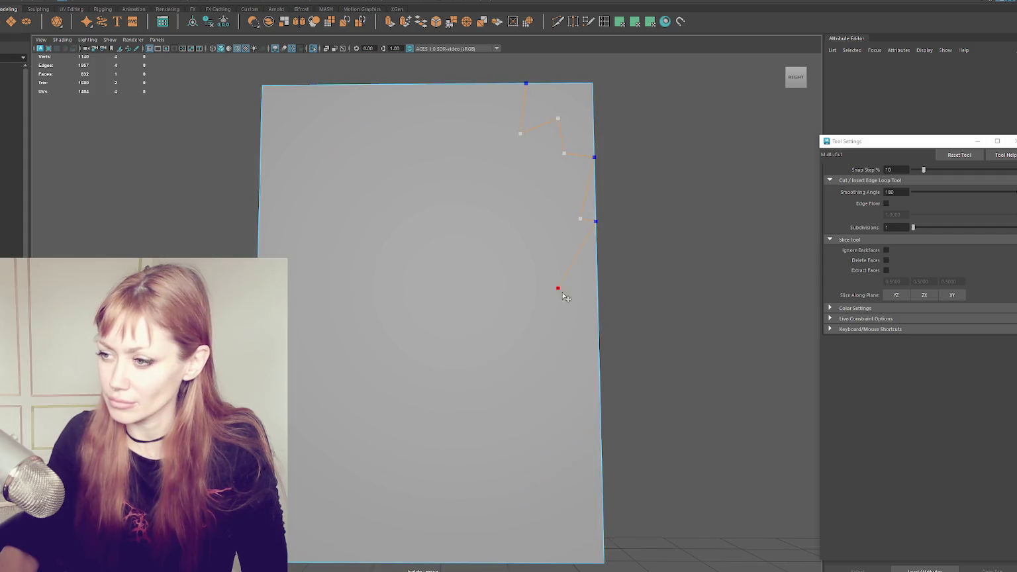
pyautogui.click(596, 339)
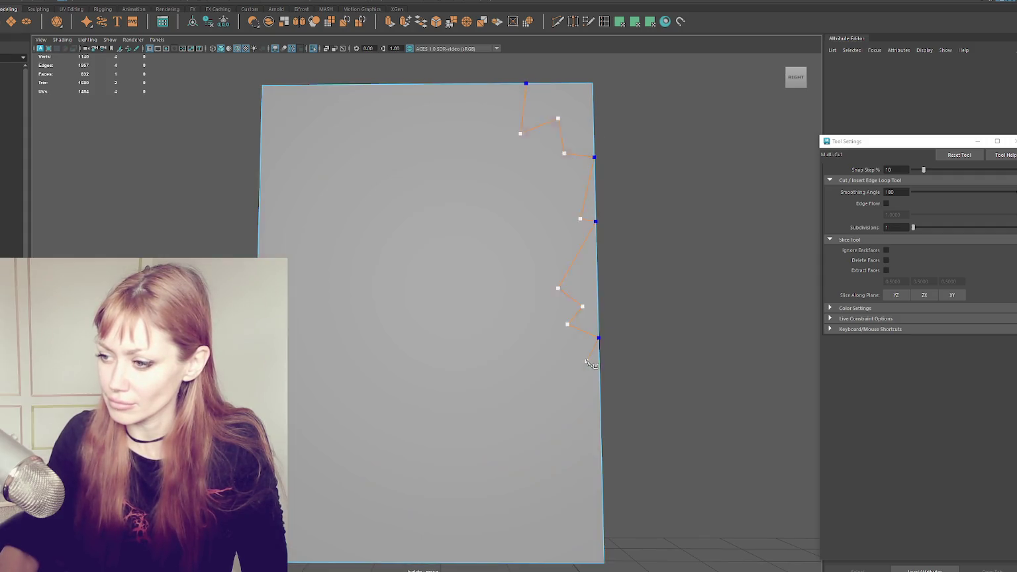
pyautogui.click(600, 393)
pyautogui.press('Return')
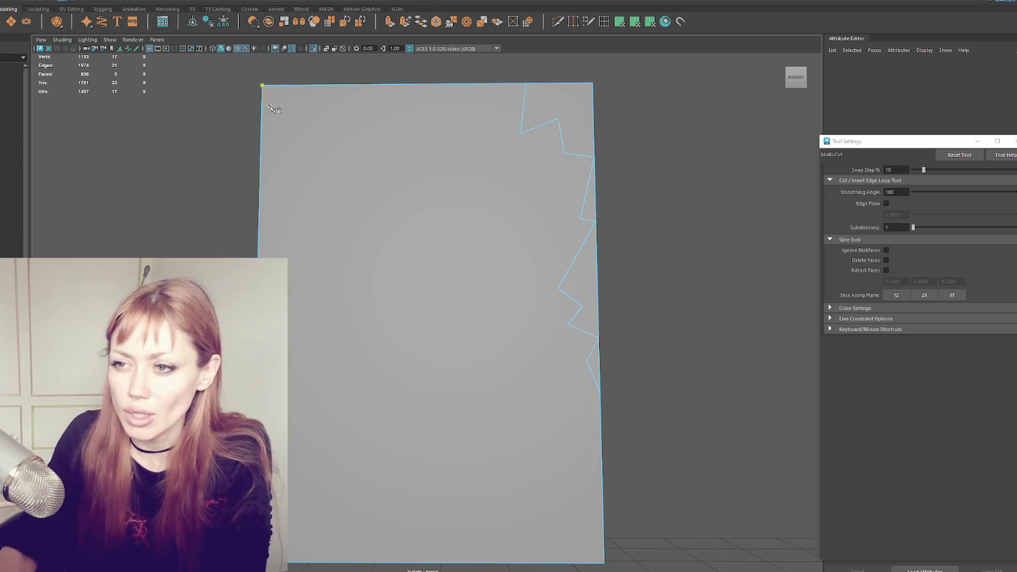
# - Cut zigzag lines down the left side and along the bottom of the pane, then commit them
pyautogui.click(276, 143)
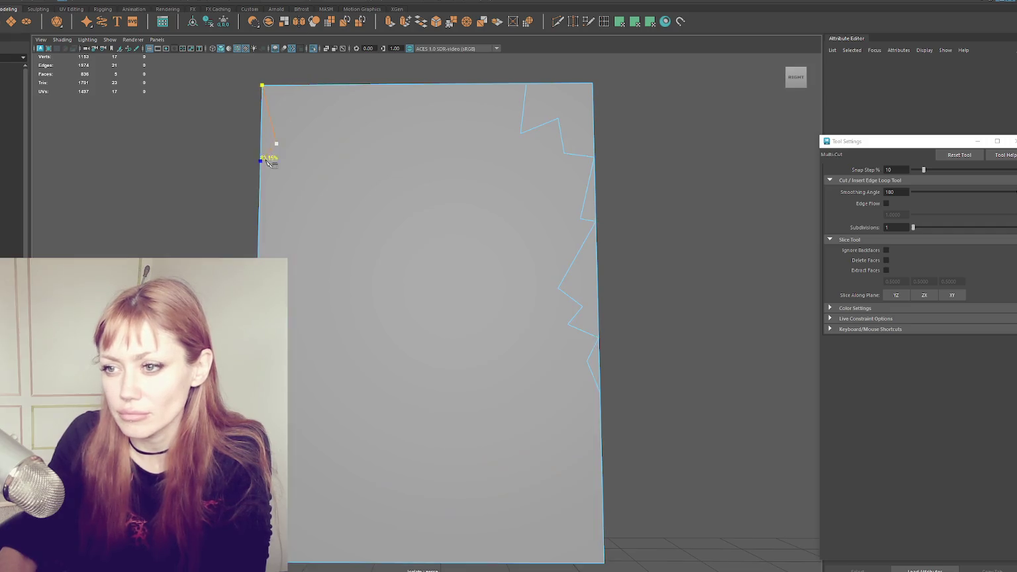
pyautogui.click(311, 265)
pyautogui.click(289, 276)
pyautogui.click(304, 288)
pyautogui.click(297, 368)
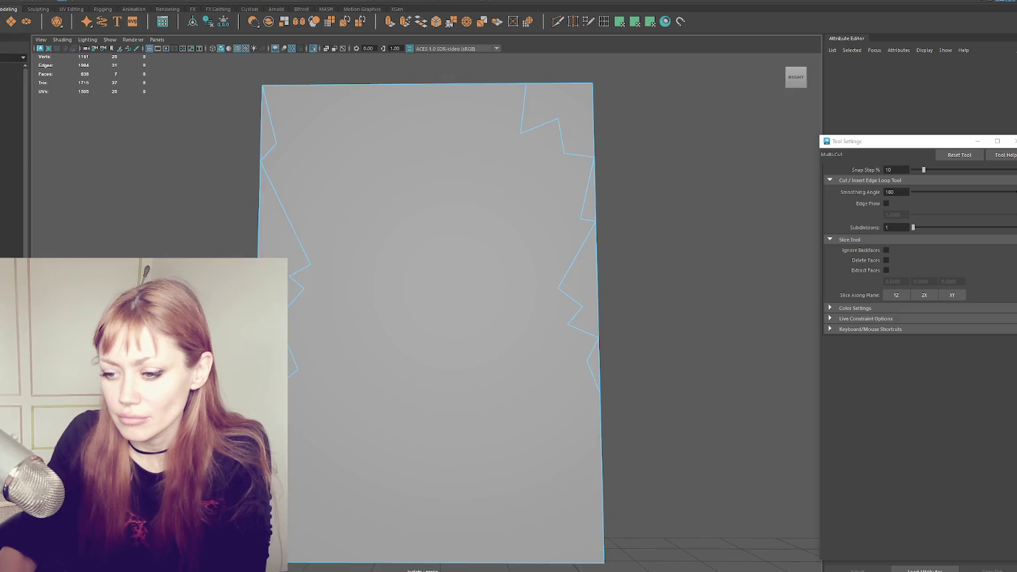
pyautogui.click(319, 544)
pyautogui.click(358, 527)
pyautogui.click(392, 551)
pyautogui.click(438, 498)
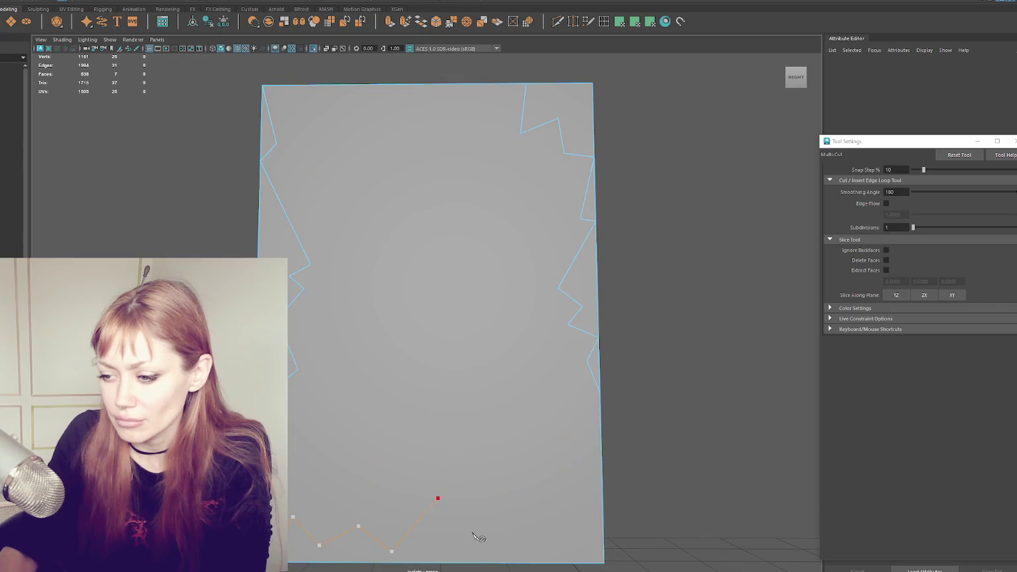
pyautogui.click(507, 544)
pyautogui.click(536, 533)
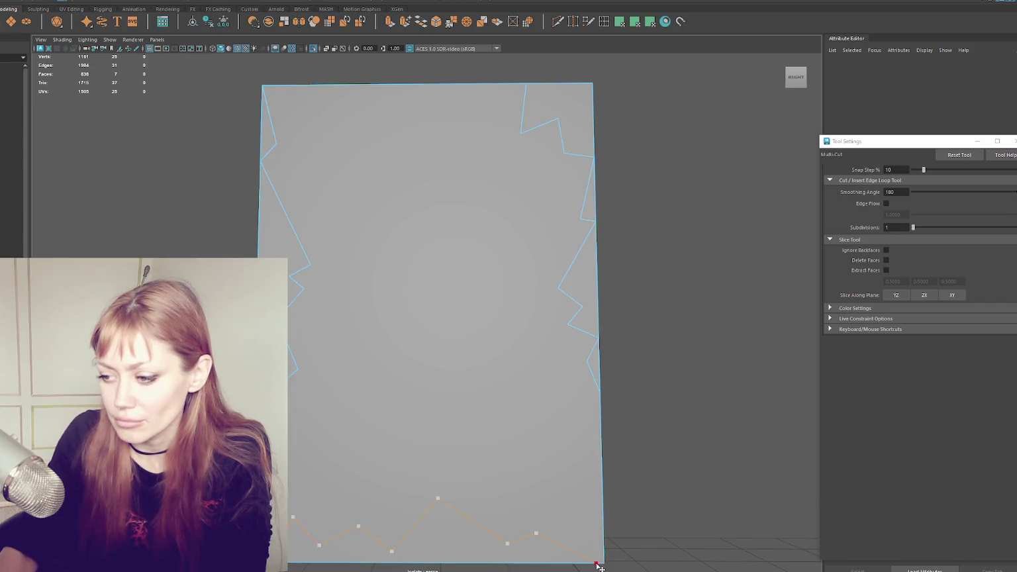
pyautogui.press('Return')
# - Delete the large central face to leave jagged shards and show the whole window
pyautogui.press('q')
pyautogui.click(448, 232)
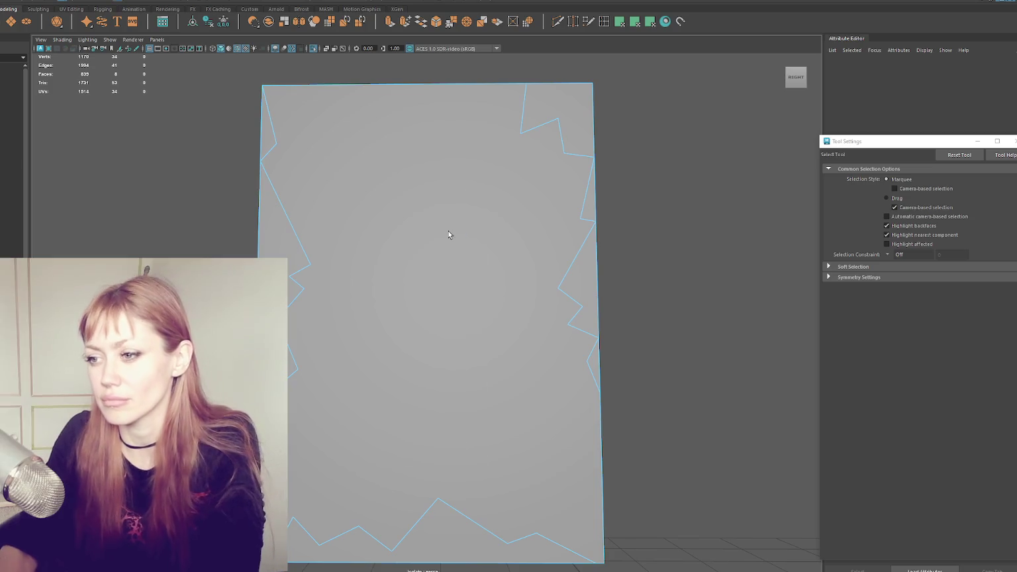
pyautogui.press('Delete')
pyautogui.hotkey('ctrl', '1')
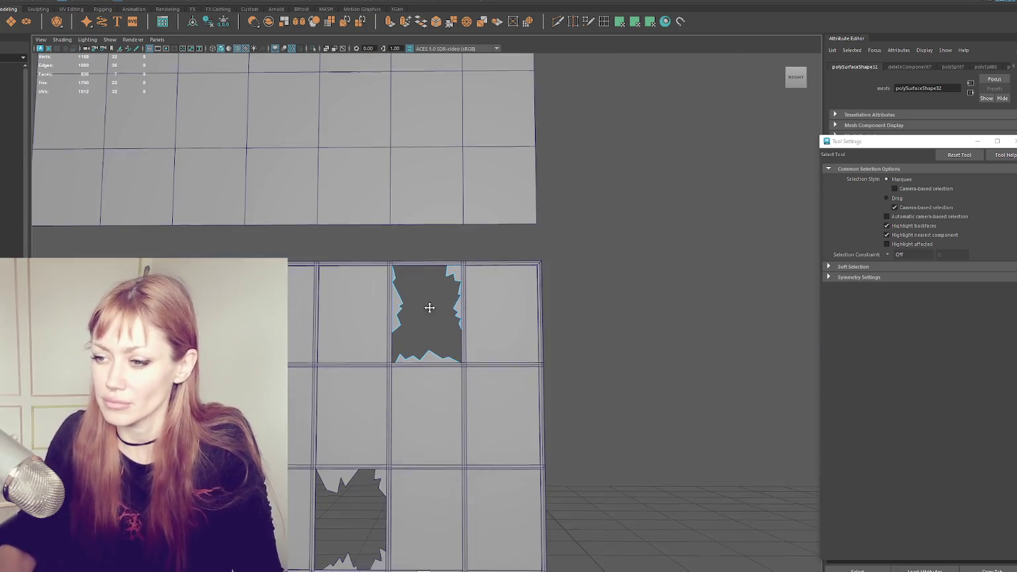
# - Return to object selection and select another intact glass pane
pyautogui.keyDown('alt'); pyautogui.moveTo(451, 207); pyautogui.dragTo(525, 188); pyautogui.keyUp('alt')
pyautogui.keyDown('alt'); pyautogui.moveTo(539, 353); pyautogui.dragTo(602, 227, button='middle'); pyautogui.keyUp('alt')
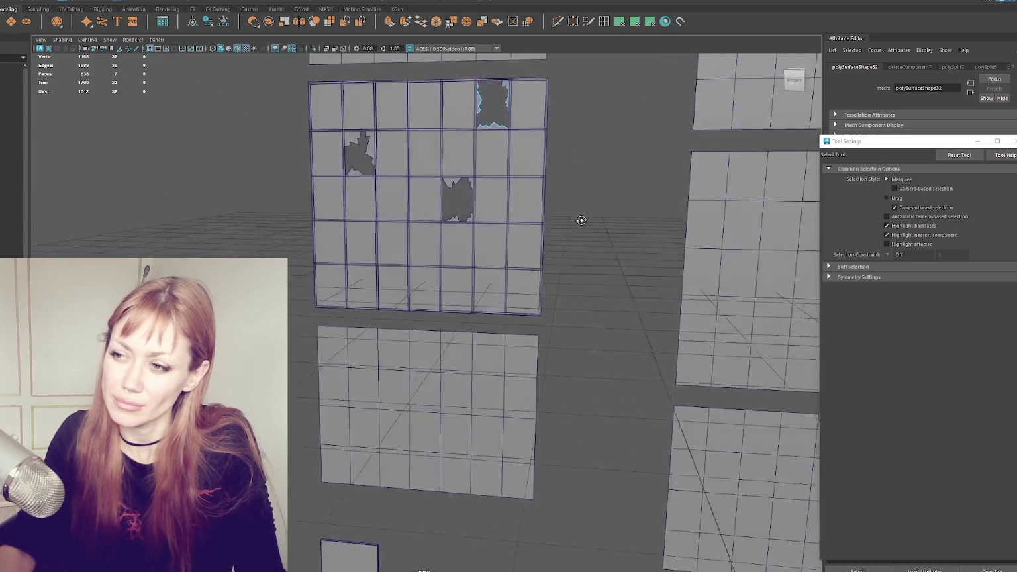
pyautogui.rightClick(528, 183)
pyautogui.click(570, 172)
pyautogui.keyDown('alt'); pyautogui.moveTo(606, 163); pyautogui.dragTo(561, 161); pyautogui.keyUp('alt')
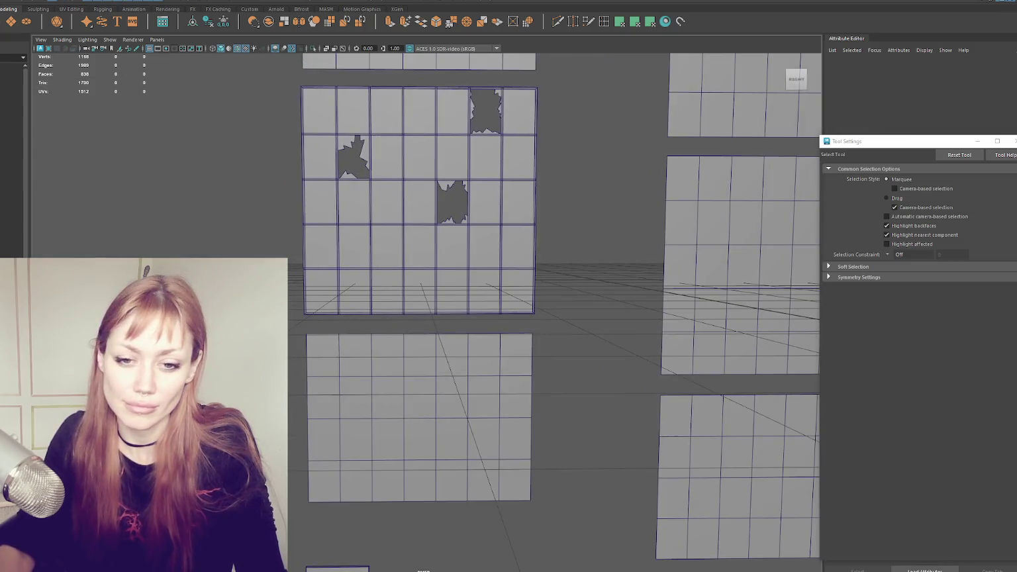
pyautogui.click(361, 244)
# - Isolate the fourth pane and start a Multi-Cut zigzag across its top-left and top-right corners
pyautogui.press('f')
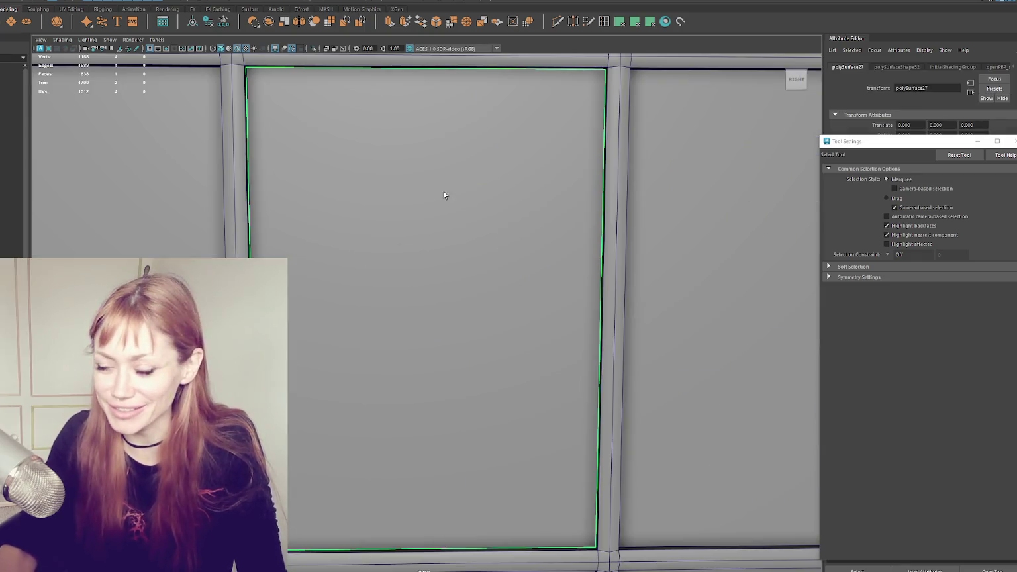
pyautogui.hotkey('ctrl', '1')
pyautogui.keyDown('shift'); pyautogui.moveTo(565, 72); pyautogui.dragTo(307, 68, button='right'); pyautogui.keyUp('shift')
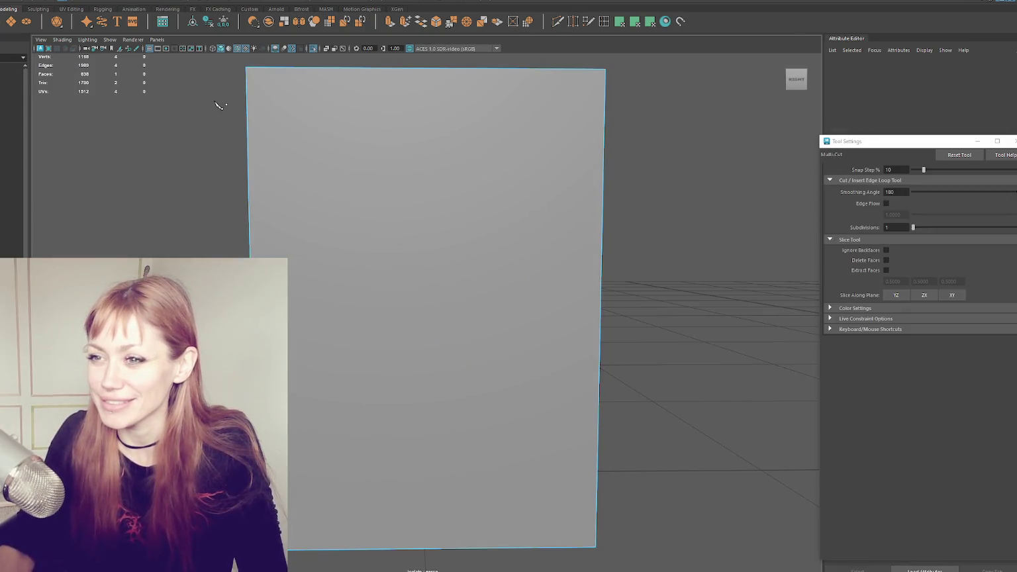
pyautogui.click(248, 126)
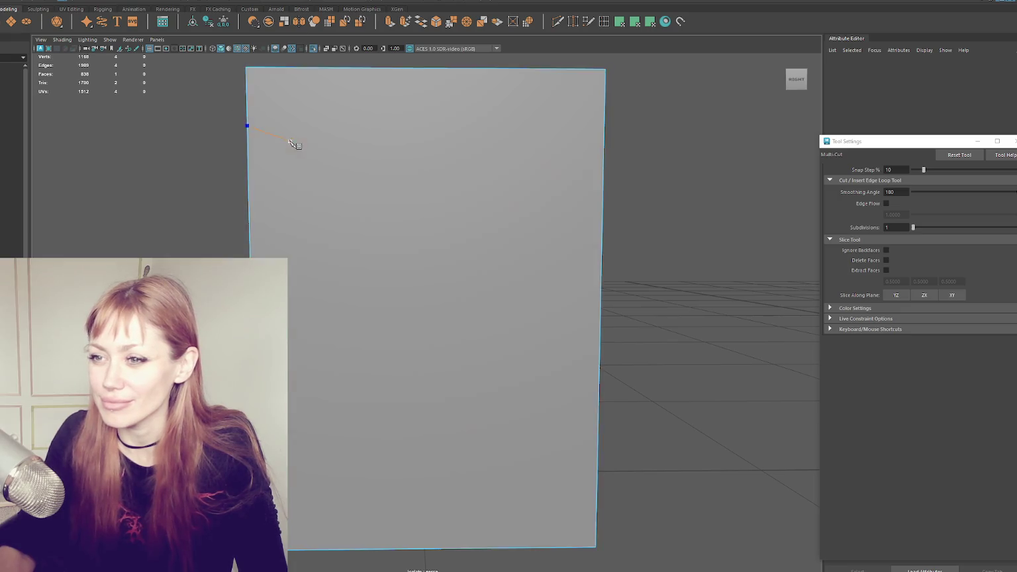
pyautogui.click(326, 121)
pyautogui.click(348, 68)
pyautogui.click(456, 67)
pyautogui.click(470, 119)
pyautogui.click(504, 97)
# - Continue the jagged cut down the right edge and across the lower-right corner, then commit it
pyautogui.click(586, 131)
pyautogui.click(602, 212)
pyautogui.click(598, 388)
pyautogui.click(560, 422)
pyautogui.click(583, 447)
pyautogui.click(542, 481)
pyautogui.click(597, 516)
pyautogui.press('Return')
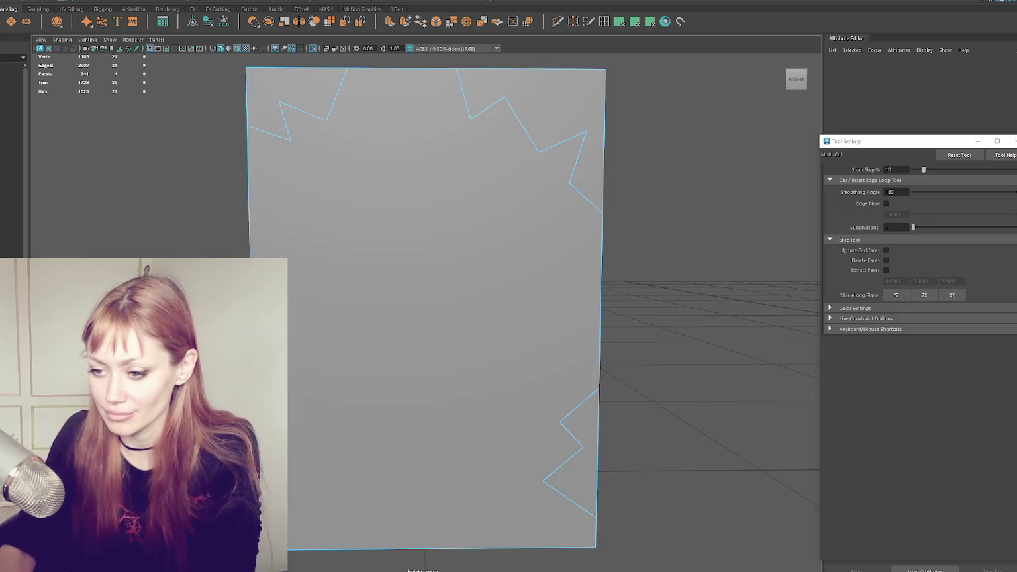
# - Cut a second jagged zigzag across the pane's lower-left corner
pyautogui.click(290, 432)
pyautogui.click(332, 466)
pyautogui.click(299, 506)
pyautogui.click(340, 497)
pyautogui.click(363, 552)
pyautogui.press('Return')
# - Exit the isolated view and delete the pane's central face to leave a broken hole
pyautogui.press('[')
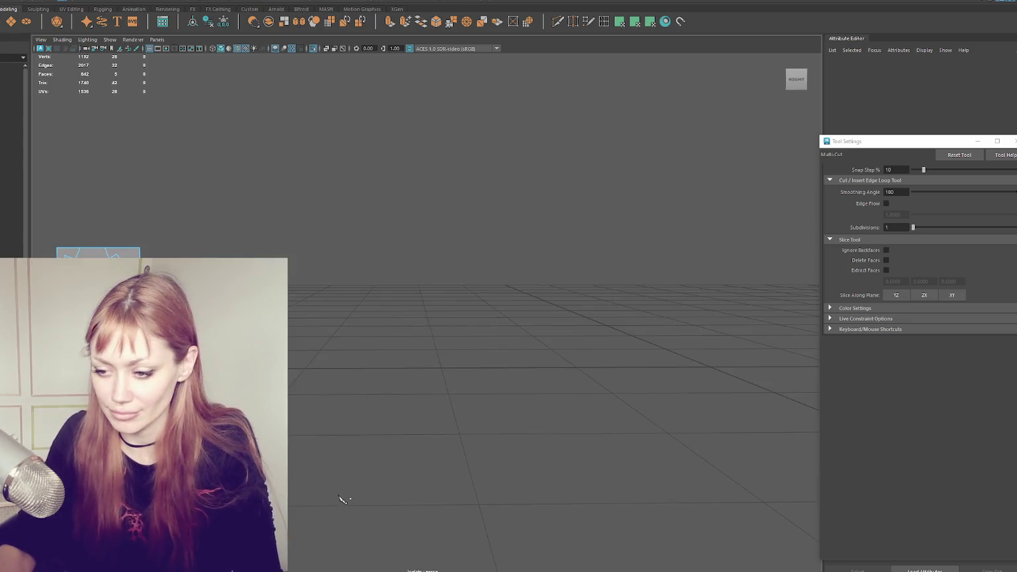
pyautogui.press(']')
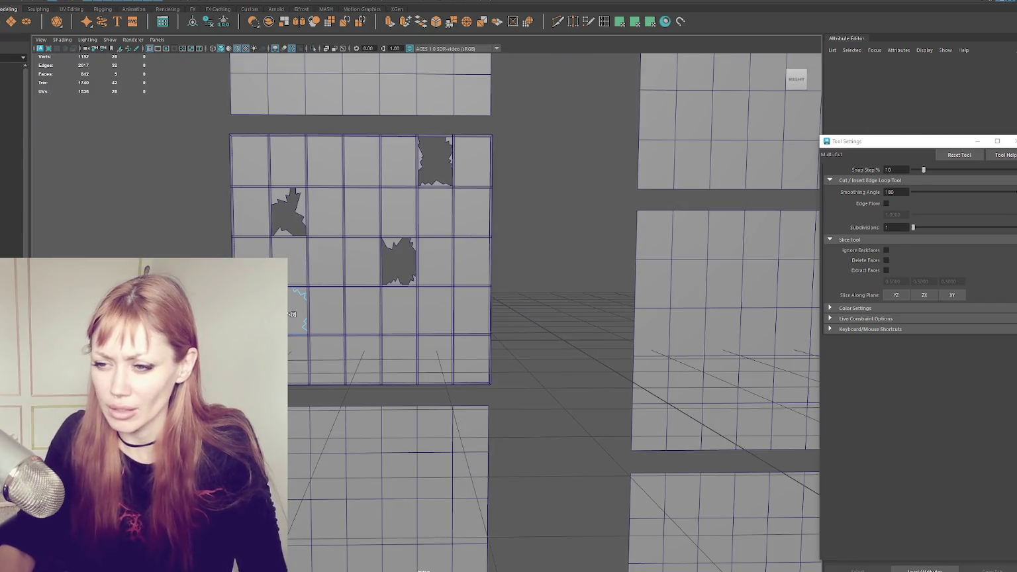
pyautogui.press('q')
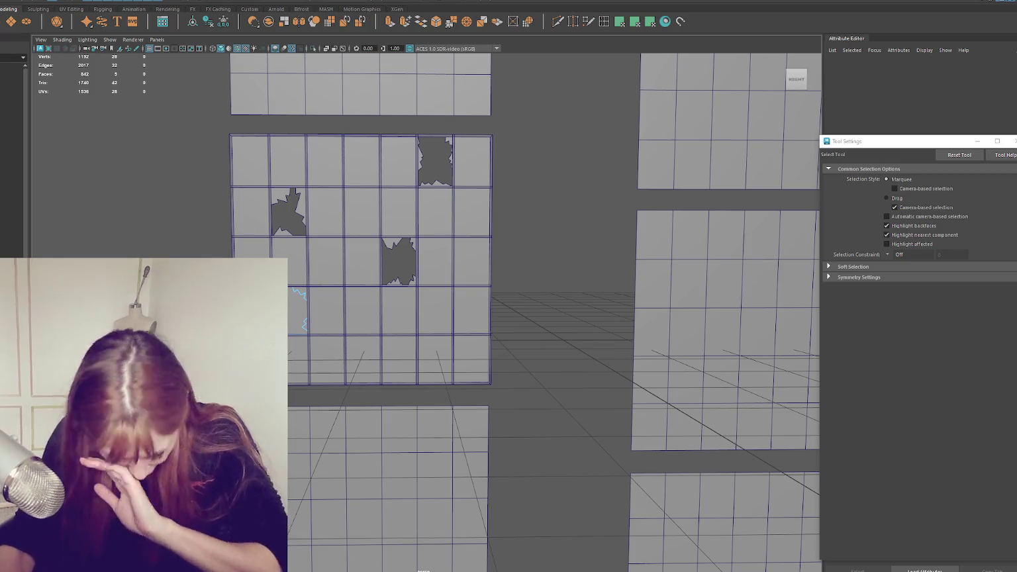
pyautogui.rightClick(98, 216)
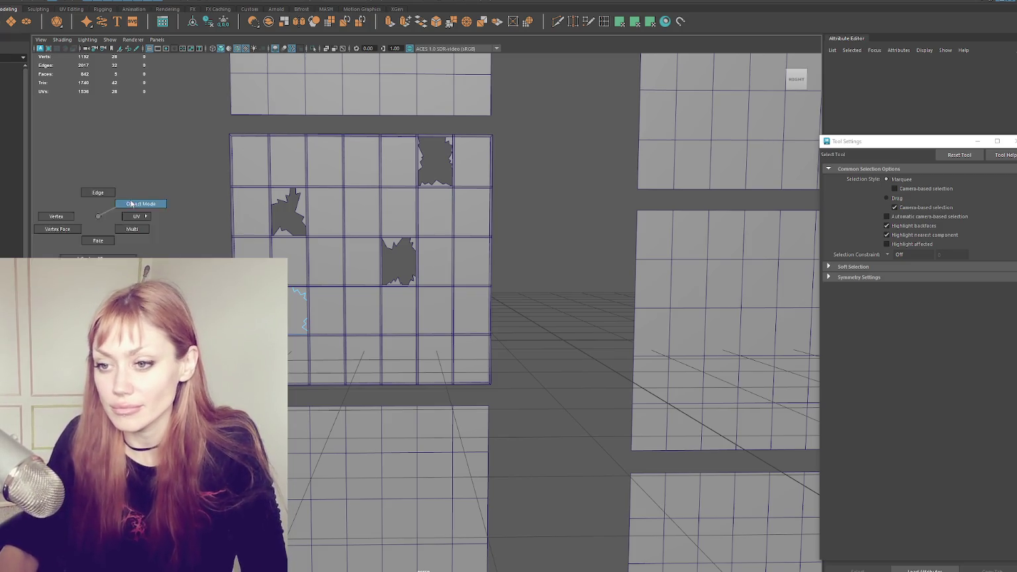
pyautogui.press('f')
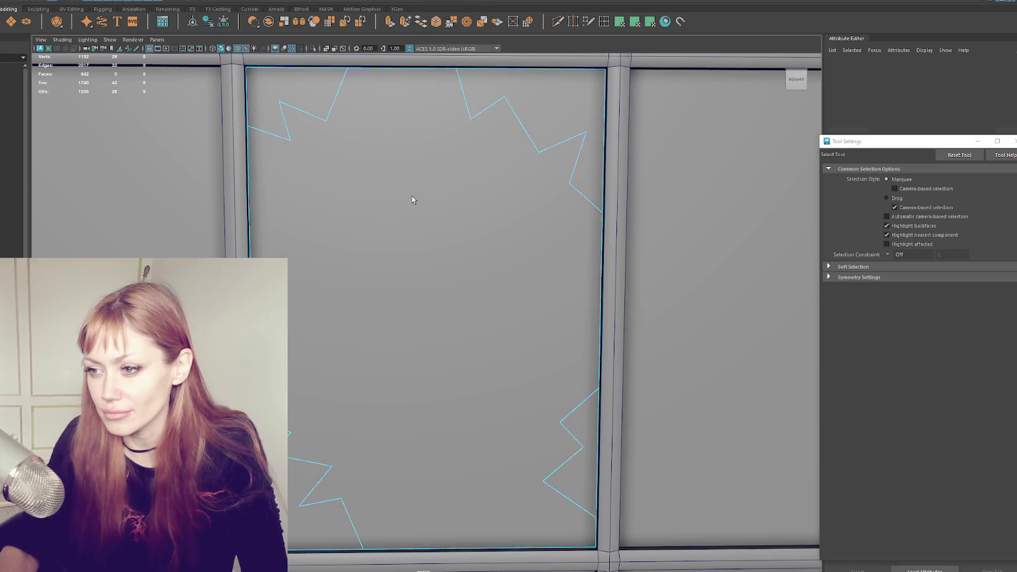
pyautogui.click(412, 204)
pyautogui.press('Delete')
pyautogui.scroll(-5, 411, 205)
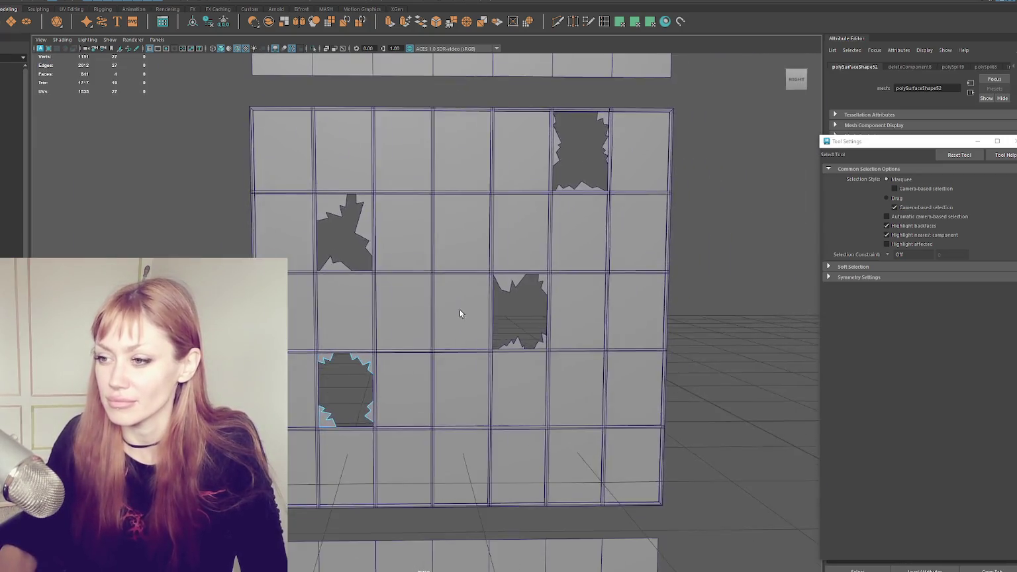
# - Select the hole border with the Move Tool and nudge the left shard's upper notch point slightly left
pyautogui.scroll(5, 461, 367)
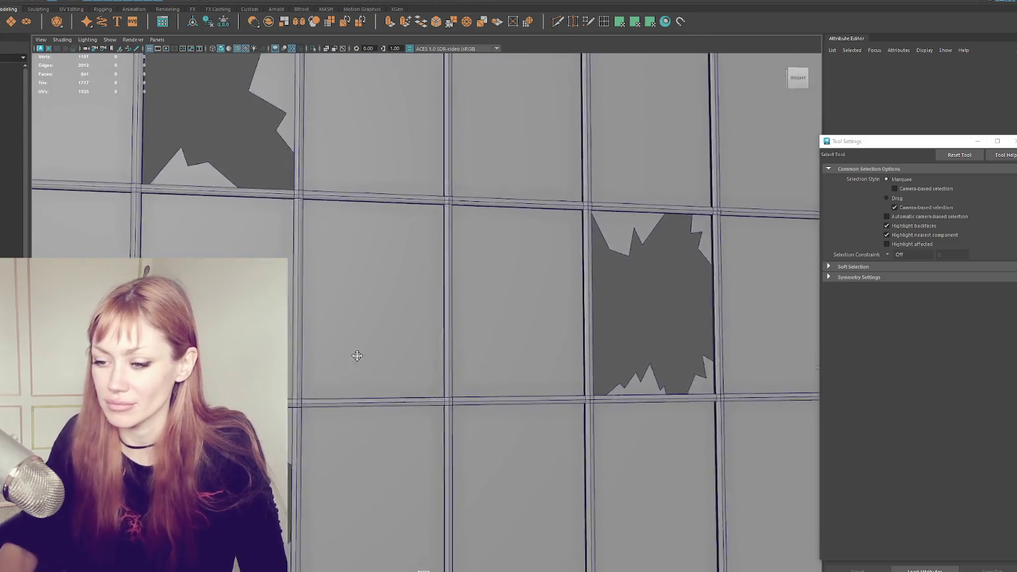
pyautogui.scroll(-4, 328, 394)
pyautogui.doubleClick(417, 254)
pyautogui.press('w')
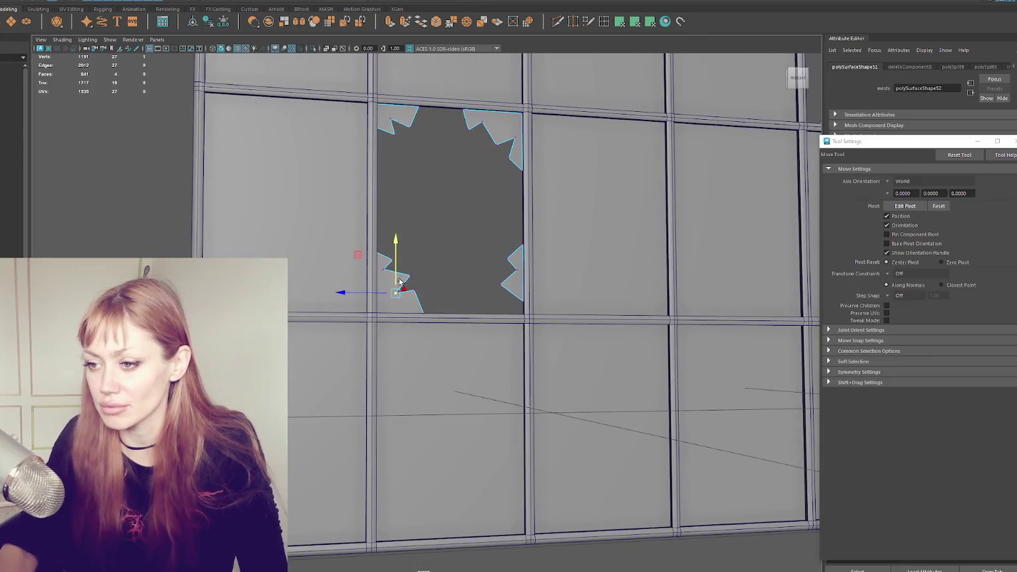
pyautogui.click(438, 285)
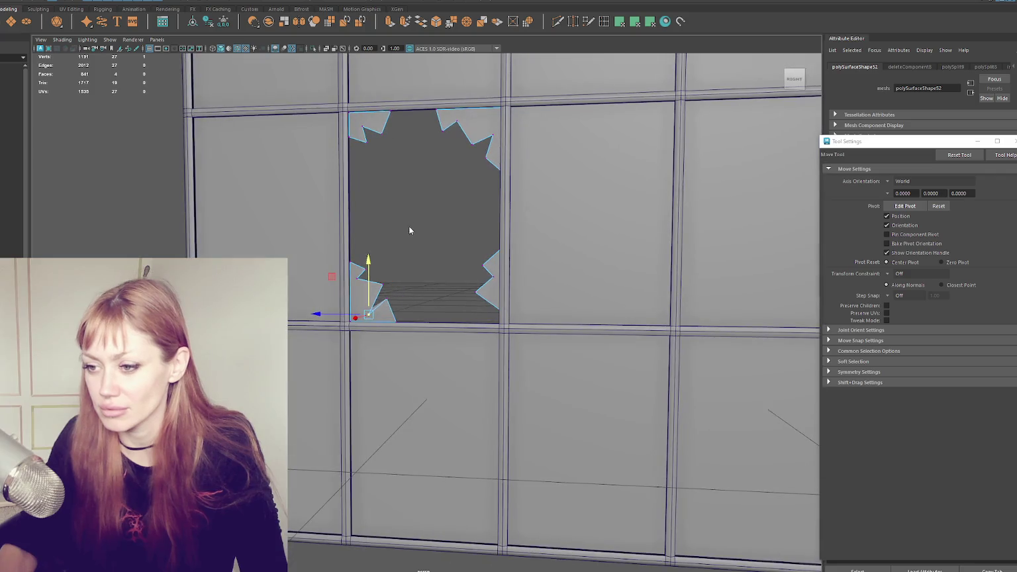
pyautogui.scroll(3, 406, 295)
pyautogui.doubleClick(356, 297)
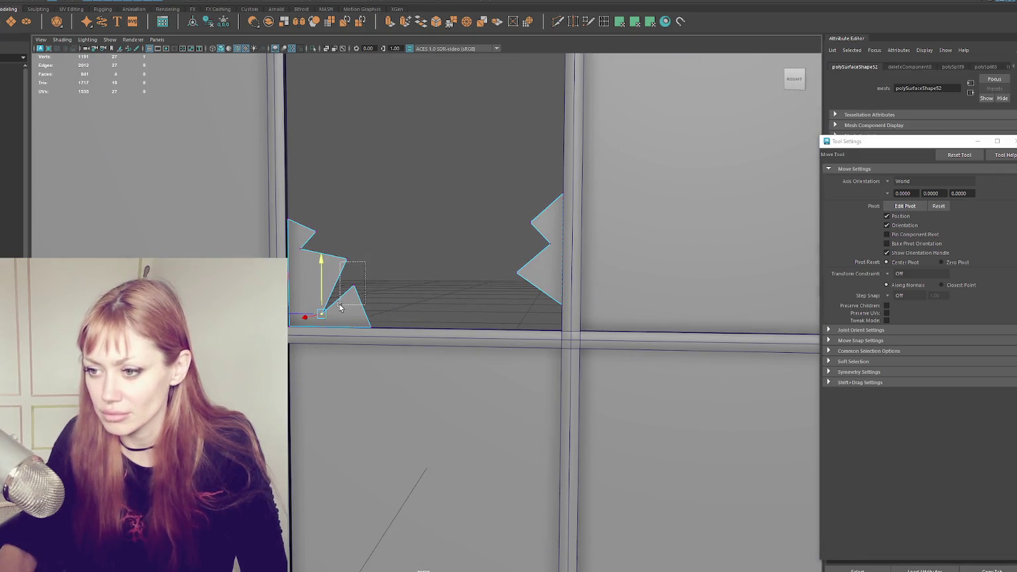
pyautogui.keyDown('alt'); pyautogui.moveTo(352, 285); pyautogui.dragTo(372, 285); pyautogui.keyUp('alt')
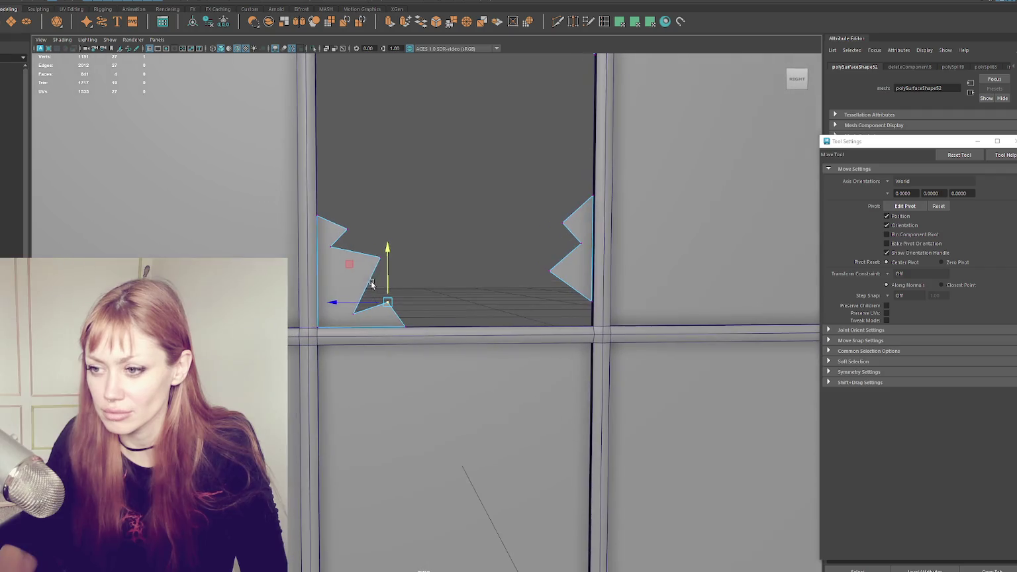
pyautogui.click(376, 257)
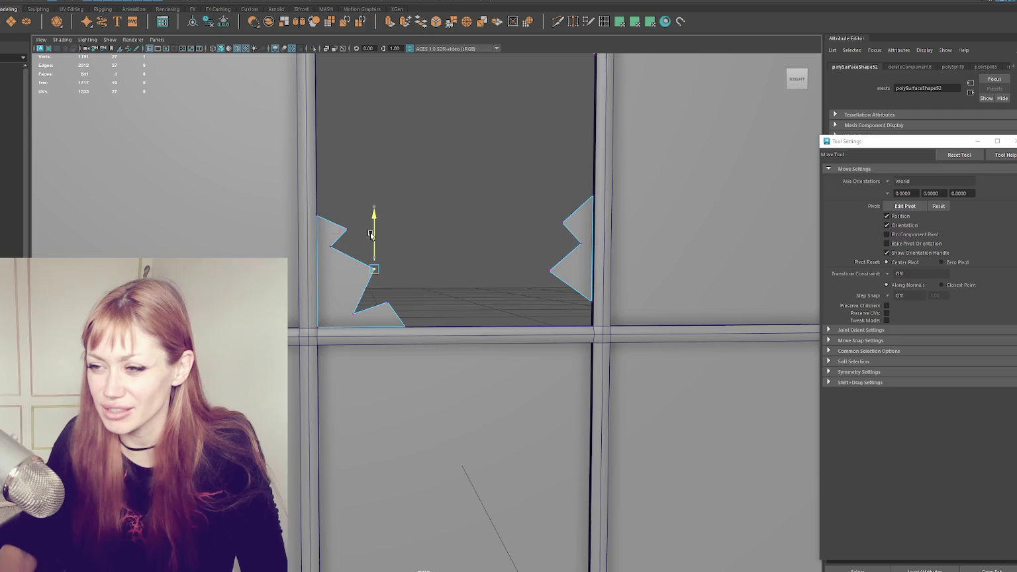
pyautogui.click(388, 302)
pyautogui.click(375, 266)
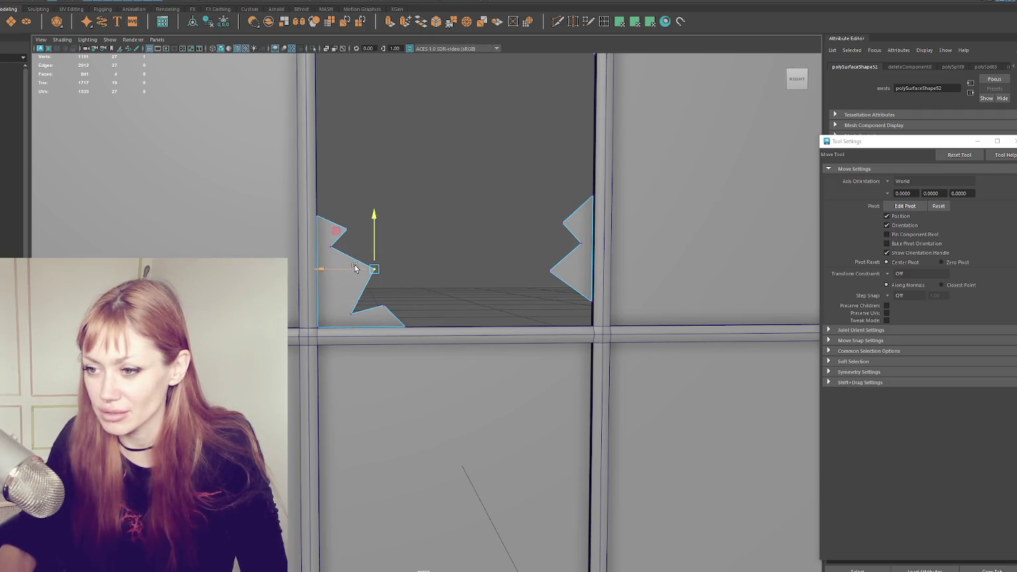
pyautogui.click(345, 229)
pyautogui.moveTo(326, 228); pyautogui.dragTo(319, 229)
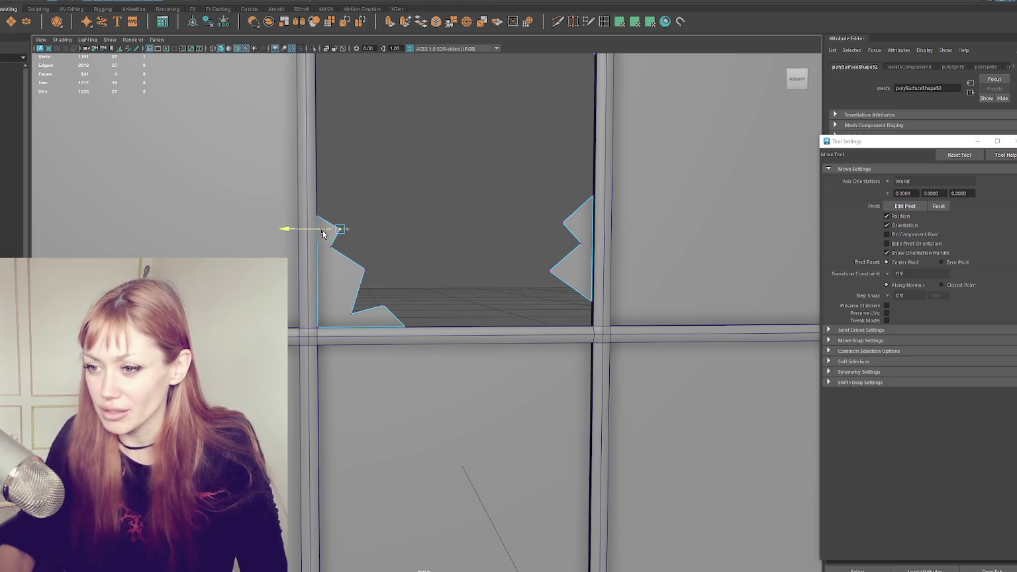
# - Pick vertices on the right and top shards and shift the top notch vertex slightly left
pyautogui.click(549, 270)
pyautogui.moveTo(507, 231); pyautogui.dragTo(542, 289)
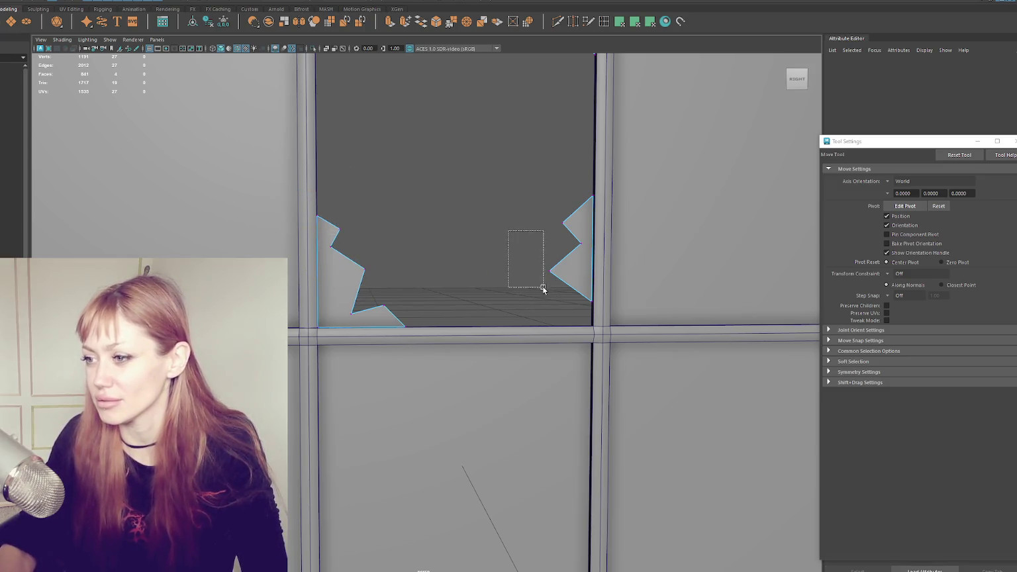
pyautogui.moveTo(518, 189); pyautogui.dragTo(567, 280)
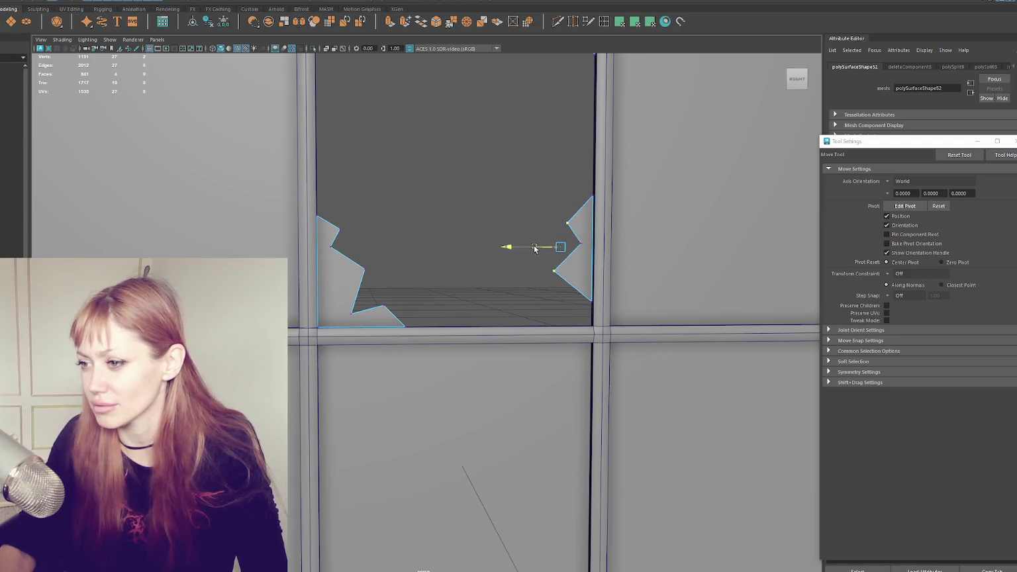
pyautogui.click(593, 240)
pyautogui.keyDown('alt'); pyautogui.moveTo(546, 199); pyautogui.dragTo(508, 347, button='middle'); pyautogui.keyUp('alt')
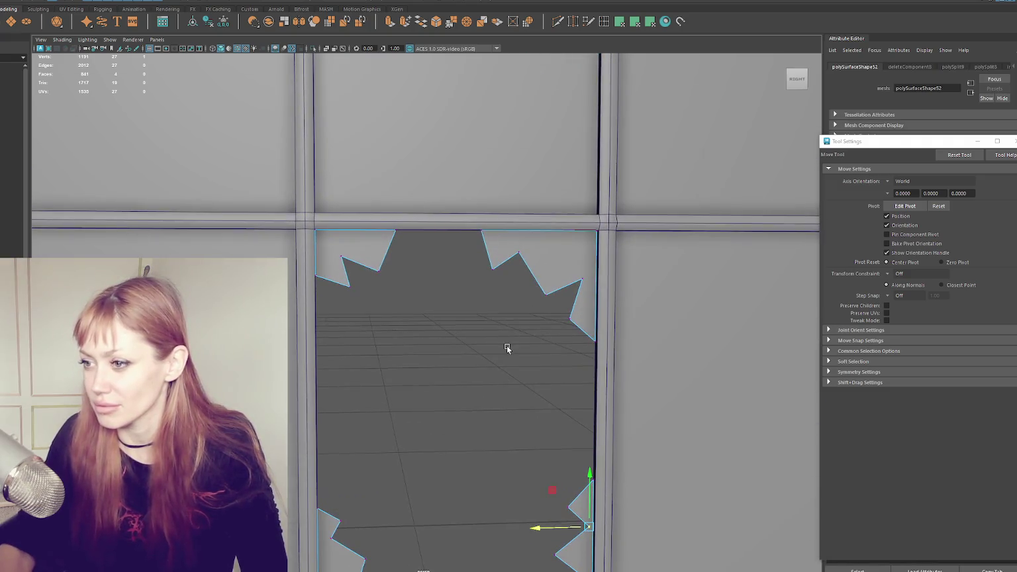
pyautogui.click(520, 252)
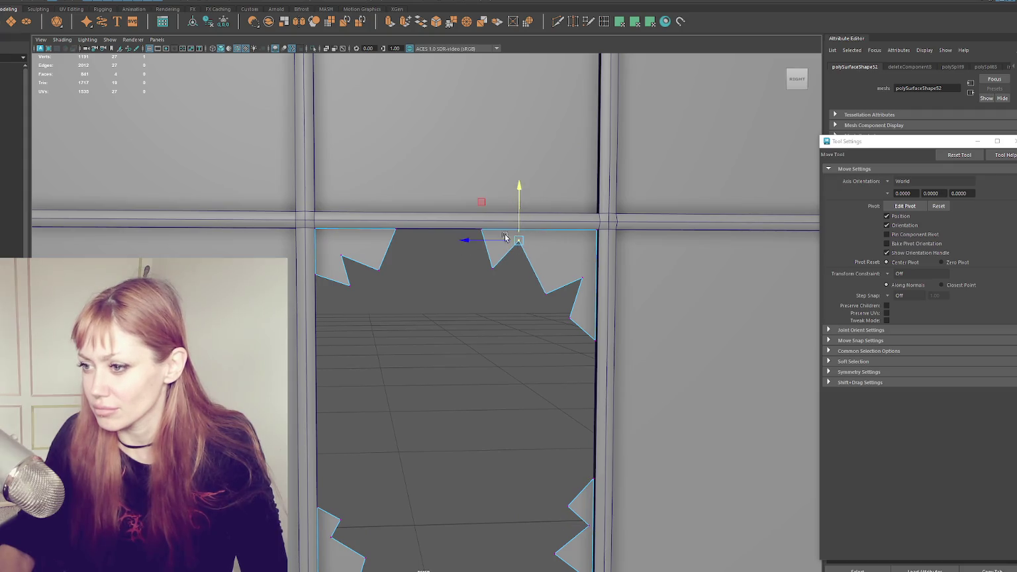
pyautogui.moveTo(444, 299); pyautogui.dragTo(443, 298)
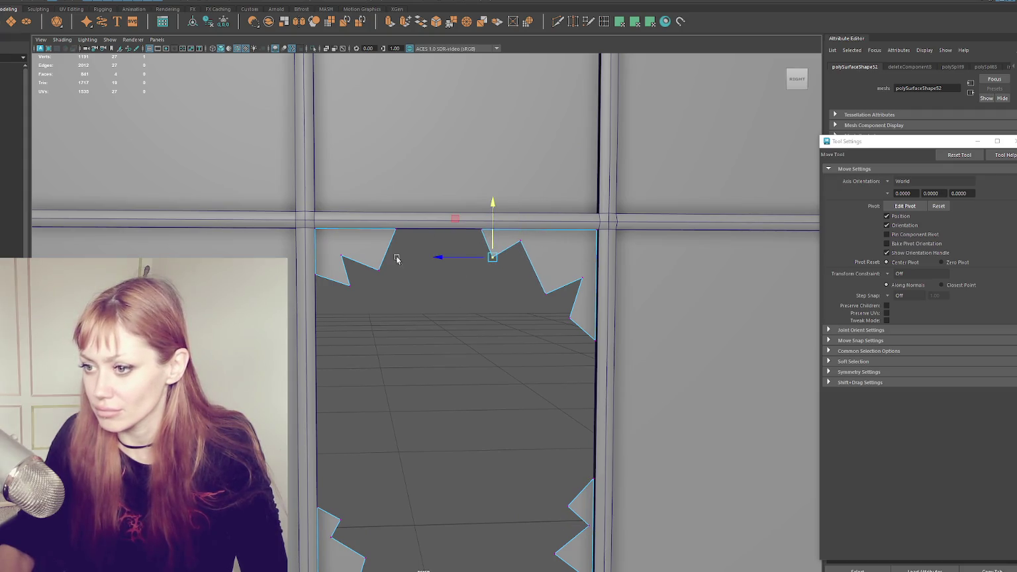
pyautogui.moveTo(333, 304); pyautogui.dragTo(333, 303)
pyautogui.moveTo(333, 288); pyautogui.dragTo(327, 288)
# - Orbit to an angled view of the wall and select the next glass pane
pyautogui.scroll(-5, 343, 255)
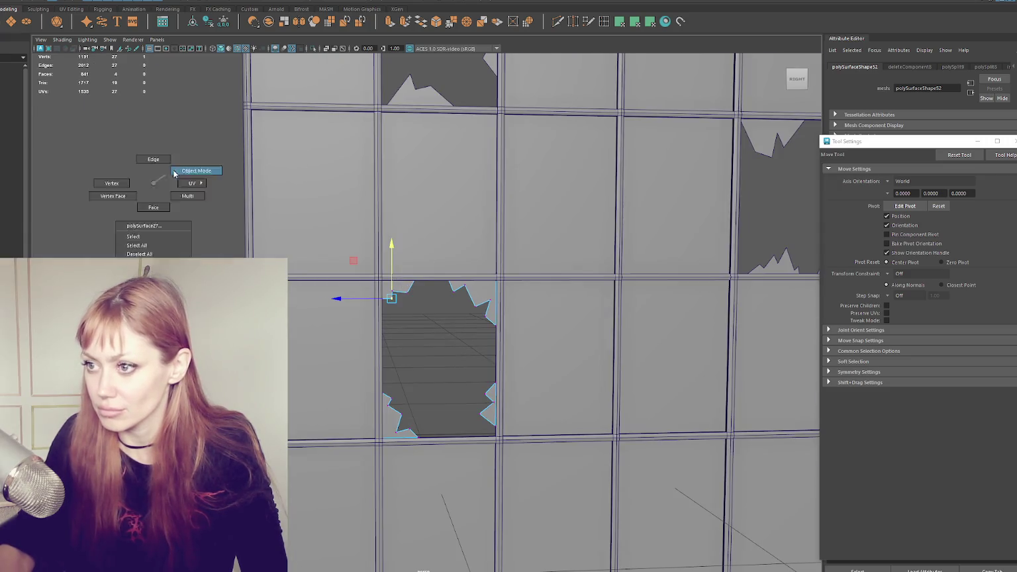
pyautogui.moveTo(146, 199); pyautogui.dragTo(172, 186, button='right')
pyautogui.moveTo(239, 197)
pyautogui.keyDown('alt'); pyautogui.mouseDown()
pyautogui.moveTo(388, 226)
pyautogui.moveTo(404, 222)
pyautogui.moveTo(443, 159)
pyautogui.moveTo(454, 317)
pyautogui.mouseUp(); pyautogui.keyUp('alt')
pyautogui.click(480, 239)
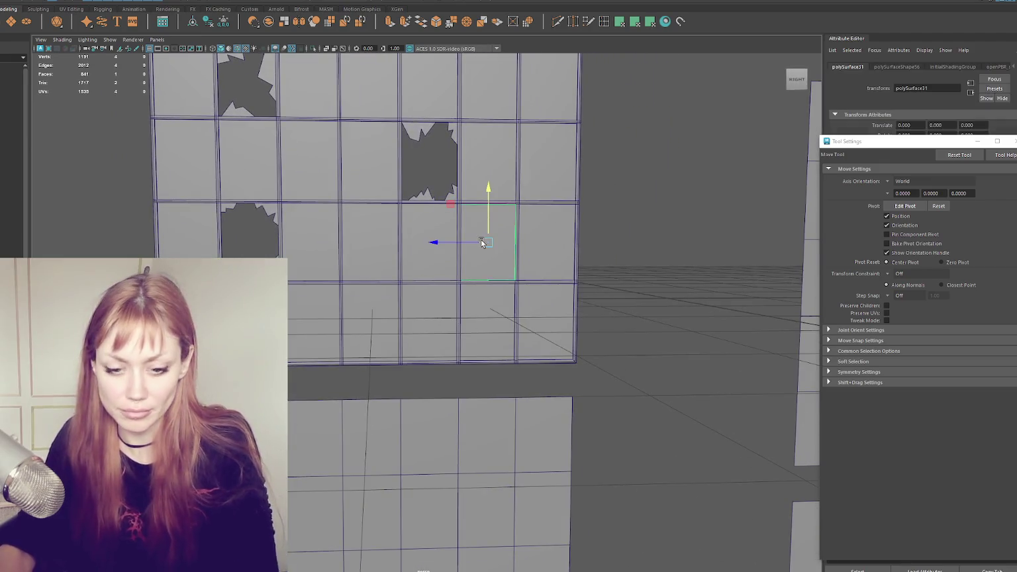
# - Isolate the fifth pane and cut a jagged zigzag from the top edge down the right side
pyautogui.hotkey('ctrl', '1')
pyautogui.click(558, 21)
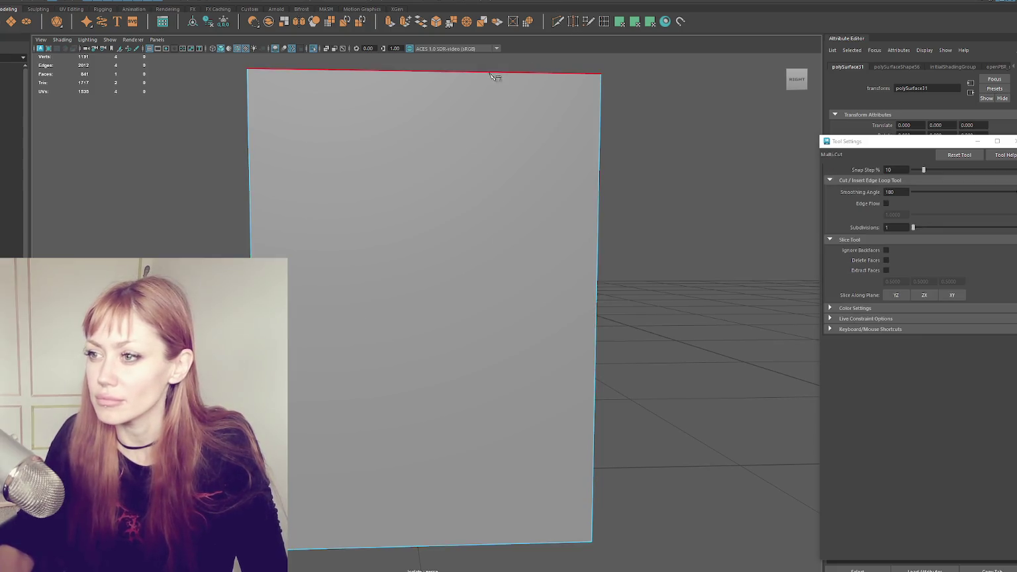
pyautogui.click(505, 72)
pyautogui.click(506, 135)
pyautogui.click(555, 122)
pyautogui.click(540, 199)
pyautogui.click(598, 216)
pyautogui.click(595, 333)
pyautogui.click(558, 361)
pyautogui.click(578, 374)
pyautogui.click(529, 412)
pyautogui.click(581, 446)
pyautogui.click(565, 468)
pyautogui.click(592, 497)
# - Zigzag the cut along the bottom edge and commit the jagged cuts
pyautogui.click(481, 544)
pyautogui.click(468, 504)
pyautogui.click(447, 527)
pyautogui.click(425, 476)
pyautogui.click(387, 530)
pyautogui.click(376, 504)
pyautogui.click(356, 549)
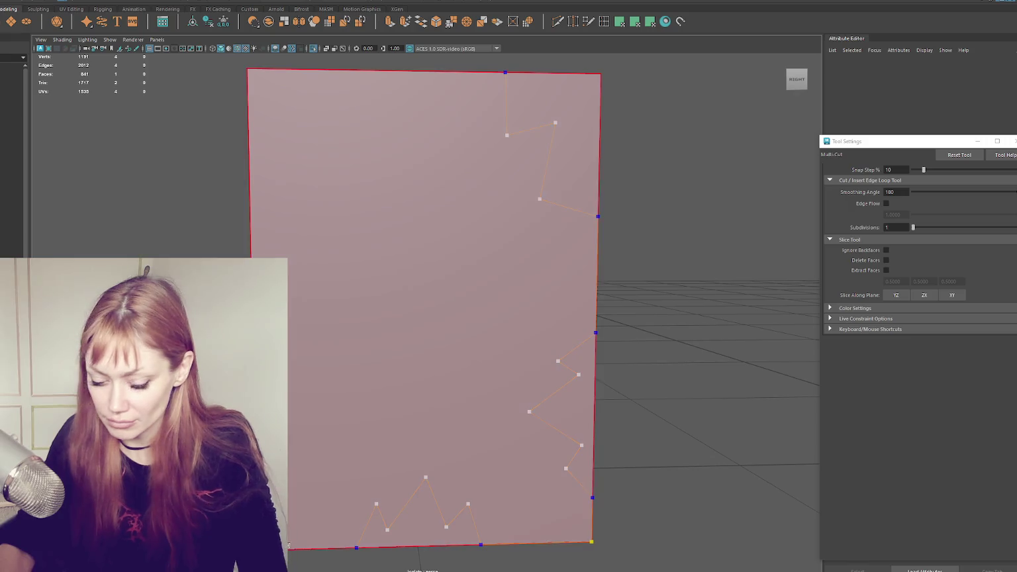
pyautogui.press('Return')
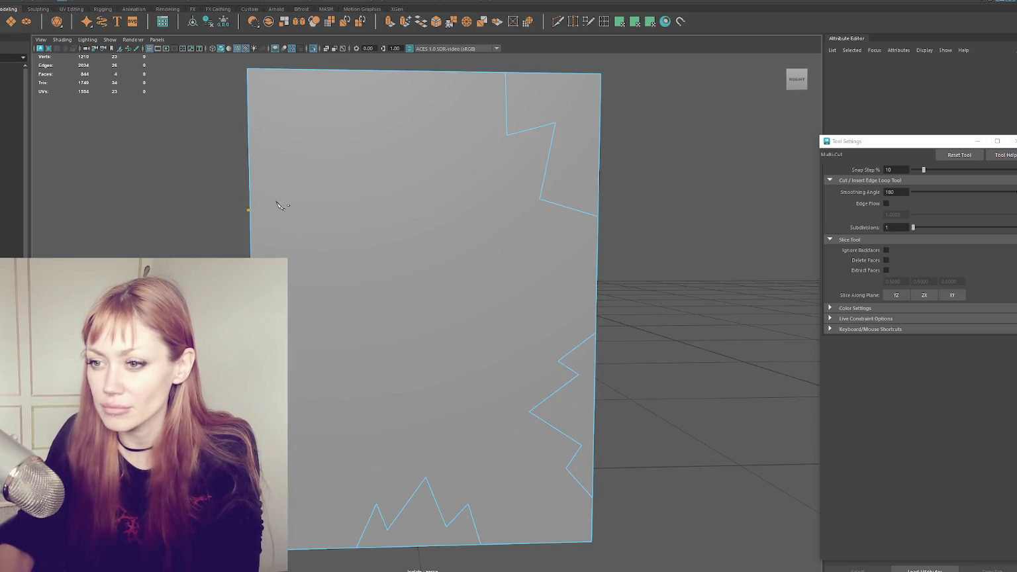
# - Cut a jagged line across the pane's upper-left corner to the top edge
pyautogui.click(250, 214)
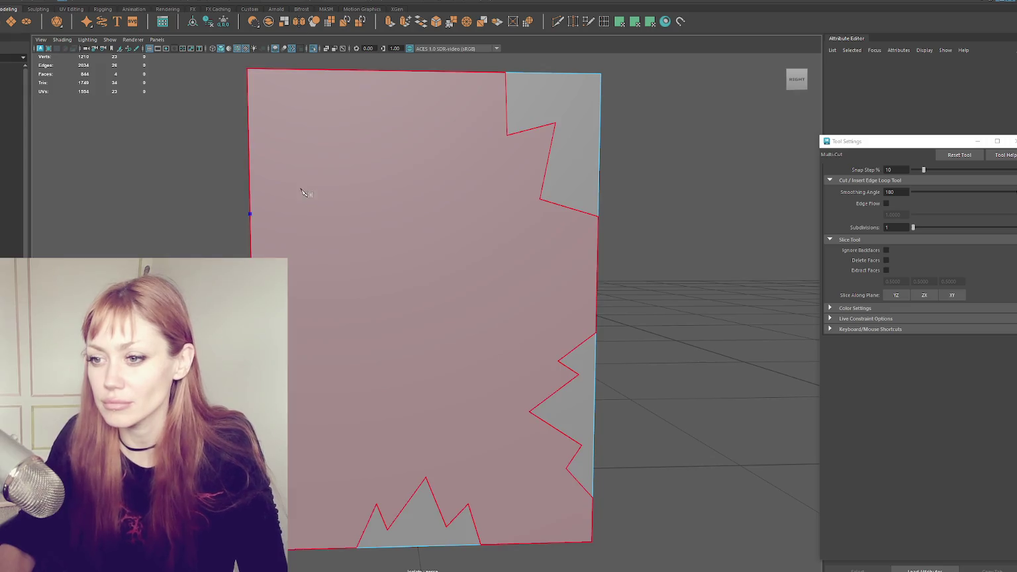
pyautogui.click(291, 198)
pyautogui.click(271, 171)
pyautogui.click(363, 147)
pyautogui.click(373, 71)
pyautogui.press('Return')
# - Delete the large central face in face mode, leaving the two side shards
pyautogui.press('q')
pyautogui.moveTo(194, 133); pyautogui.dragTo(194, 156, button='right')
pyautogui.click(436, 250)
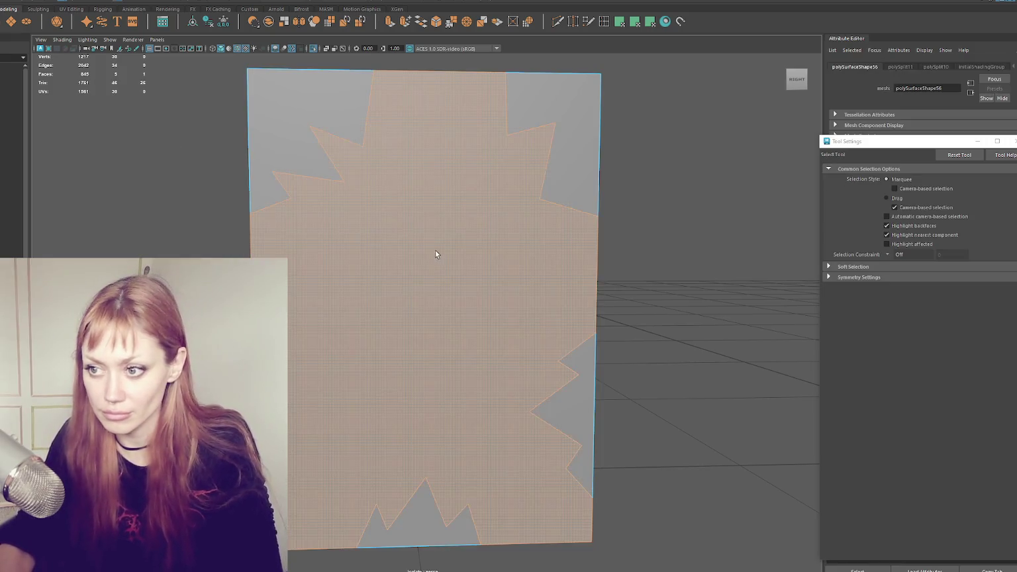
pyautogui.press('Delete')
pyautogui.scroll(-5, 378, 136)
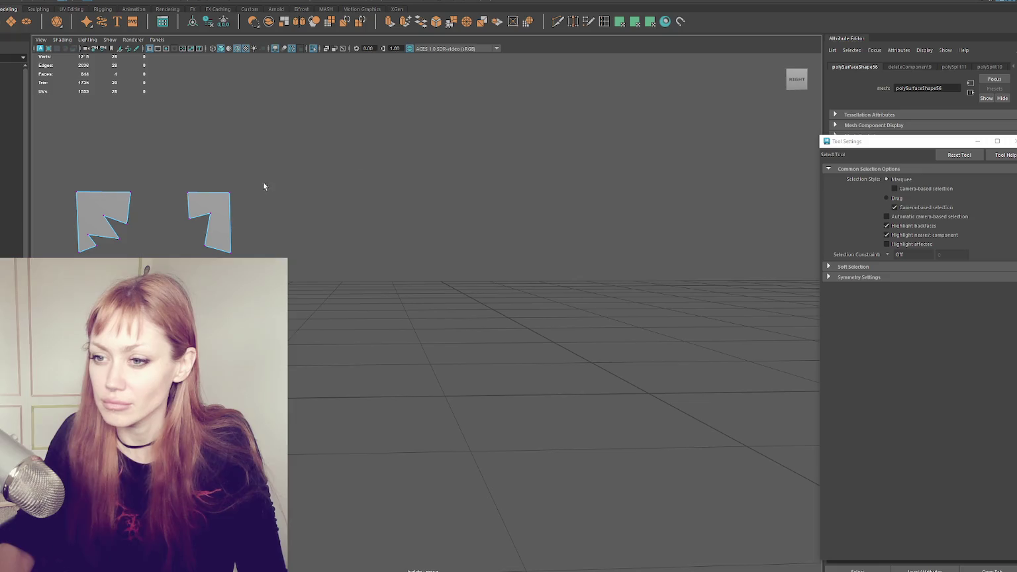
# - Select a shard corner vertex with the Move Tool, then deselect and bring the window panels back into view
pyautogui.press('w')
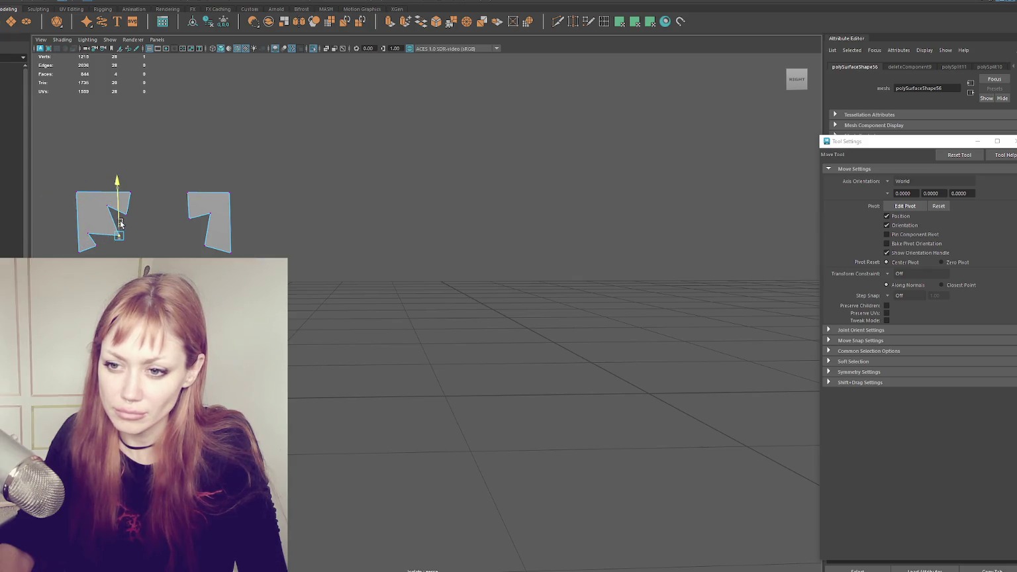
pyautogui.click(189, 217)
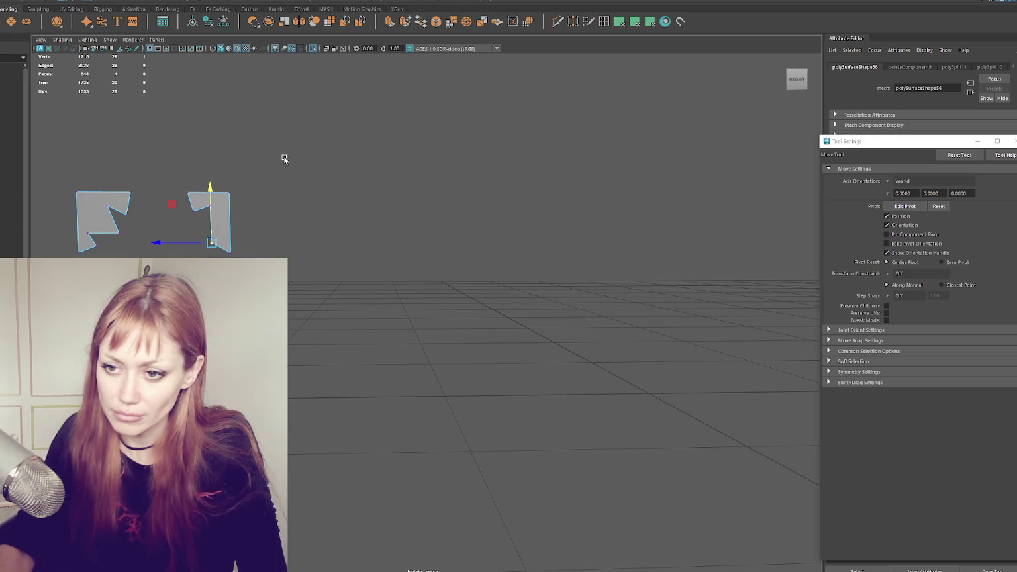
pyautogui.click(317, 154)
pyautogui.moveTo(316, 154)
pyautogui.keyDown('alt'); pyautogui.mouseDown(button='right')
pyautogui.moveTo(324, 216)
pyautogui.moveTo(500, 238)
pyautogui.mouseUp(button='right'); pyautogui.keyUp('alt')
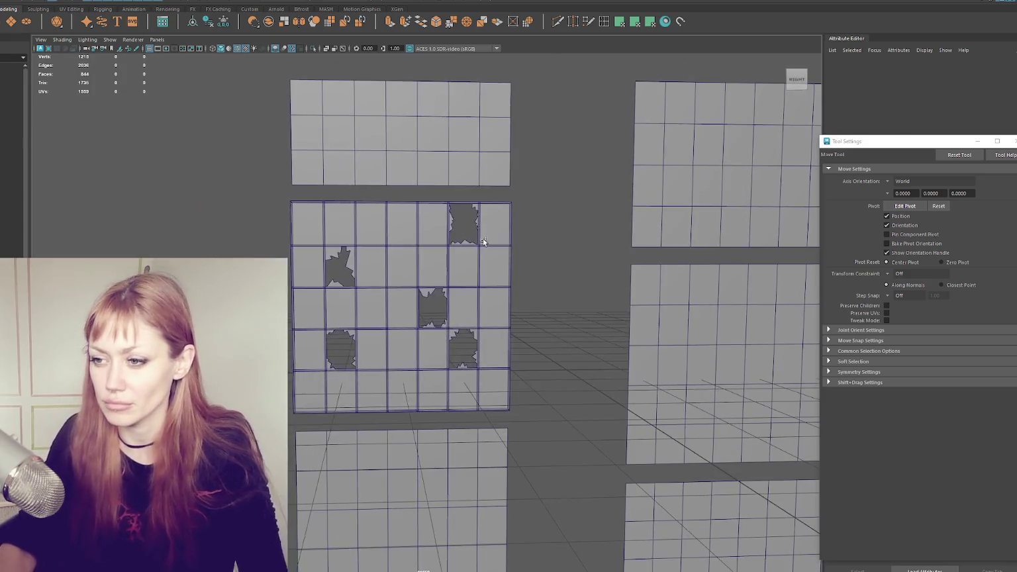
pyautogui.scroll(4, 377, 253)
pyautogui.scroll(1, 392, 241)
pyautogui.scroll(-2, 400, 238)
pyautogui.scroll(-3, 408, 238)
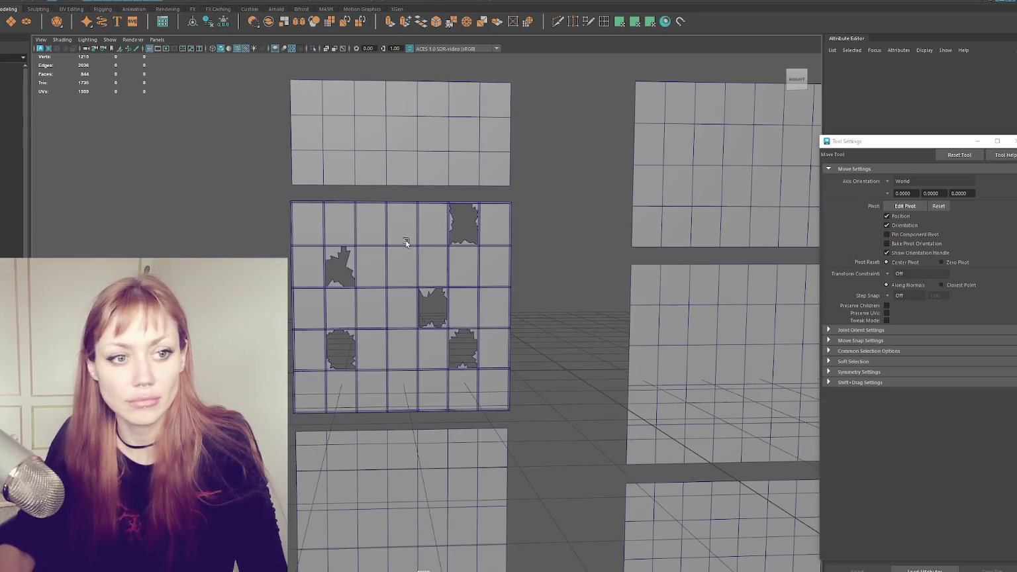
pyautogui.click(389, 204)
pyautogui.click(556, 183)
pyautogui.moveTo(560, 184)
pyautogui.keyDown('alt'); pyautogui.mouseDown()
pyautogui.moveTo(519, 180)
pyautogui.moveTo(545, 185)
pyautogui.moveTo(526, 188)
pyautogui.mouseUp(); pyautogui.keyUp('alt')
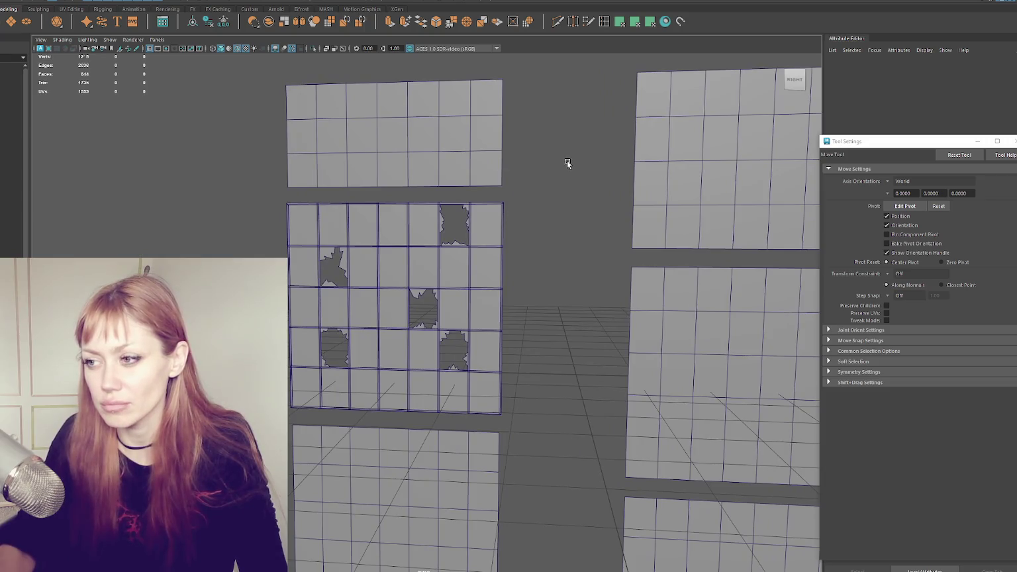
pyautogui.click(391, 268)
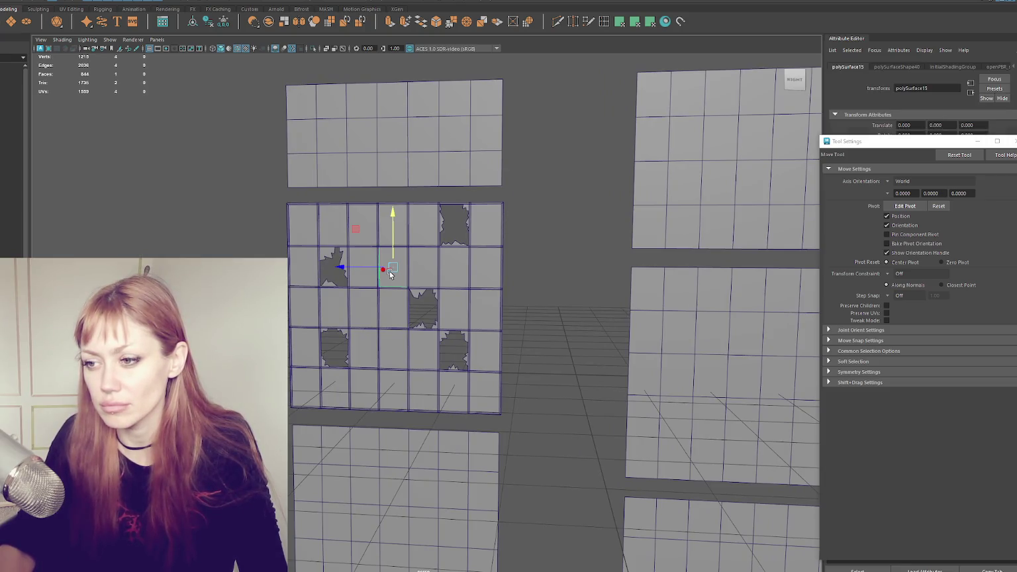
pyautogui.click(550, 241)
pyautogui.moveTo(519, 197); pyautogui.dragTo(285, 417)
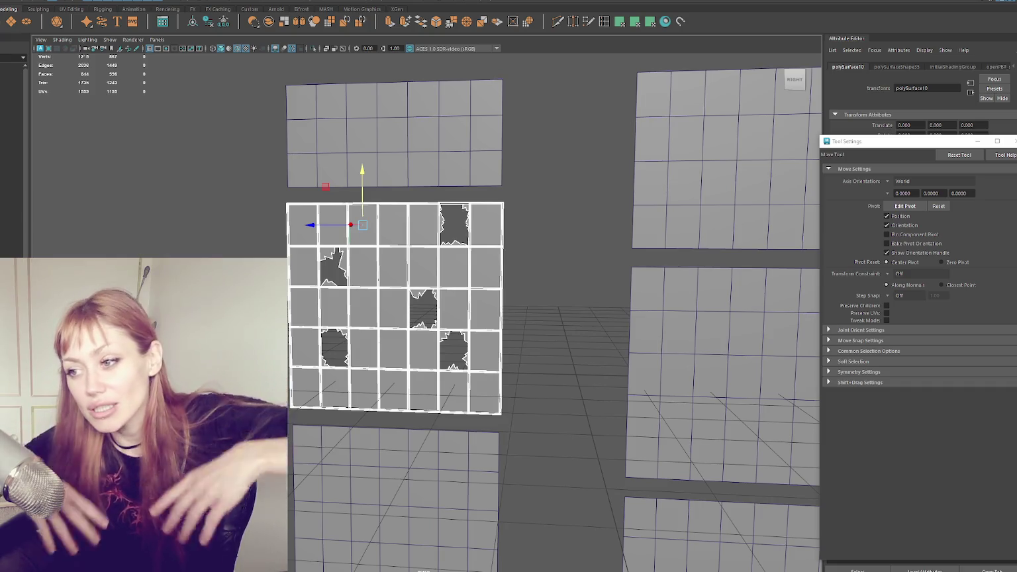
pyautogui.click(170, 149)
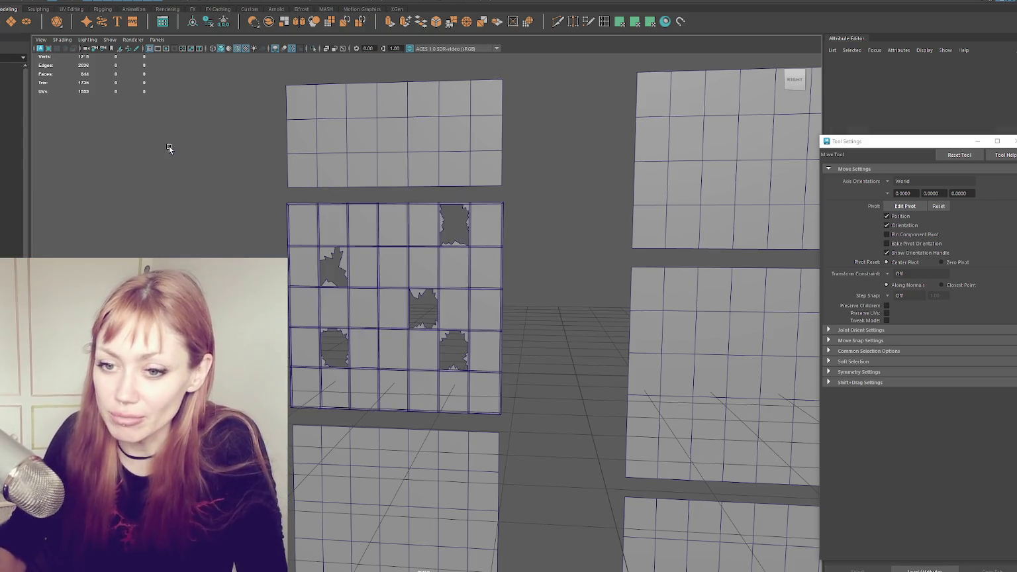
pyautogui.click(344, 305)
pyautogui.moveTo(344, 305)
pyautogui.keyDown('alt'); pyautogui.mouseDown()
pyautogui.moveTo(308, 310)
pyautogui.moveTo(368, 298)
pyautogui.mouseUp(); pyautogui.keyUp('alt')
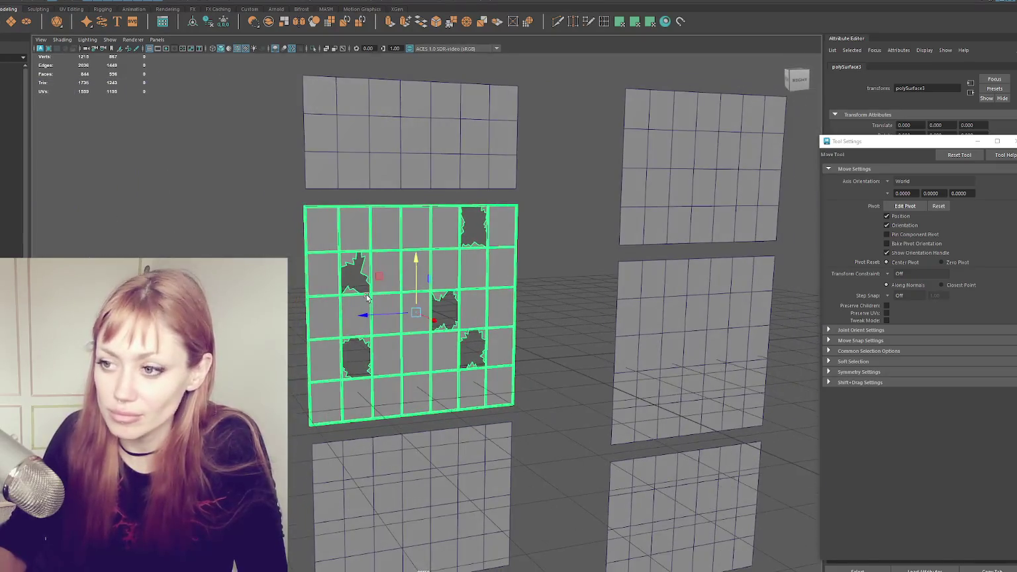
pyautogui.click(13, 255)
pyautogui.press('4')
pyautogui.press('5')
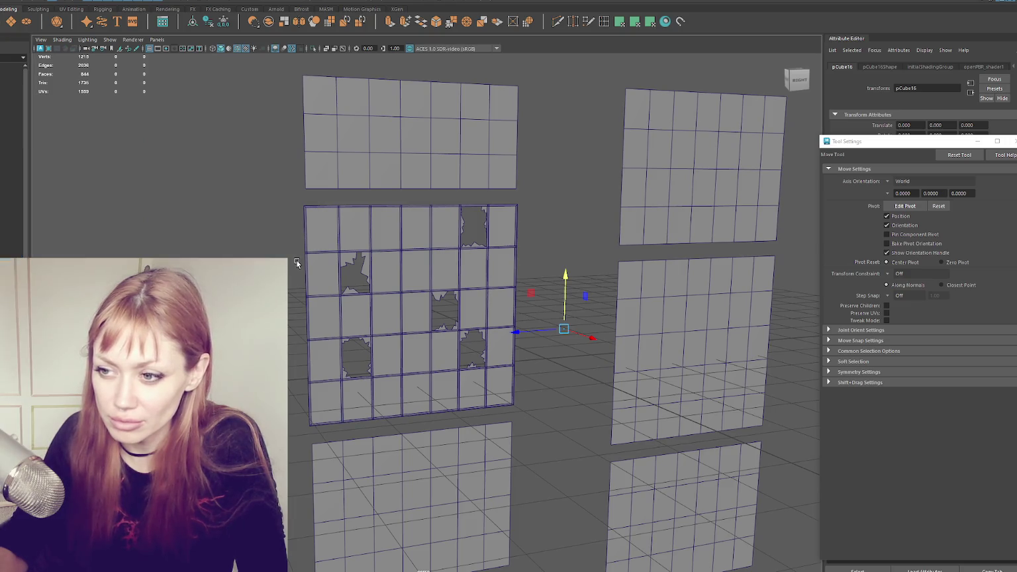
pyautogui.click(323, 246)
# - Maximize the side view around the small plane and shift it slightly left
pyautogui.press('f')
pyautogui.scroll(-3, 322, 292)
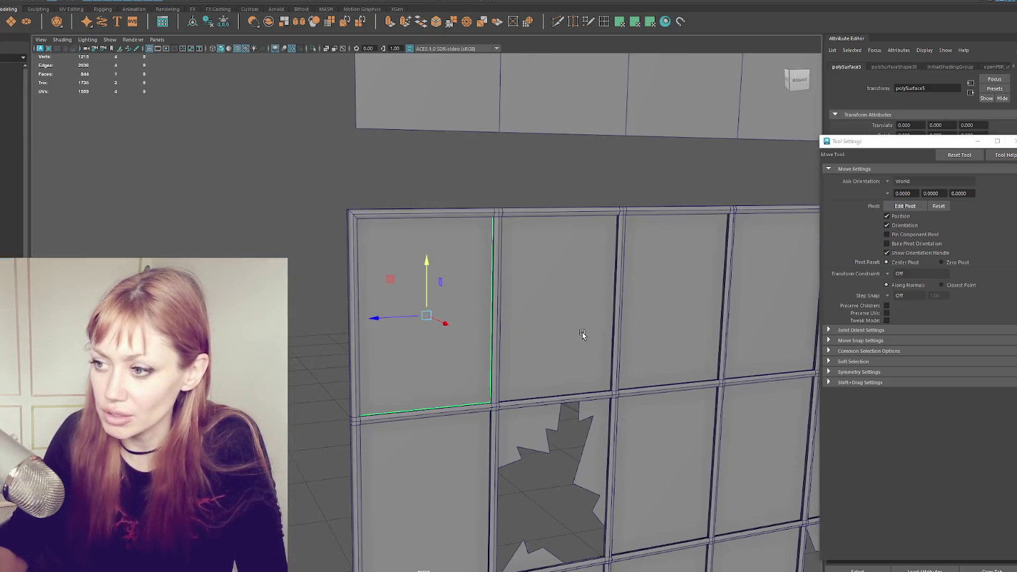
pyautogui.scroll(-3, 581, 332)
pyautogui.press('space')
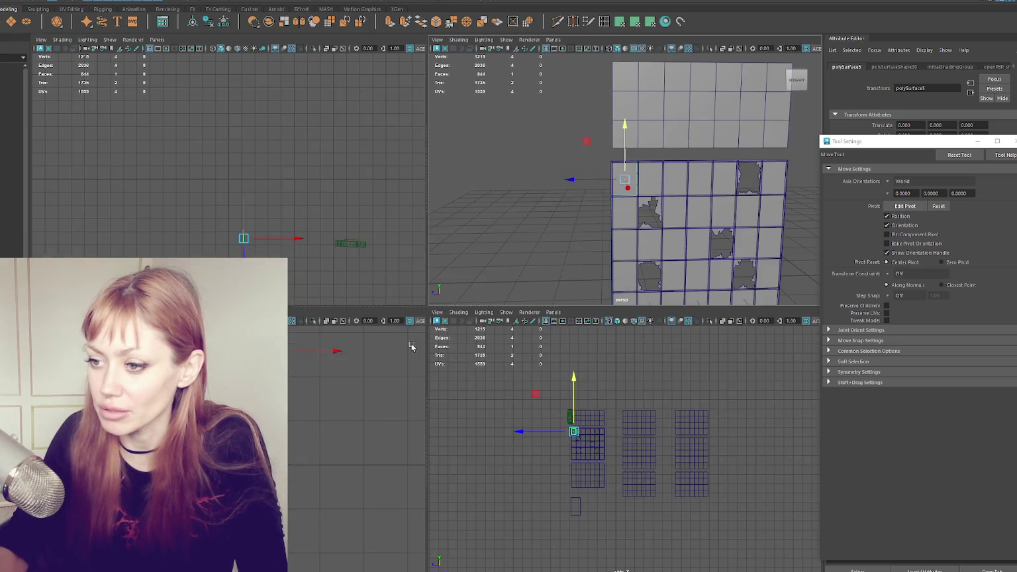
pyautogui.press('space')
pyautogui.scroll(3, 414, 333)
pyautogui.scroll(3, 525, 384)
pyautogui.scroll(2, 388, 277)
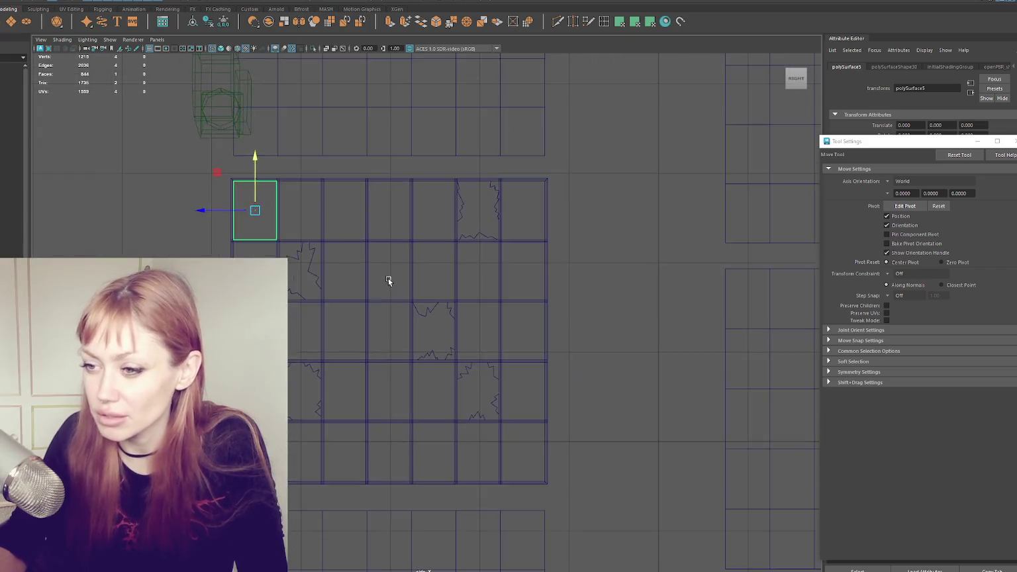
pyautogui.scroll(2, 388, 278)
pyautogui.scroll(1, 79, 156)
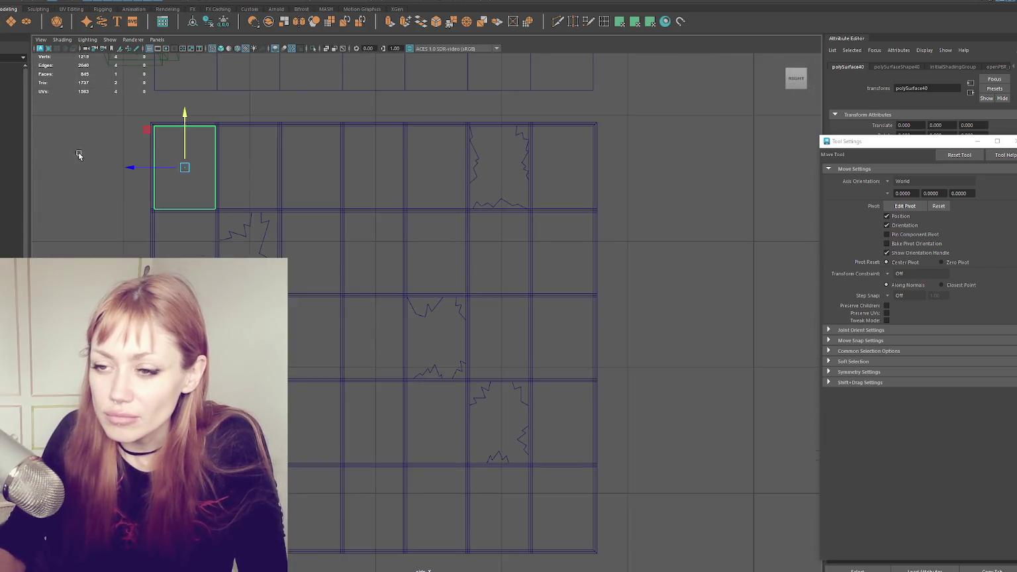
pyautogui.moveTo(121, 170); pyautogui.dragTo(100, 170)
# - Snap the plane's corner vertex and edges to the panel, extending it to the right edge
pyautogui.press('F9')
pyautogui.moveTo(87, 113); pyautogui.dragTo(135, 135)
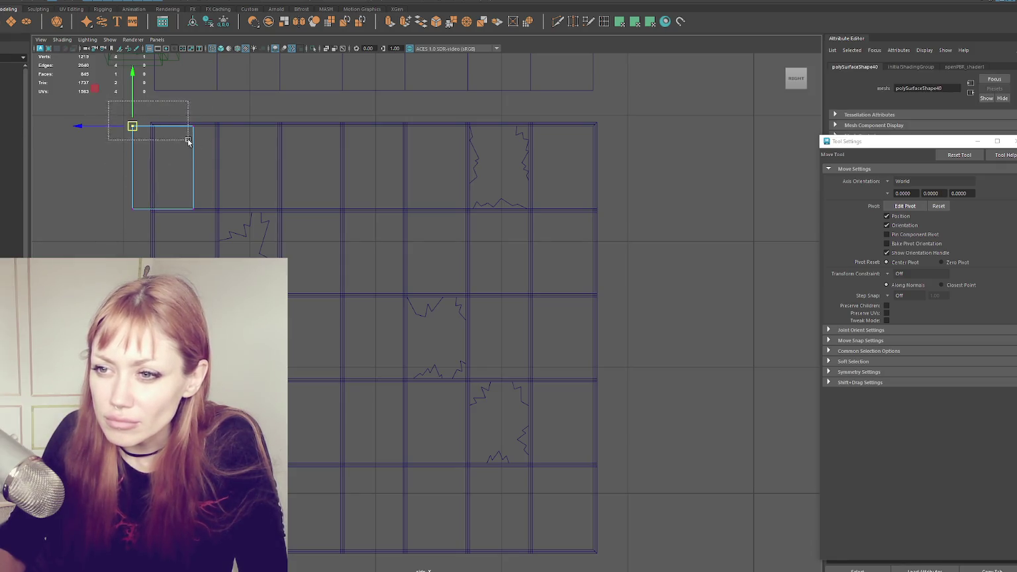
pyautogui.press('f')
pyautogui.moveTo(424, 284); pyautogui.dragTo(330, 287)
pyautogui.scroll(-8, 426, 315)
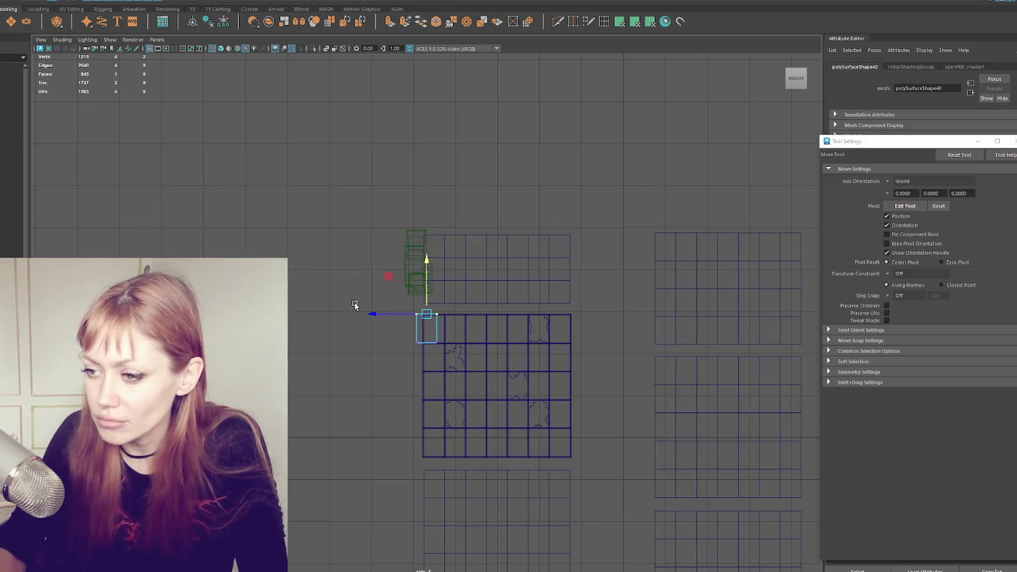
pyautogui.scroll(10, 417, 306)
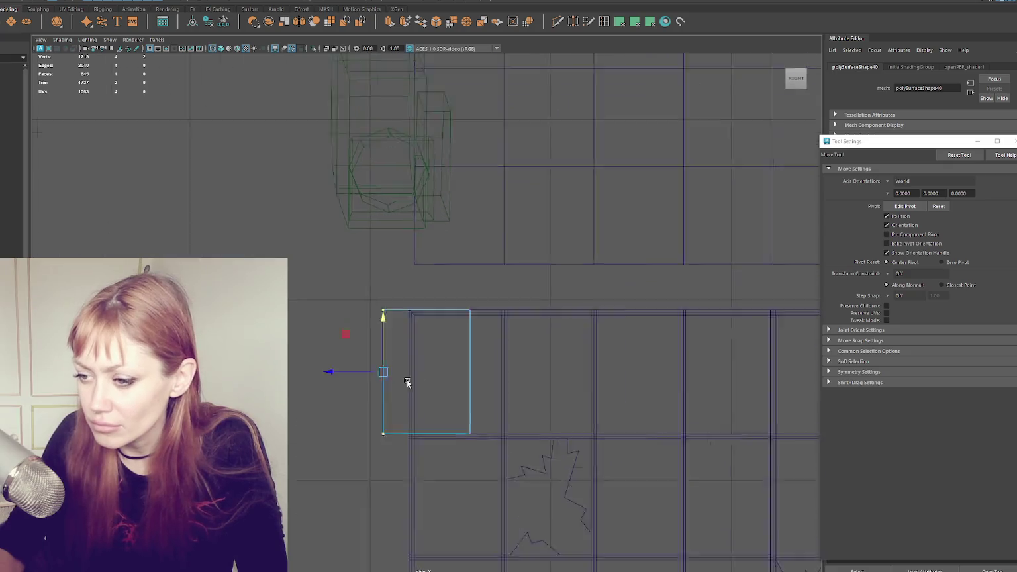
pyautogui.moveTo(259, 382)
pyautogui.mouseDown()
pyautogui.moveTo(347, 381)
pyautogui.moveTo(333, 381)
pyautogui.mouseUp()
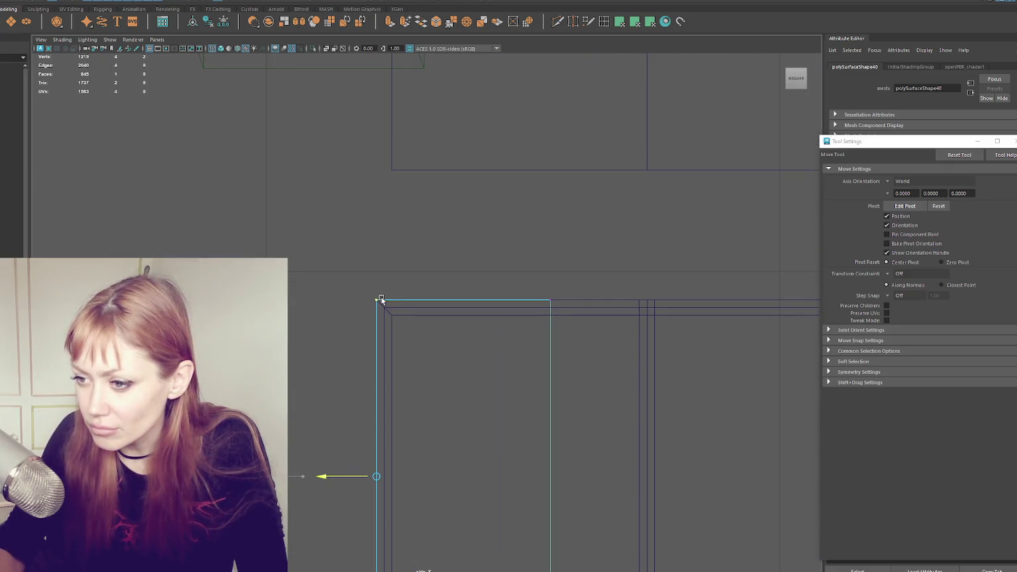
pyautogui.scroll(-8, 479, 291)
pyautogui.moveTo(388, 324); pyautogui.dragTo(476, 325)
# - Align the plane's edge with the inner frame line and stretch it down over the panel
pyautogui.scroll(2, 593, 291)
pyautogui.scroll(3, 593, 291)
pyautogui.scroll(4, 591, 331)
pyautogui.moveTo(372, 313); pyautogui.dragTo(375, 317)
pyautogui.scroll(-8, 434, 291)
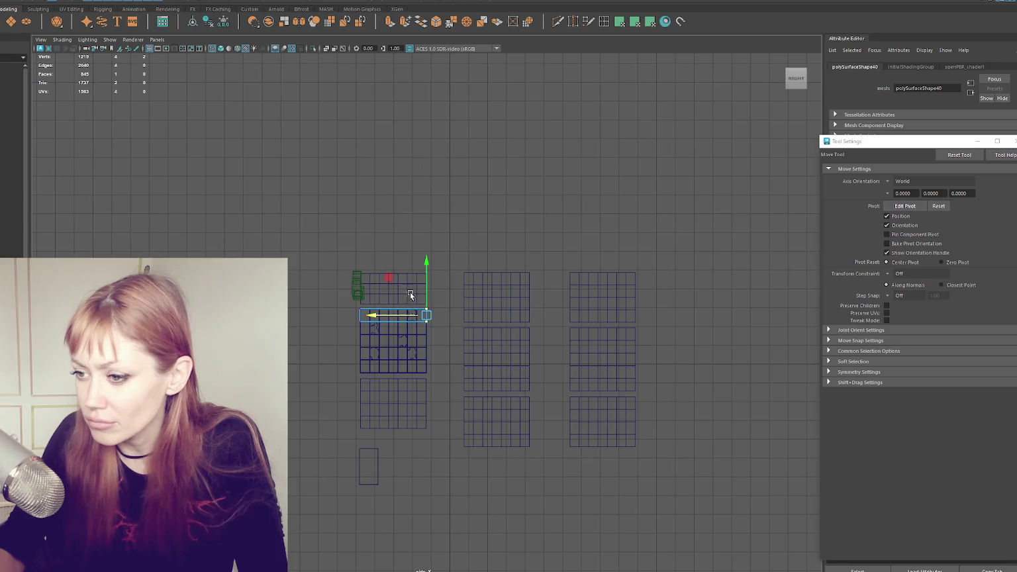
pyautogui.moveTo(393, 273); pyautogui.dragTo(390, 320)
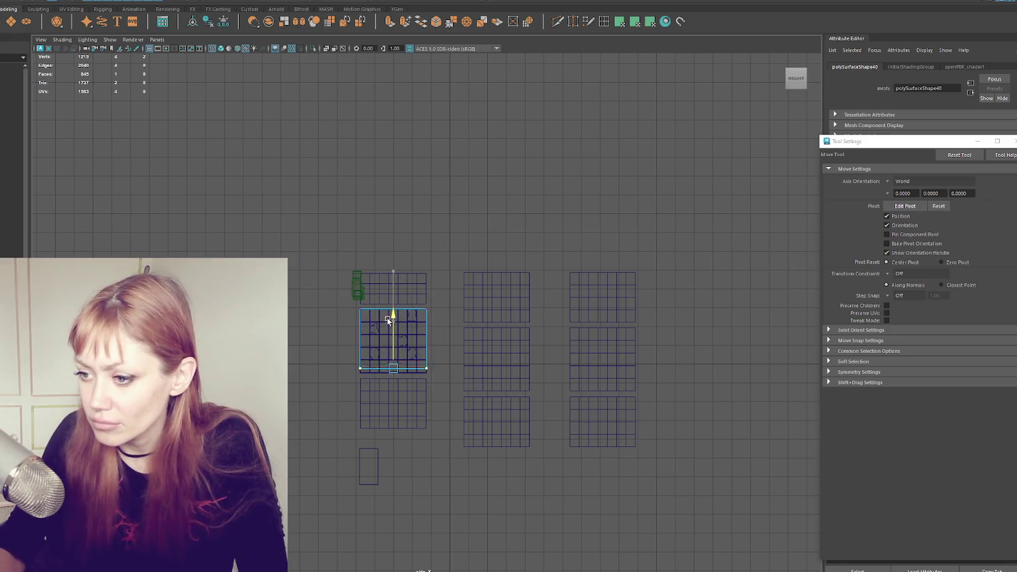
pyautogui.press('f')
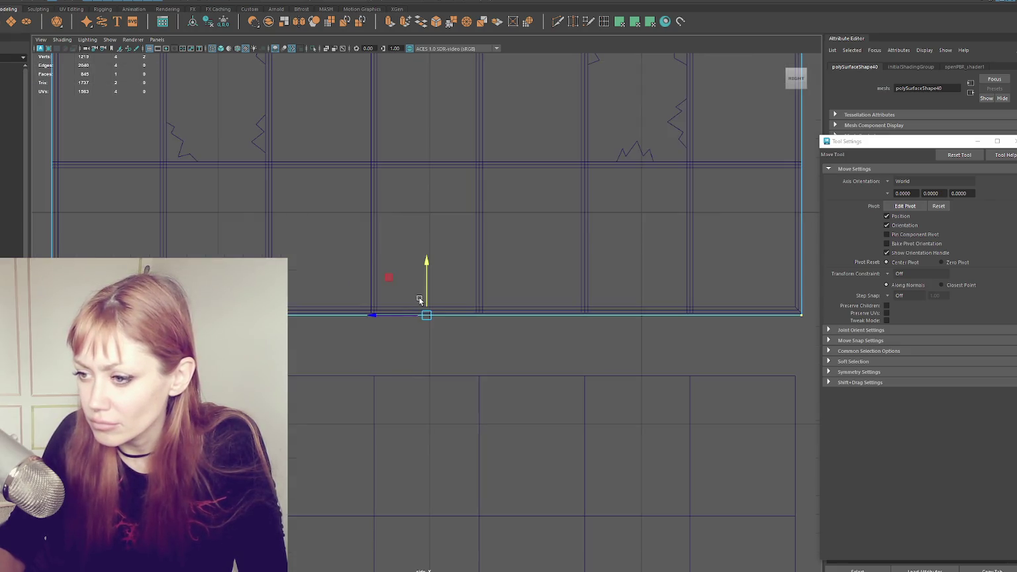
pyautogui.scroll(-5, 409, 300)
pyautogui.moveTo(294, 198); pyautogui.dragTo(331, 193, button='right')
# - In the UV Editor, set texel density, lay out the plane's UVs and scale the shell up
pyautogui.click(252, 2)
pyautogui.click(272, 4)
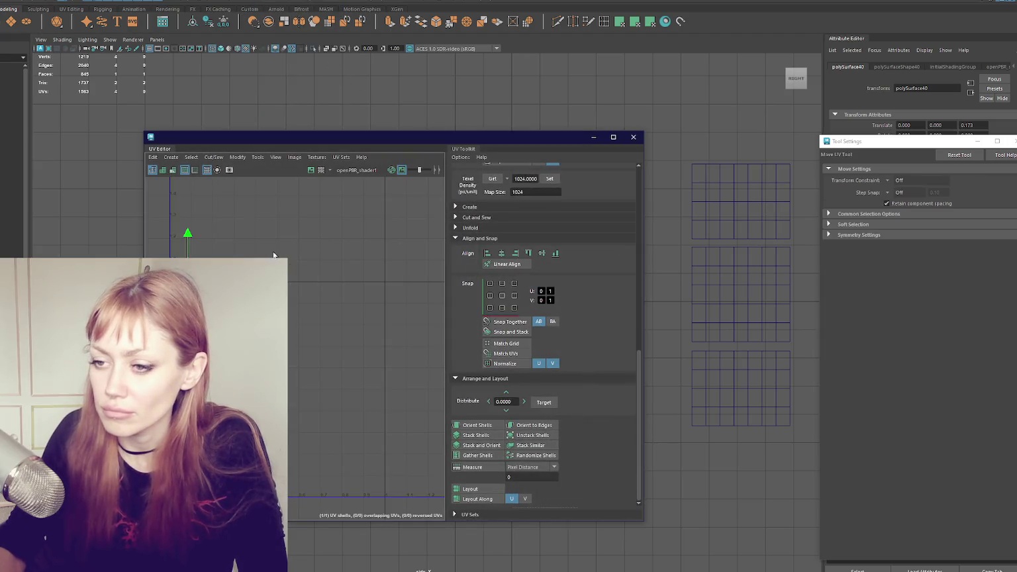
pyautogui.click(549, 183)
pyautogui.click(474, 425)
pyautogui.press('r')
pyautogui.moveTo(310, 356)
pyautogui.mouseDown()
pyautogui.moveTo(305, 363)
pyautogui.moveTo(294, 349)
pyautogui.mouseUp()
# - Orient the UV shell straight, adjust its scale, lay it out again and close the UV Editor
pyautogui.click(491, 425)
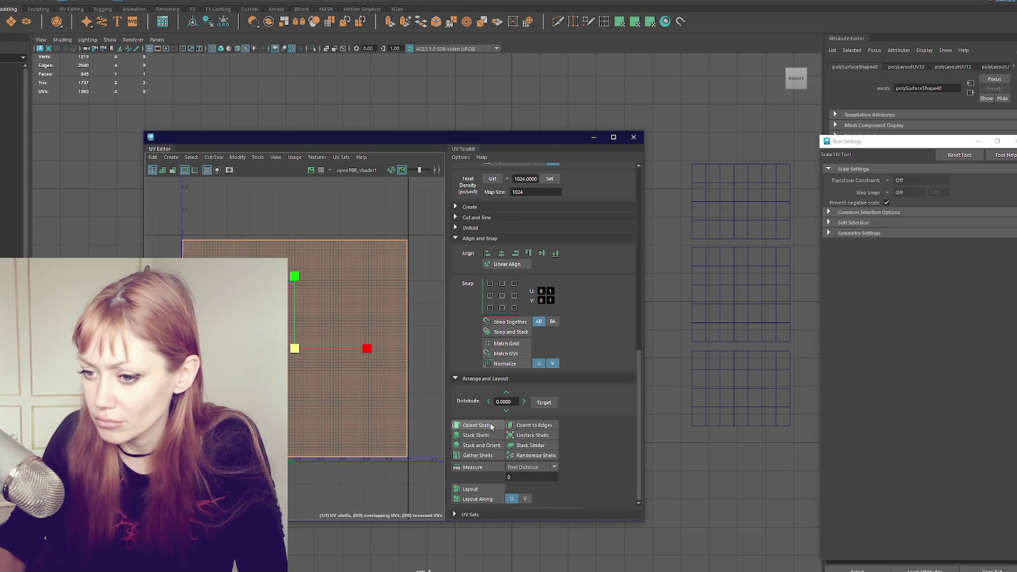
pyautogui.moveTo(295, 352); pyautogui.dragTo(295, 353)
pyautogui.keyDown('shift'); pyautogui.moveTo(296, 266); pyautogui.dragTo(409, 266, button='right'); pyautogui.keyUp('shift')
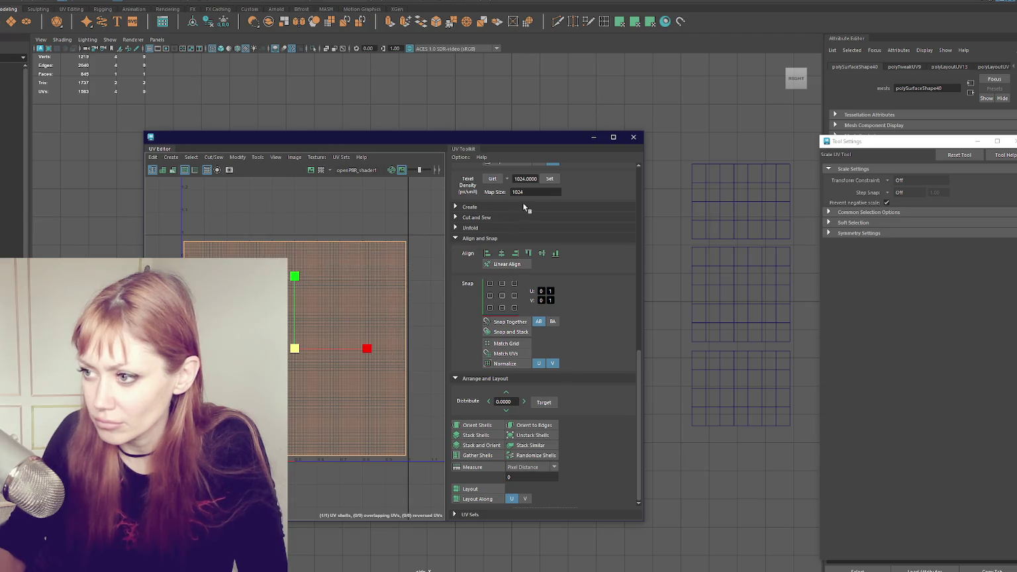
pyautogui.click(478, 425)
pyautogui.click(478, 425)
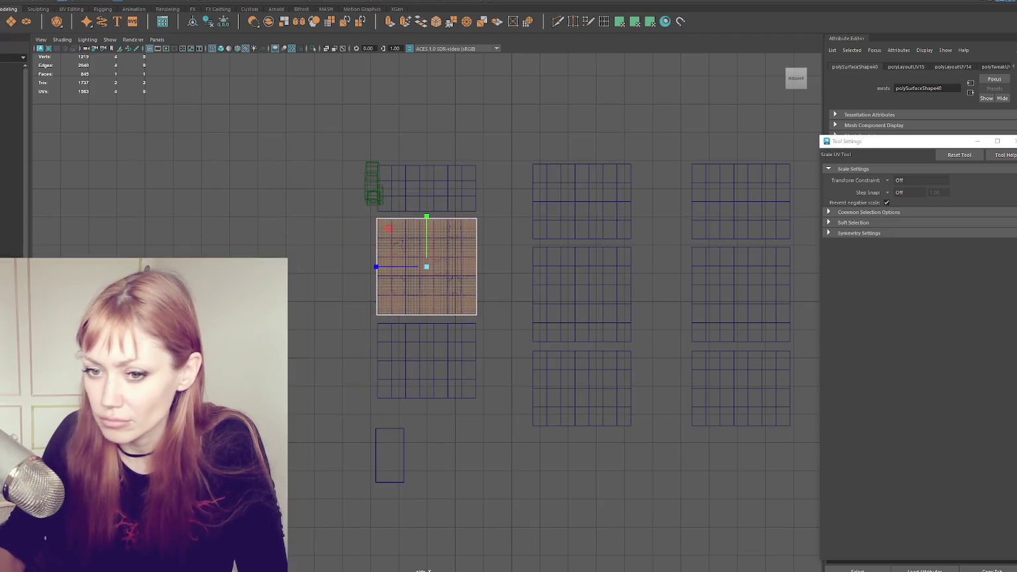